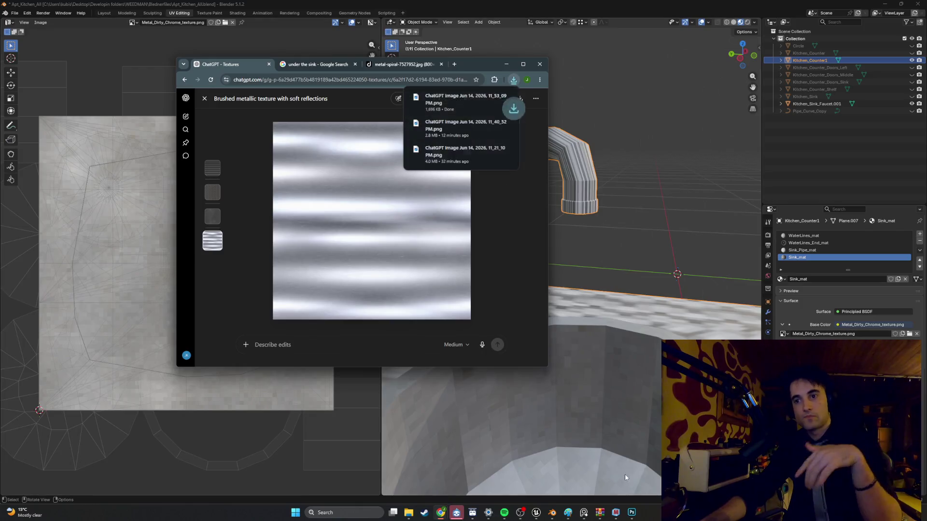
# Create a new blank 512×512 document in Photoshop from the recent preset.
pyautogui.hotkey('alt', 'Tab')
pyautogui.click(16, 4)
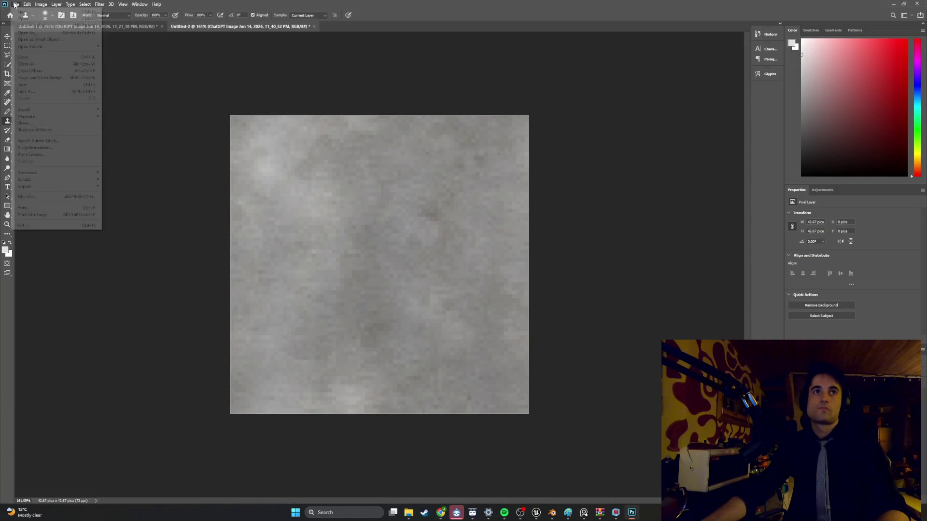
pyautogui.click(134, 55)
pyautogui.hotkey('ctrl', 'n')
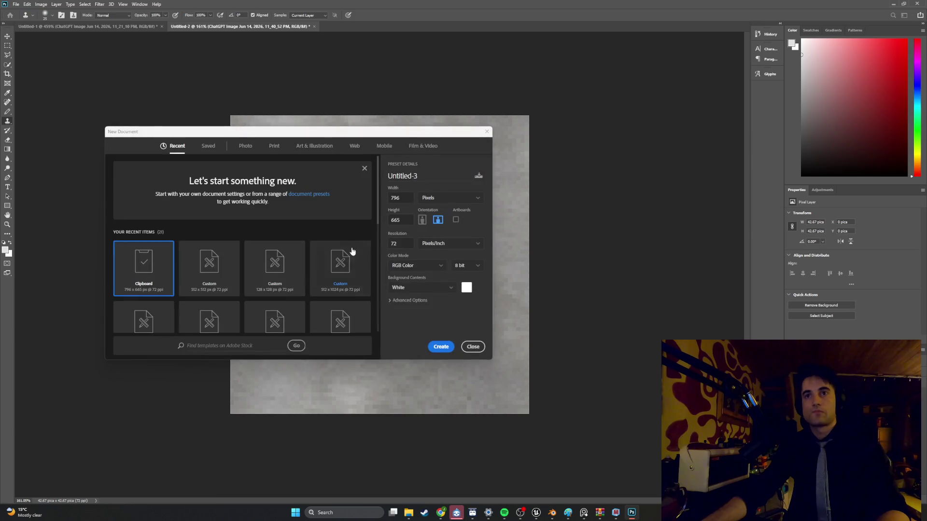
pyautogui.click(225, 278)
pyautogui.click(440, 347)
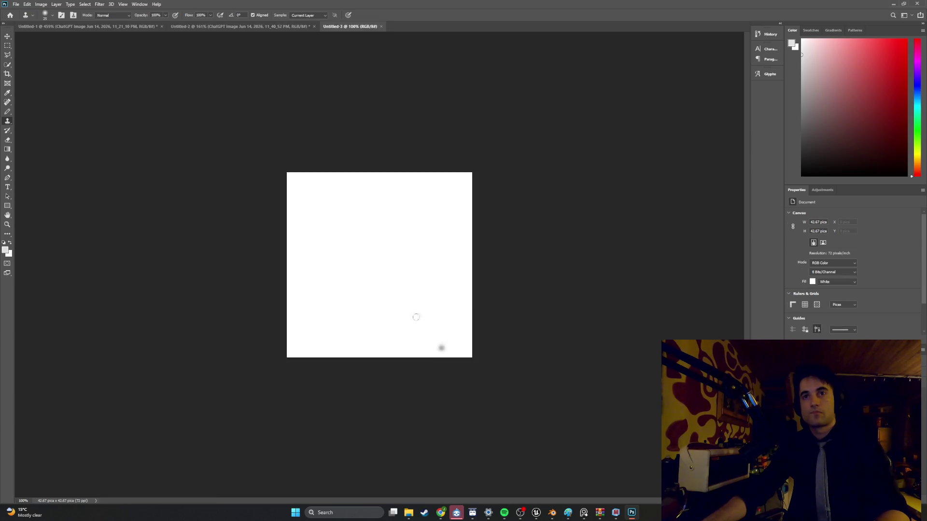
# Place the newest ChatGPT brushed-metal image from Downloads onto the canvas.
pyautogui.click(409, 512)
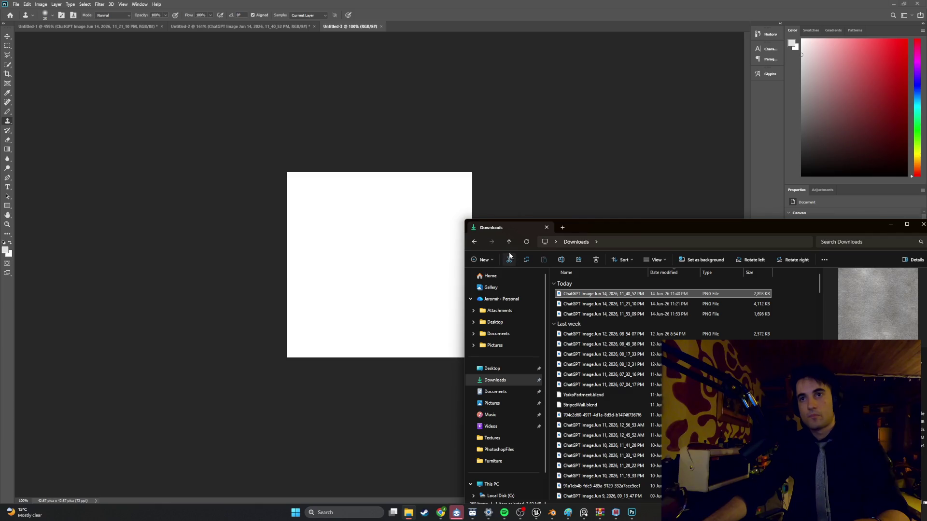
pyautogui.click(526, 242)
pyautogui.click(578, 296)
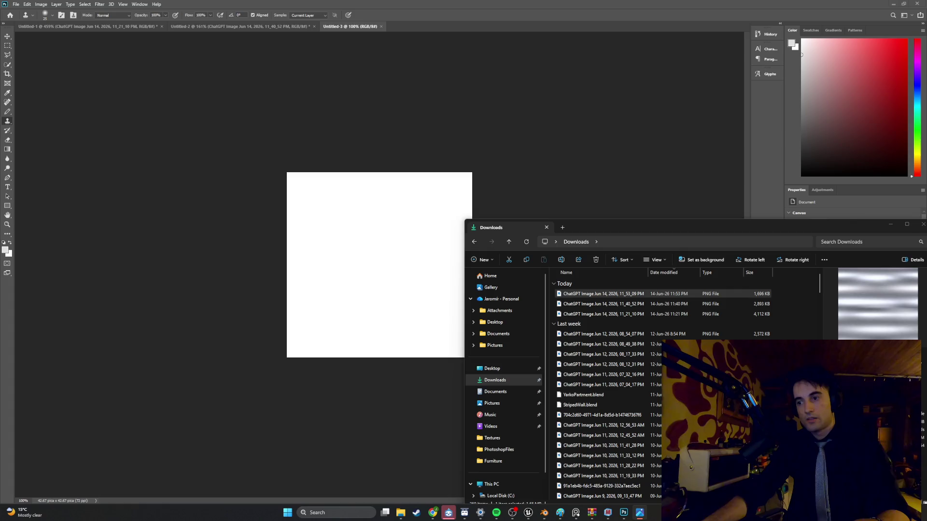
pyautogui.moveTo(601, 293); pyautogui.dragTo(375, 261)
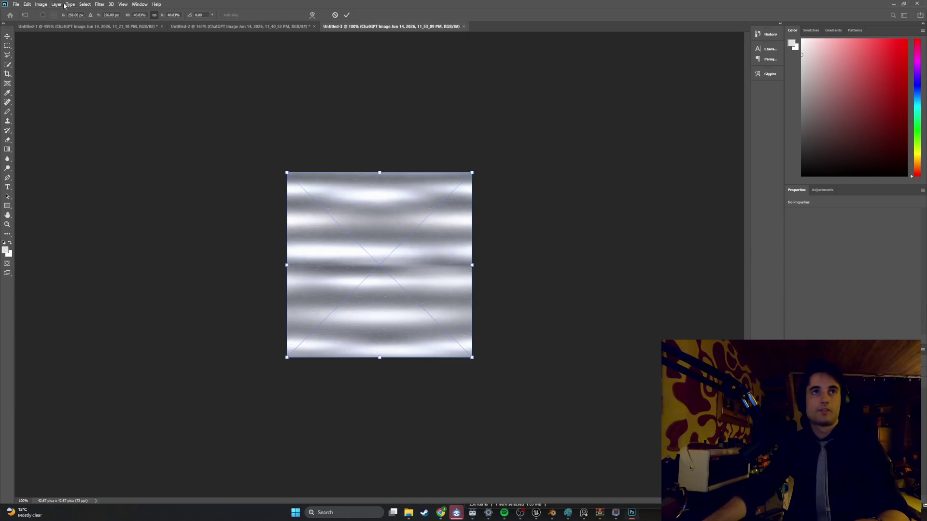
# Commit the placed image and apply the wrap-around Offset filter to it.
pyautogui.press('Return')
pyautogui.click(99, 4)
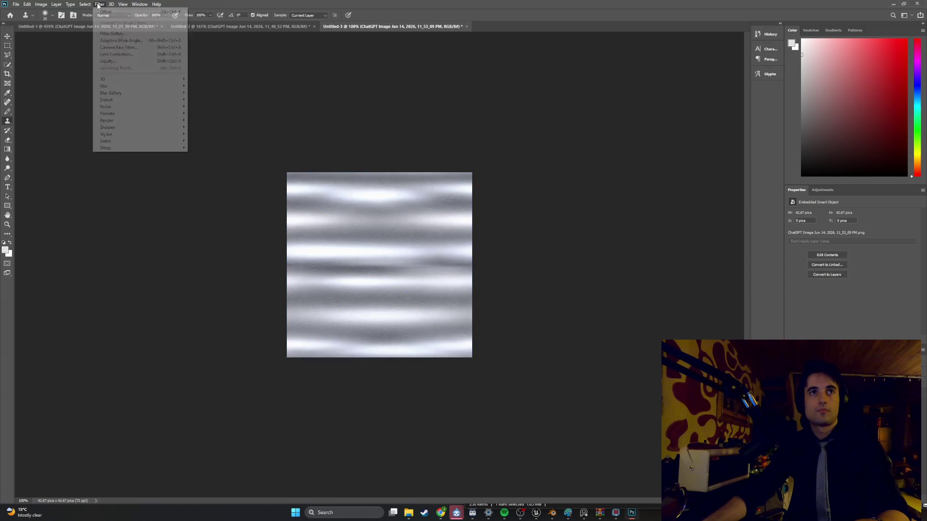
pyautogui.moveTo(139, 149)
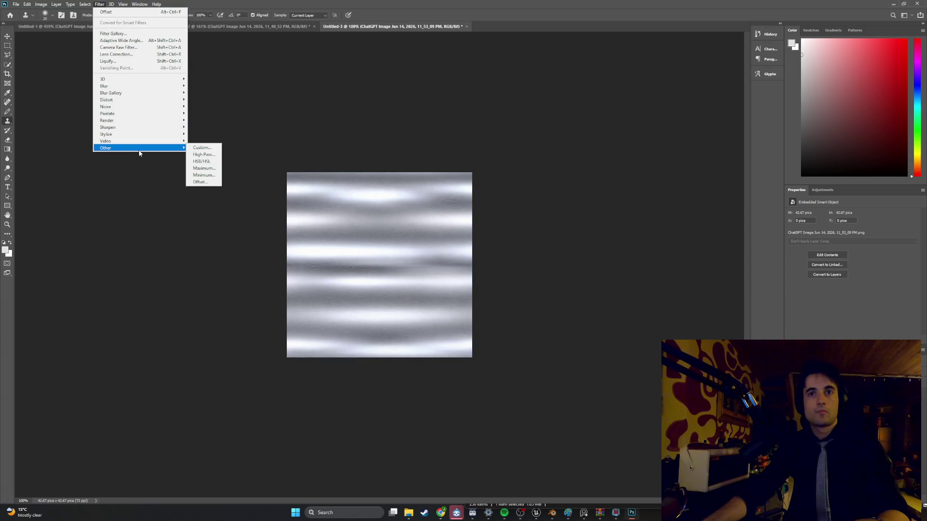
pyautogui.click(202, 182)
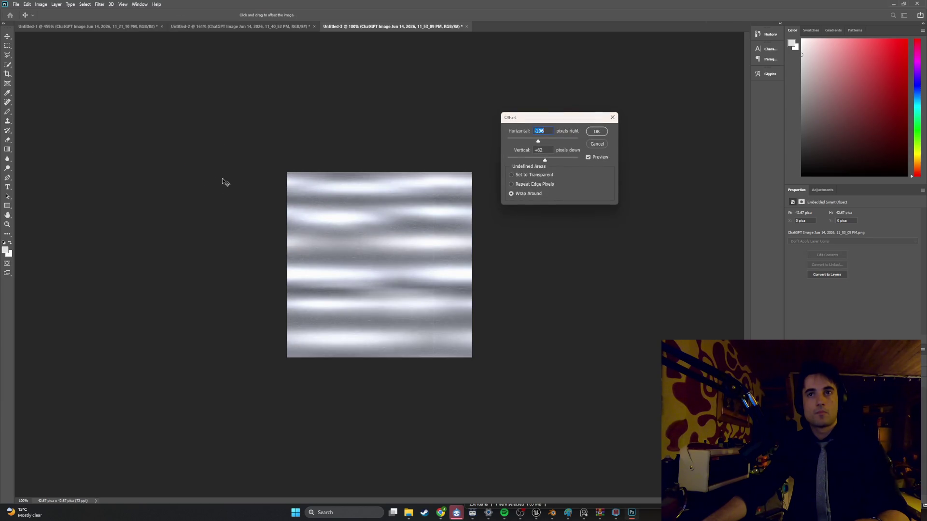
pyautogui.press('Return')
# Zoom in to inspect the texture seams, then undo the offset.
pyautogui.press('s')
pyautogui.hotkey('ctrl', '+')
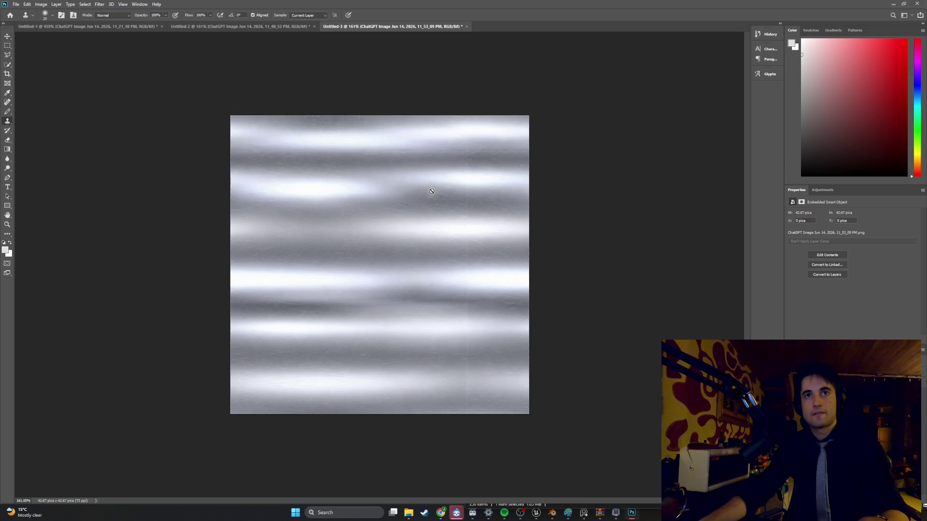
pyautogui.hotkey('ctrl', 'z')
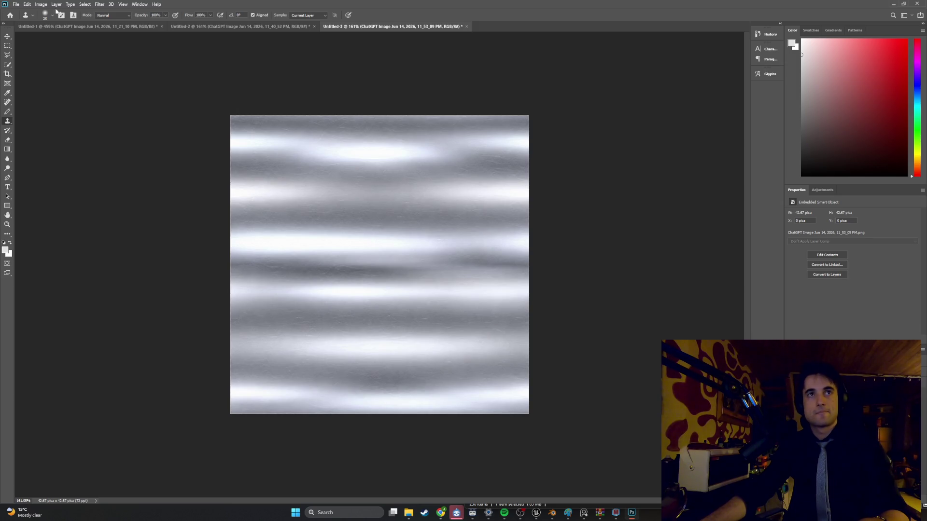
pyautogui.click(99, 4)
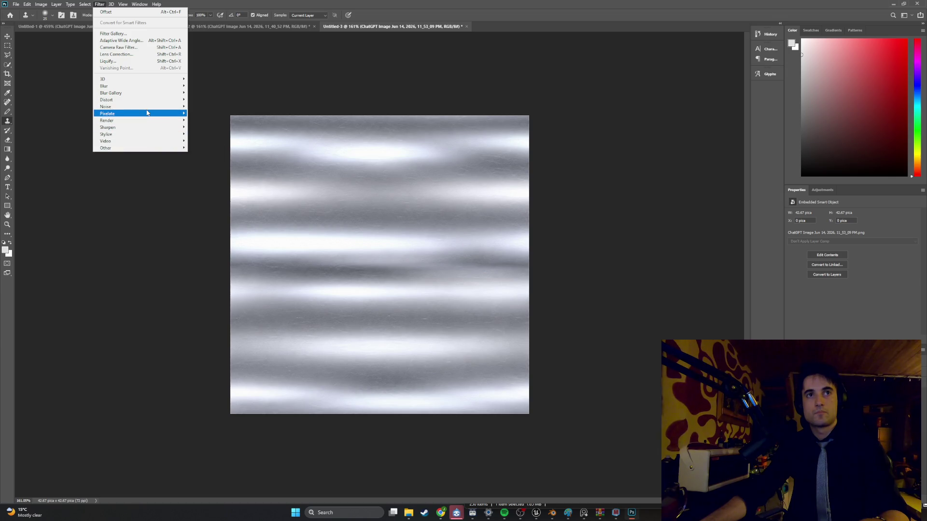
# Apply a Mosaic filter, trying cell sizes from 5 to 9 before settling on 7.
pyautogui.moveTo(145, 113)
pyautogui.click(212, 151)
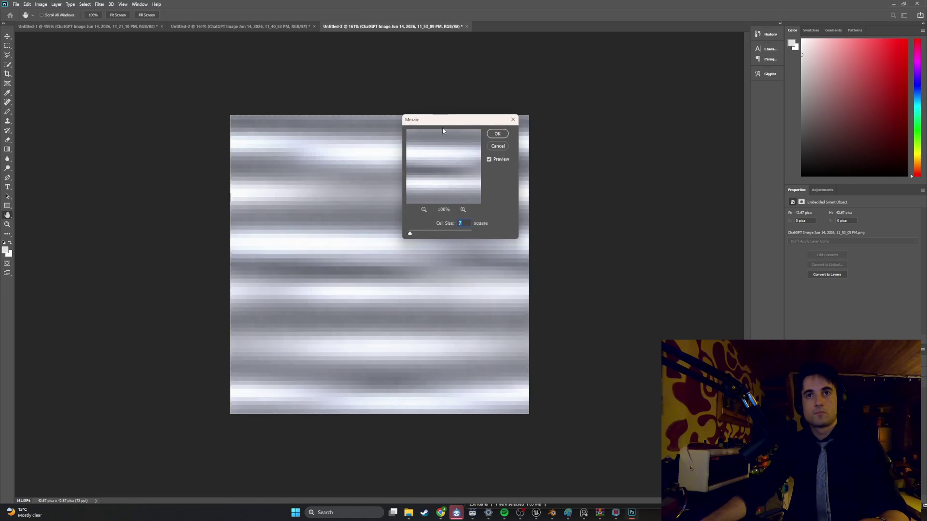
pyautogui.moveTo(443, 127)
pyautogui.mouseDown()
pyautogui.moveTo(516, 129)
pyautogui.moveTo(587, 154)
pyautogui.mouseUp()
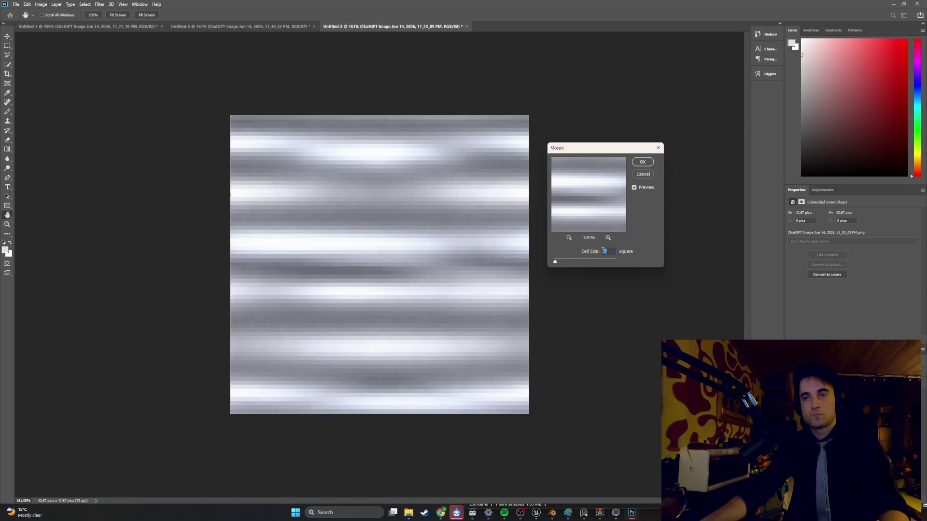
pyautogui.write('8')
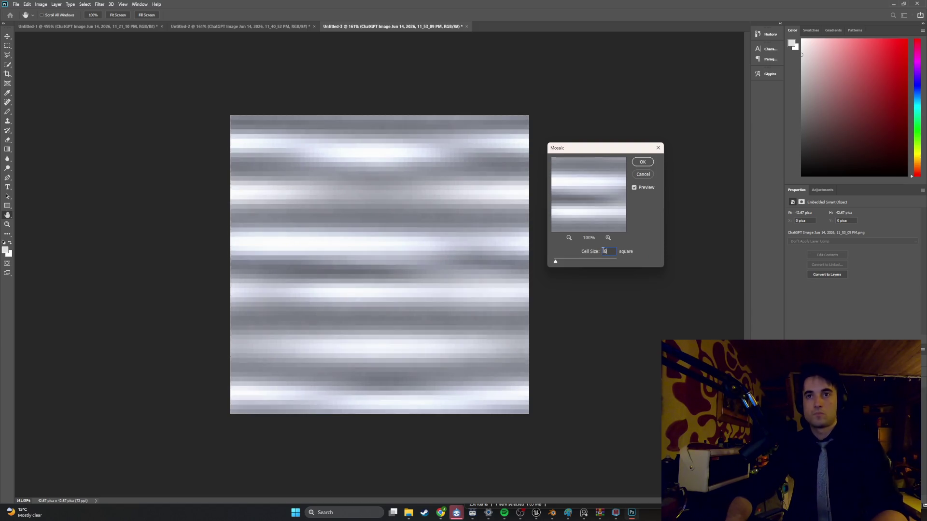
pyautogui.press('Up')
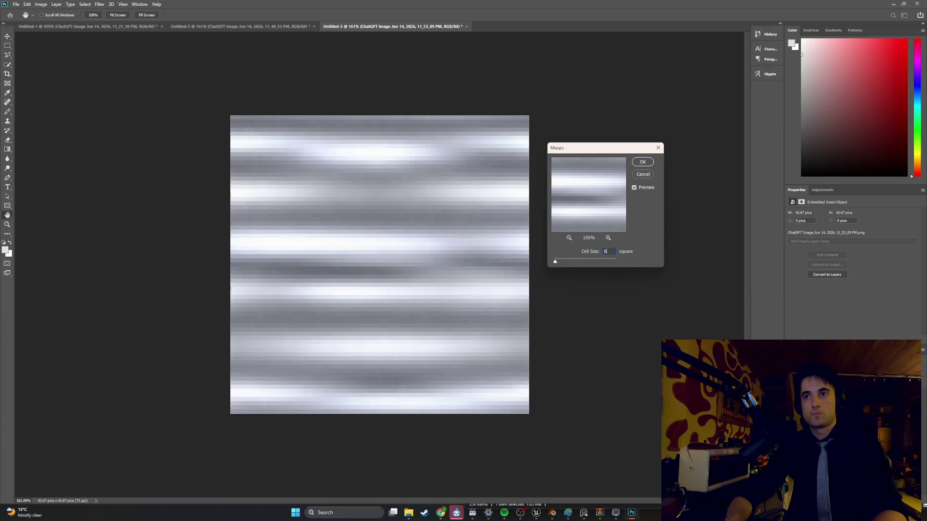
pyautogui.press('Down')
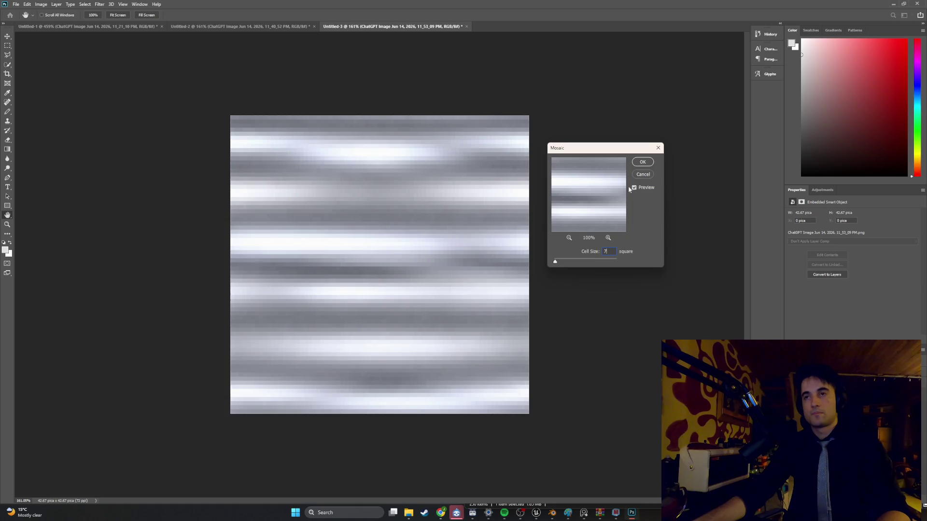
pyautogui.click(643, 162)
# Offset the pixelated texture with wrap-around and rasterize the smart object for clone-stamping.
pyautogui.click(100, 3)
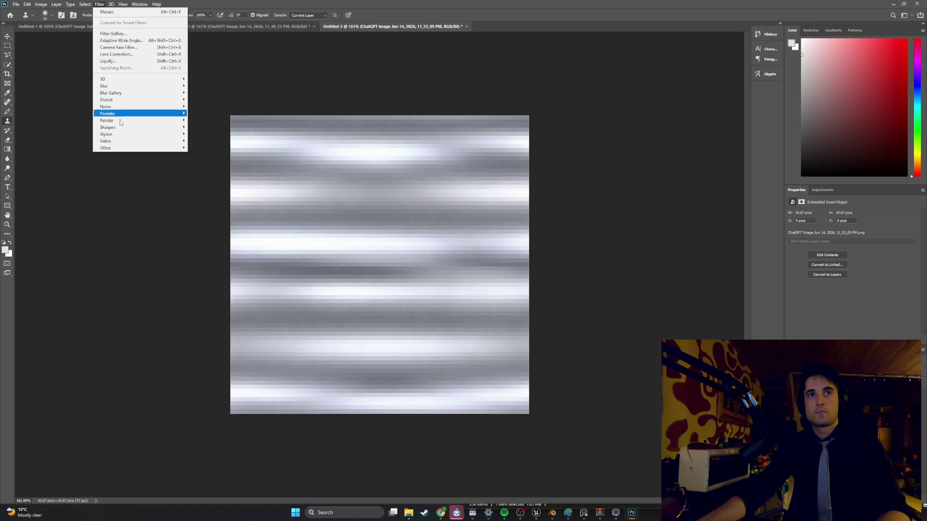
pyautogui.moveTo(124, 147)
pyautogui.click(202, 182)
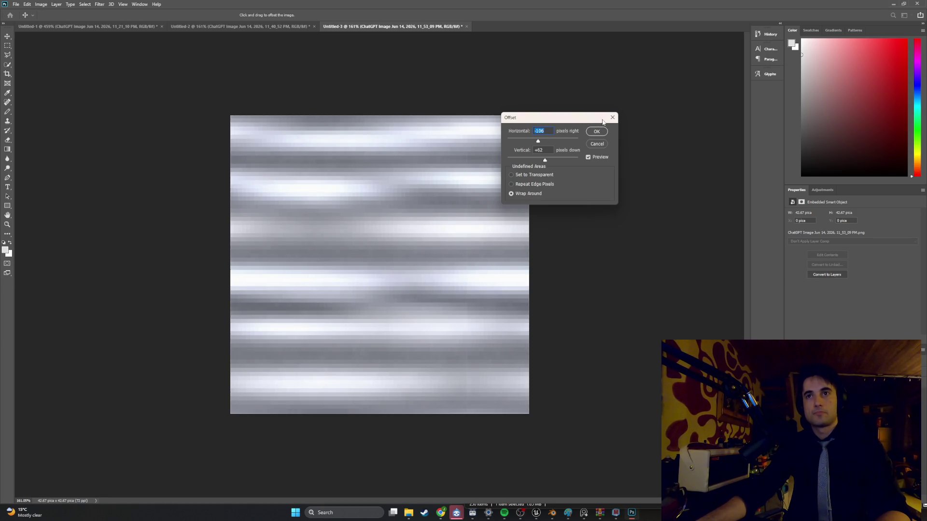
pyautogui.click(612, 117)
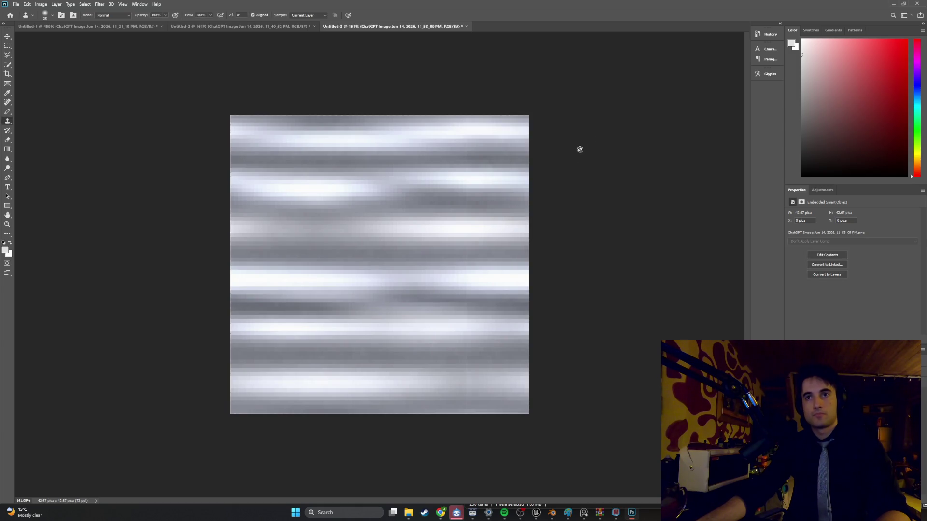
pyautogui.click(486, 204)
pyautogui.click(453, 189)
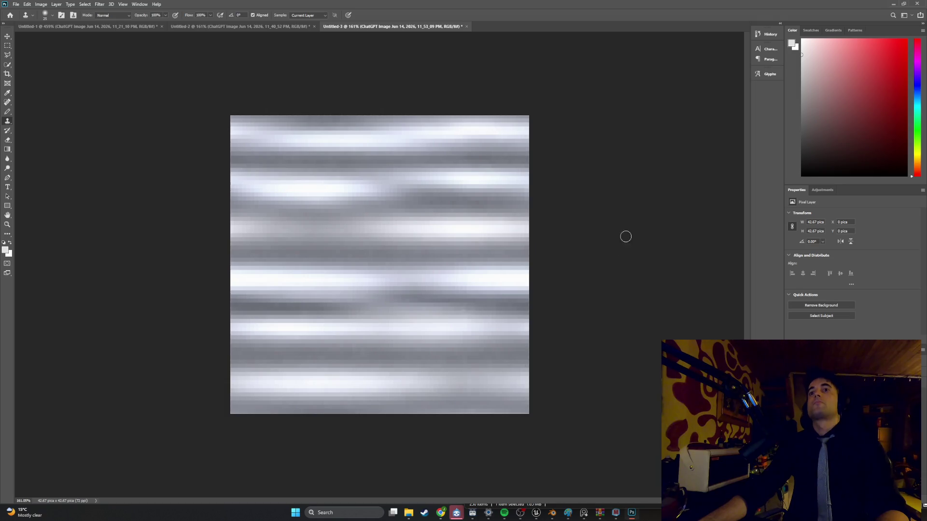
# Quick Export the texture as PNG, saving it as Chrome1_texture in the PhotoshopFiles Textures folder.
pyautogui.click(22, 5)
pyautogui.moveTo(73, 108)
pyautogui.click(132, 110)
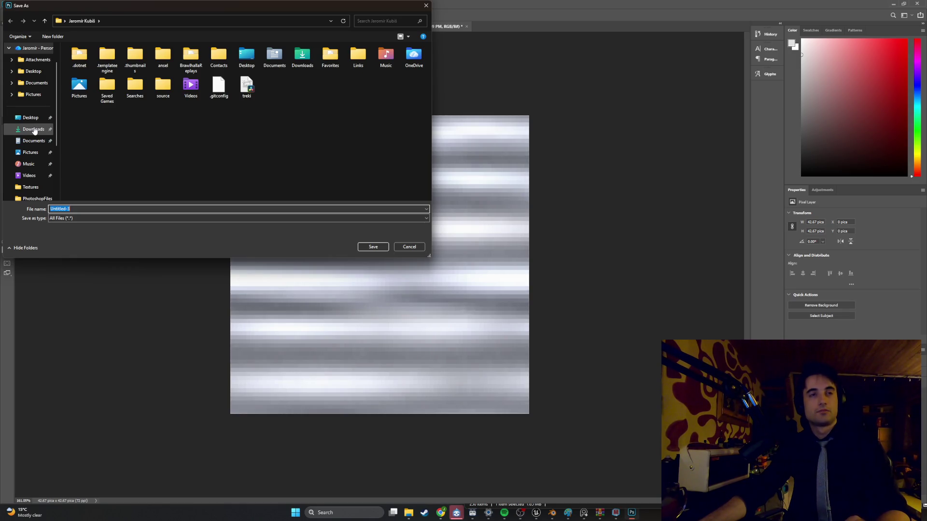
pyautogui.scroll(-3, 41, 131)
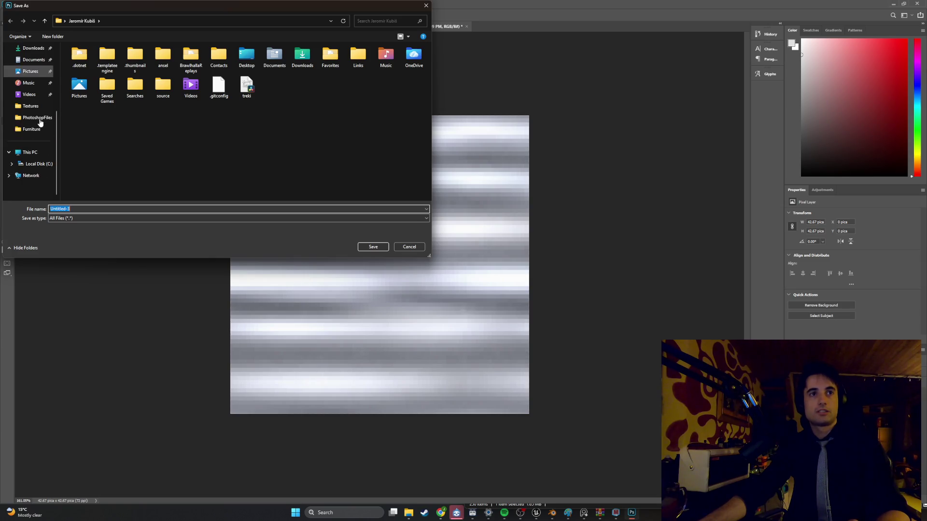
pyautogui.click(32, 129)
pyautogui.click(30, 107)
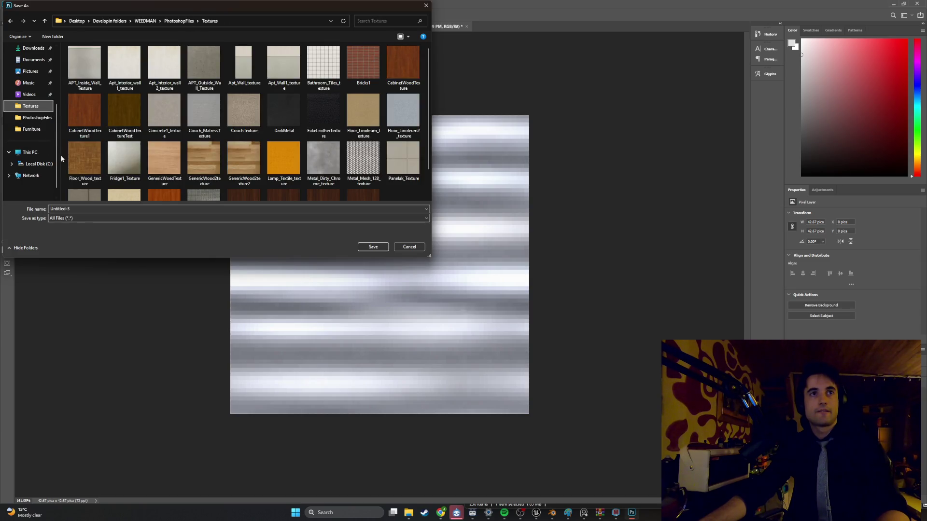
pyautogui.doubleClick(79, 209)
pyautogui.write('Chrome1_texture')
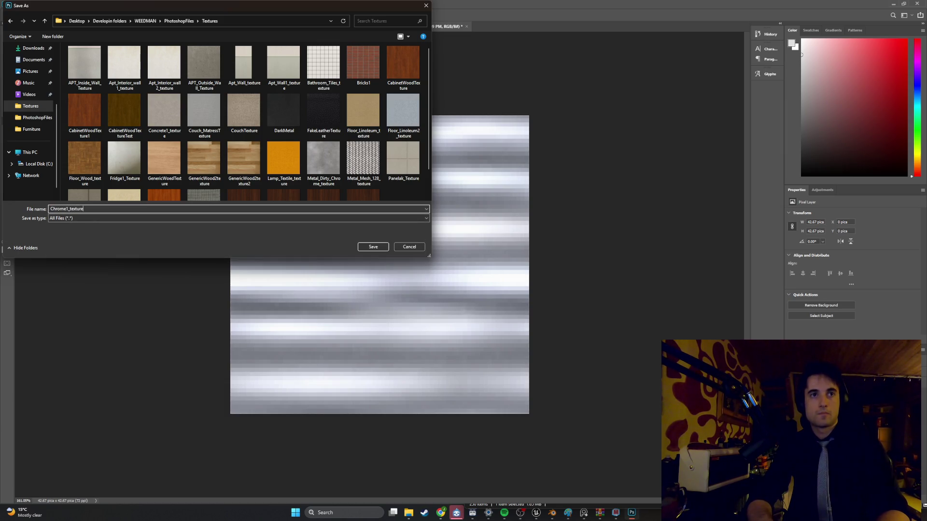
pyautogui.click(369, 246)
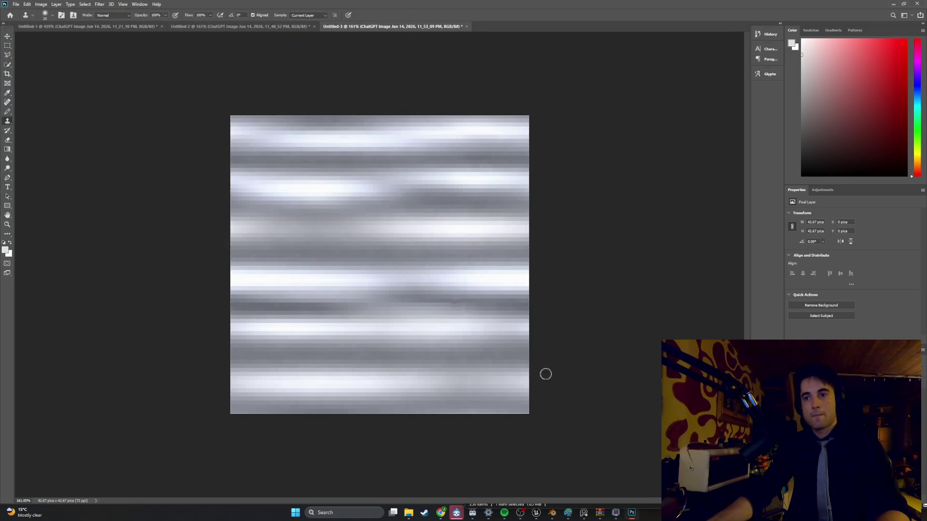
# Switch to Blender and orbit to look down at the faucet and sink.
pyautogui.click(635, 515)
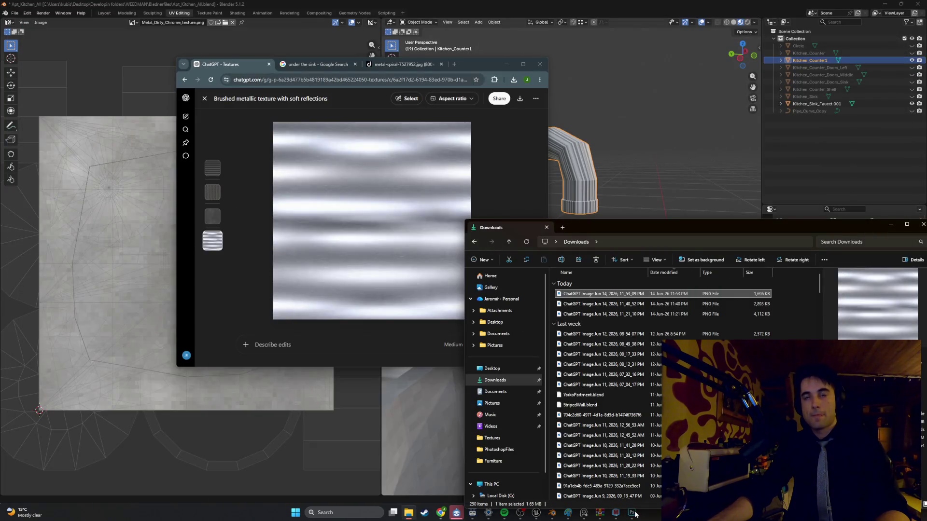
pyautogui.click(562, 4)
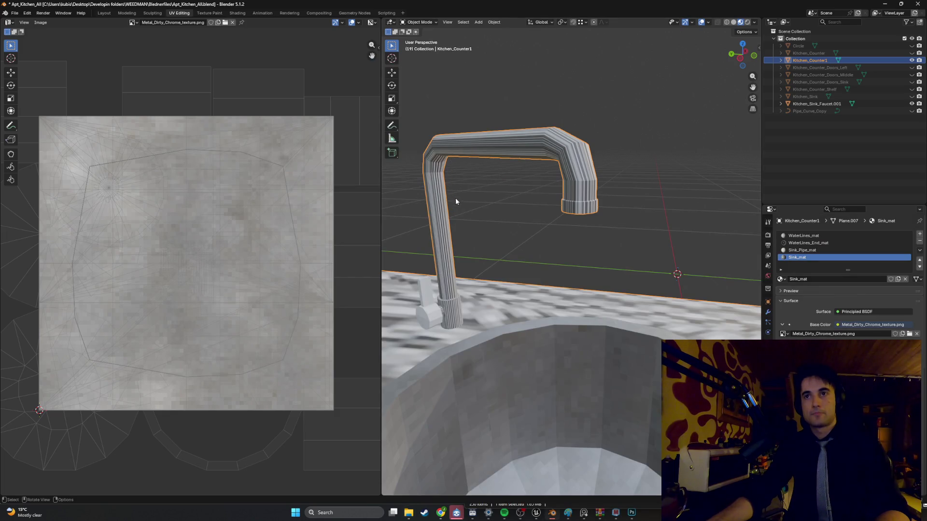
pyautogui.moveTo(507, 226); pyautogui.dragTo(561, 231, button='middle')
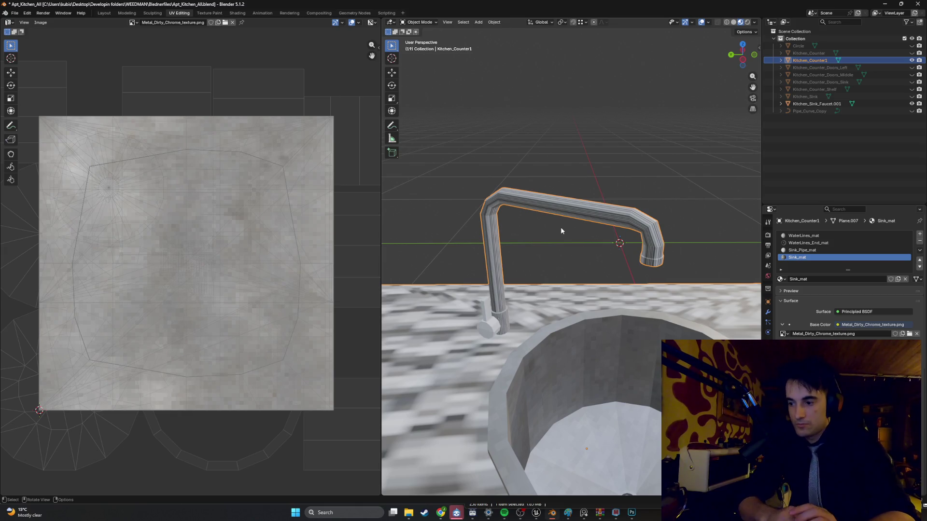
pyautogui.moveTo(549, 228)
pyautogui.mouseDown(button='middle')
pyautogui.moveTo(548, 239)
pyautogui.moveTo(514, 269)
pyautogui.moveTo(511, 230)
pyautogui.moveTo(527, 202)
pyautogui.mouseUp(button='middle')
# In Edit Mode with X-ray on, box-select the faucet's top and vertical pipe.
pyautogui.press('Tab')
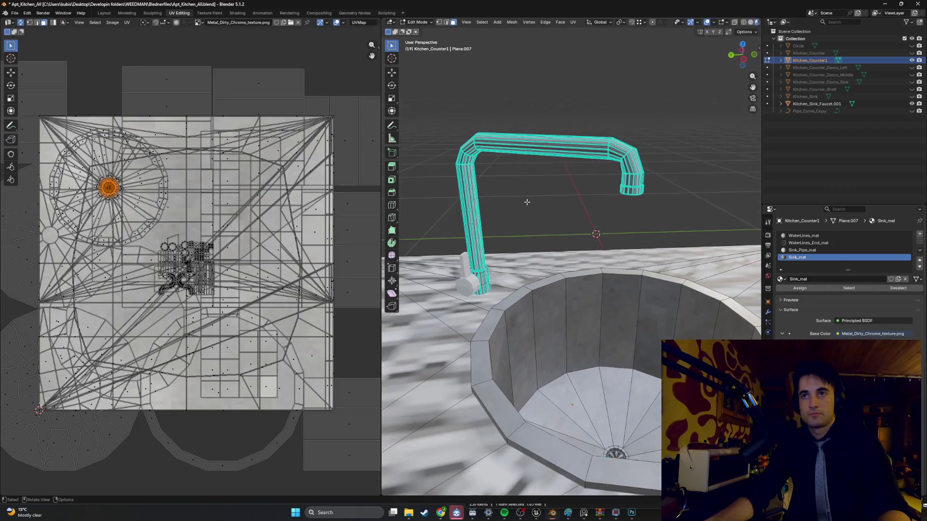
pyautogui.hotkey('shift', 'z')
pyautogui.moveTo(675, 209); pyautogui.dragTo(428, 112)
pyautogui.moveTo(523, 178); pyautogui.dragTo(541, 192, button='middle')
pyautogui.moveTo(541, 192); pyautogui.dragTo(443, 138)
pyautogui.moveTo(530, 173); pyautogui.dragTo(443, 215)
pyautogui.moveTo(443, 214); pyautogui.dragTo(491, 186, button='middle')
pyautogui.scroll(10, 491, 187)
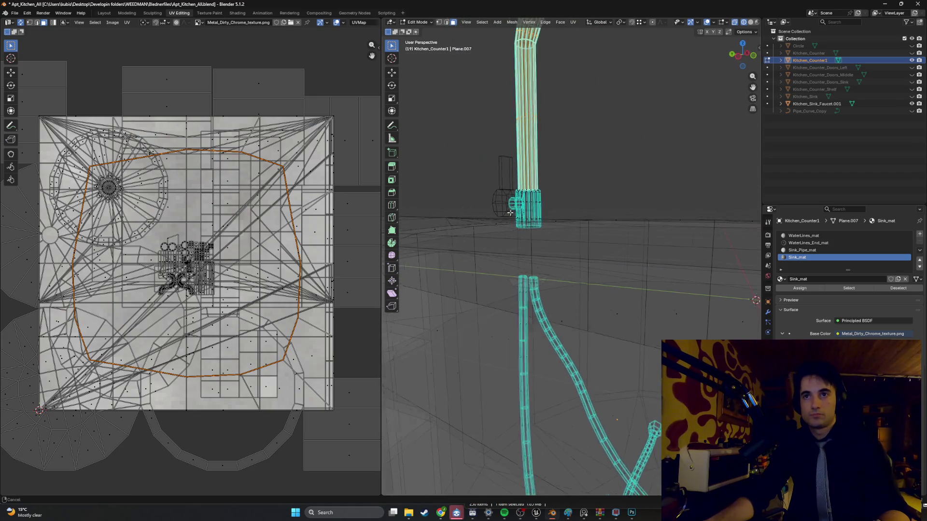
pyautogui.moveTo(434, 159)
pyautogui.keyDown('shift'); pyautogui.mouseDown(button='middle')
pyautogui.moveTo(561, 248)
pyautogui.moveTo(592, 232)
pyautogui.moveTo(631, 248)
pyautogui.moveTo(622, 241)
pyautogui.mouseUp(button='middle'); pyautogui.keyUp('shift')
# Hide Kitchen_Sink_Faucet.001 and add the faucet base to the selection.
pyautogui.click(911, 104)
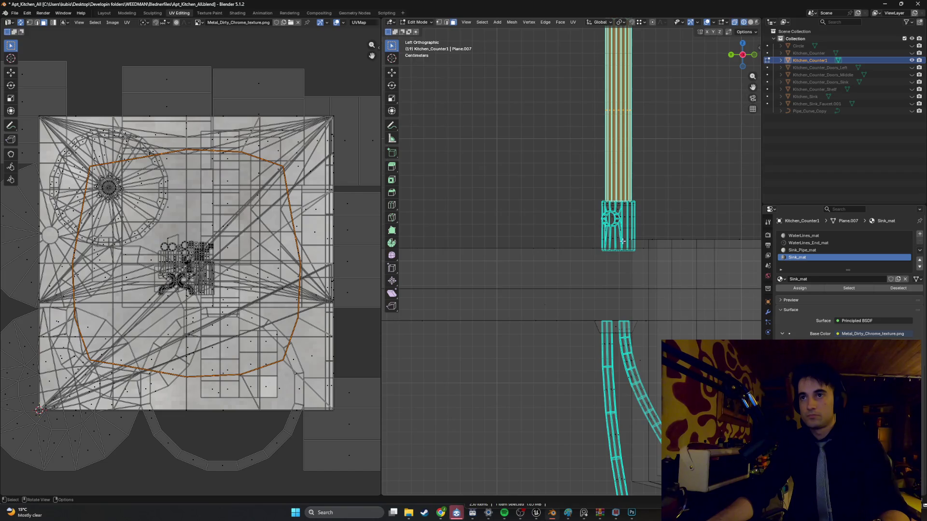
pyautogui.moveTo(638, 240); pyautogui.dragTo(587, 205)
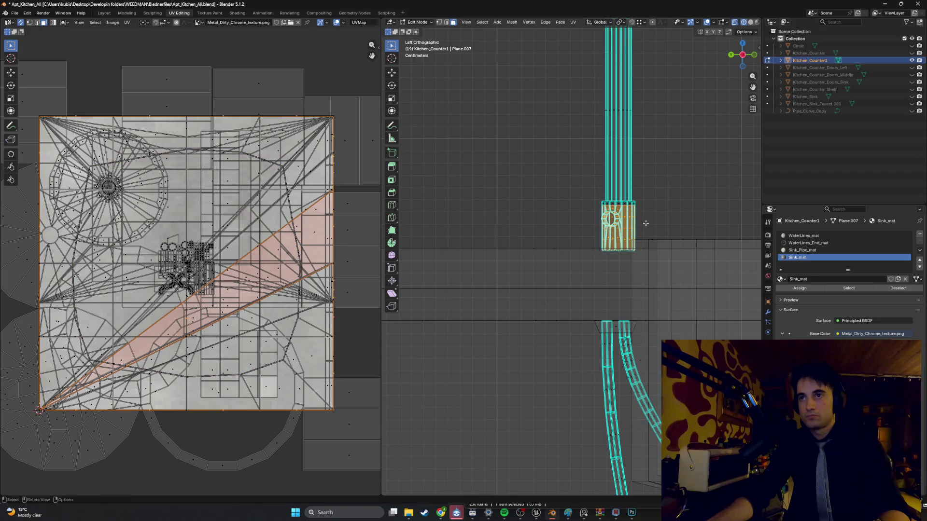
pyautogui.hotkey('ctrl', 'z')
pyautogui.moveTo(638, 244); pyautogui.dragTo(587, 205)
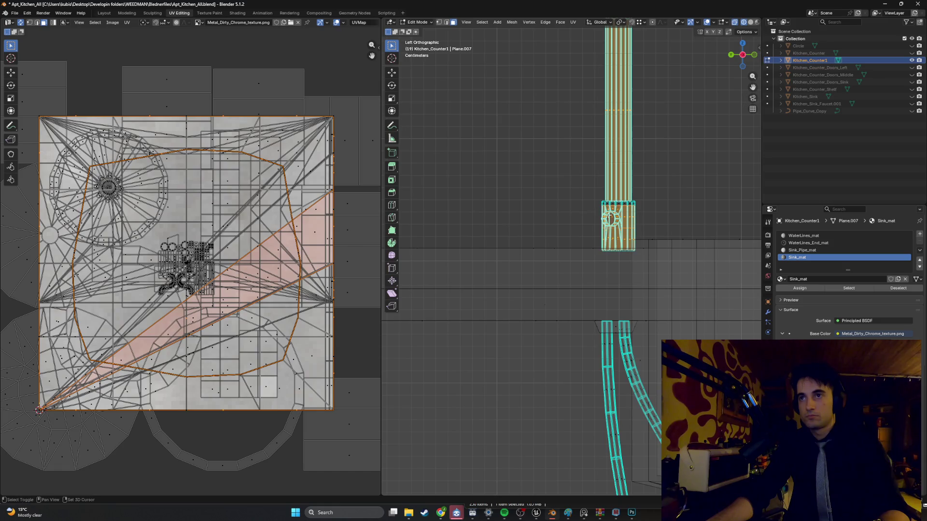
pyautogui.moveTo(580, 198)
pyautogui.mouseDown(button='middle')
pyautogui.moveTo(599, 218)
pyautogui.moveTo(642, 232)
pyautogui.mouseUp(button='middle')
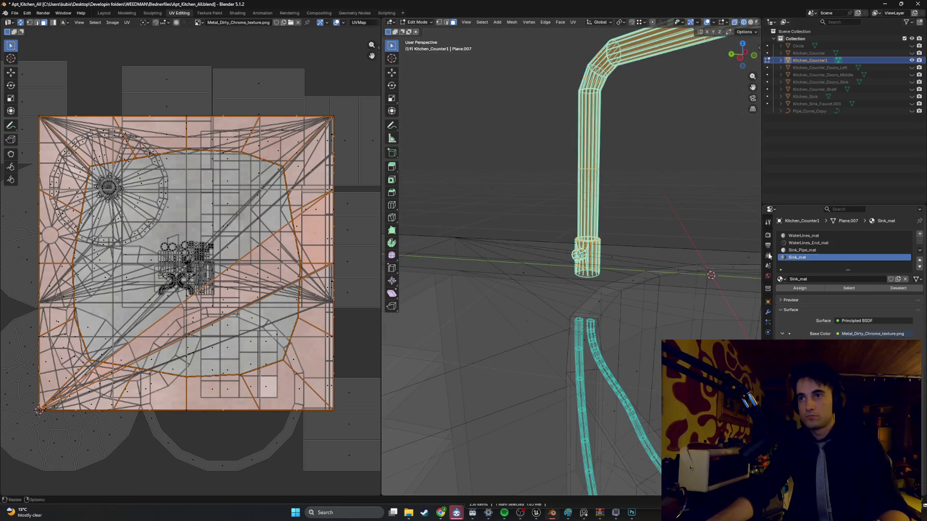
# Add a material slot with a new material named Faucet_mat.
pyautogui.click(920, 234)
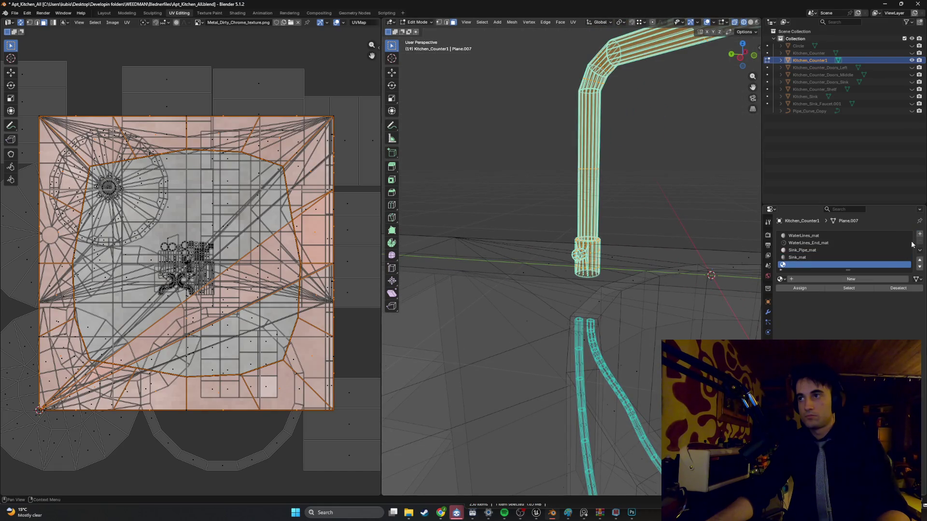
pyautogui.click(820, 277)
pyautogui.click(820, 278)
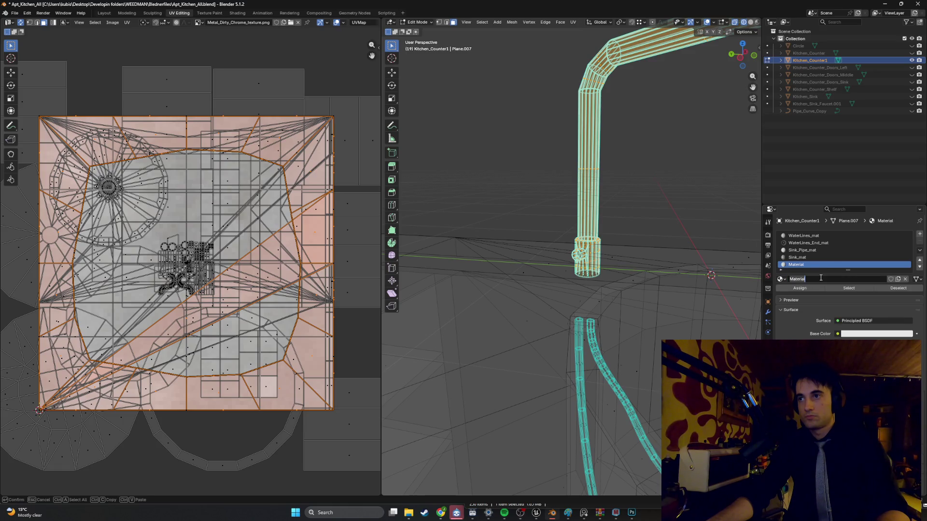
pyautogui.write('Faucet_')
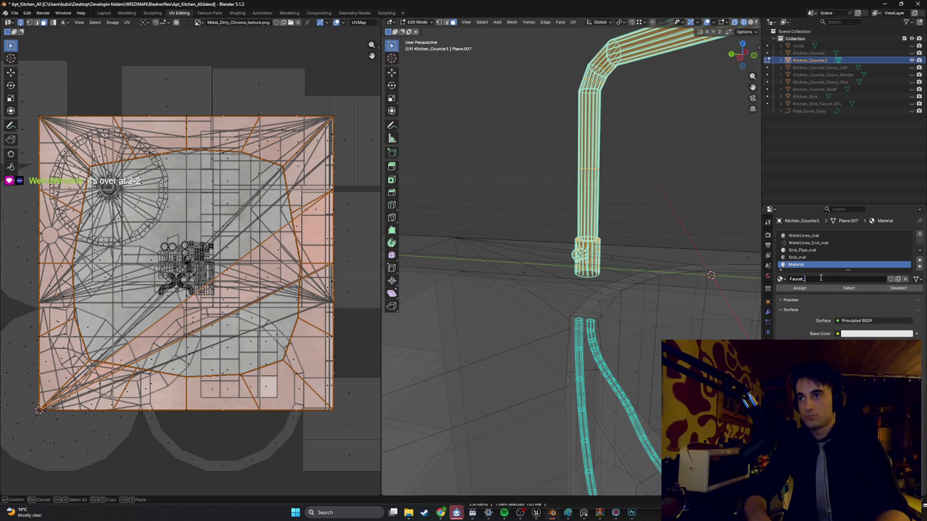
pyautogui.write('mat')
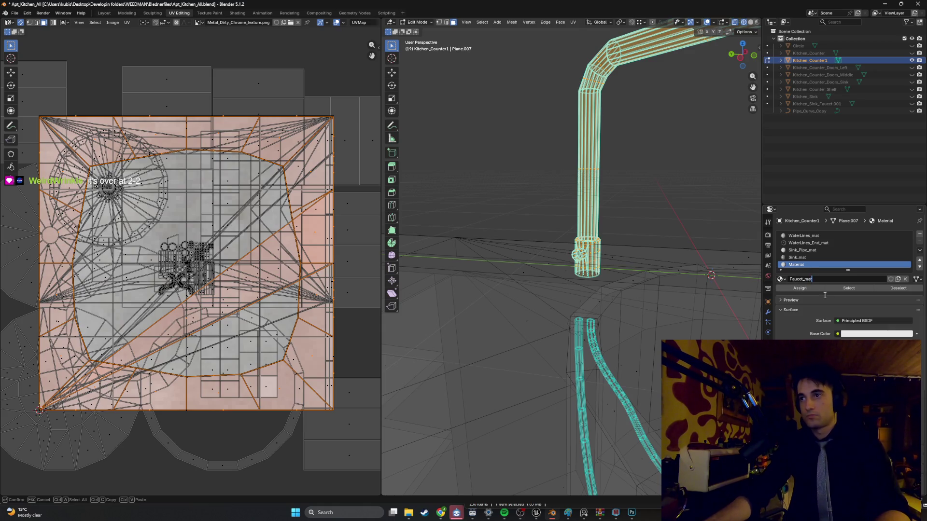
pyautogui.press('Return')
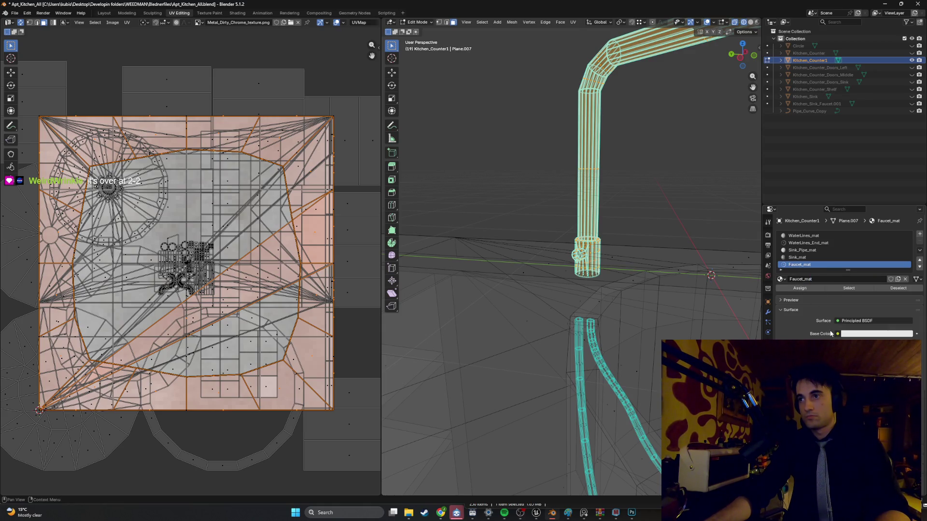
# Set Faucet_mat's Base Color to an Image Texture loading Chrome1_texture.png from Textures.
pyautogui.click(837, 334)
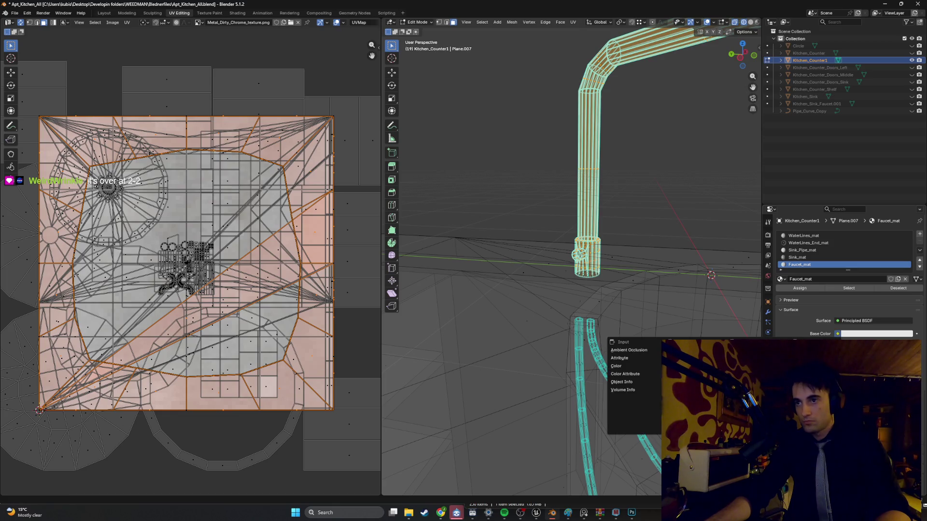
pyautogui.click(733, 398)
pyautogui.click(884, 344)
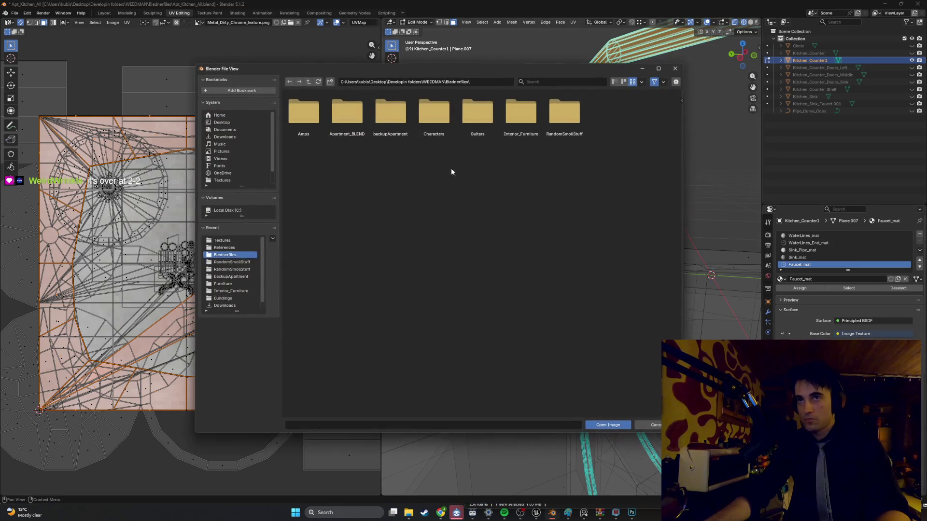
pyautogui.click(231, 248)
pyautogui.click(224, 240)
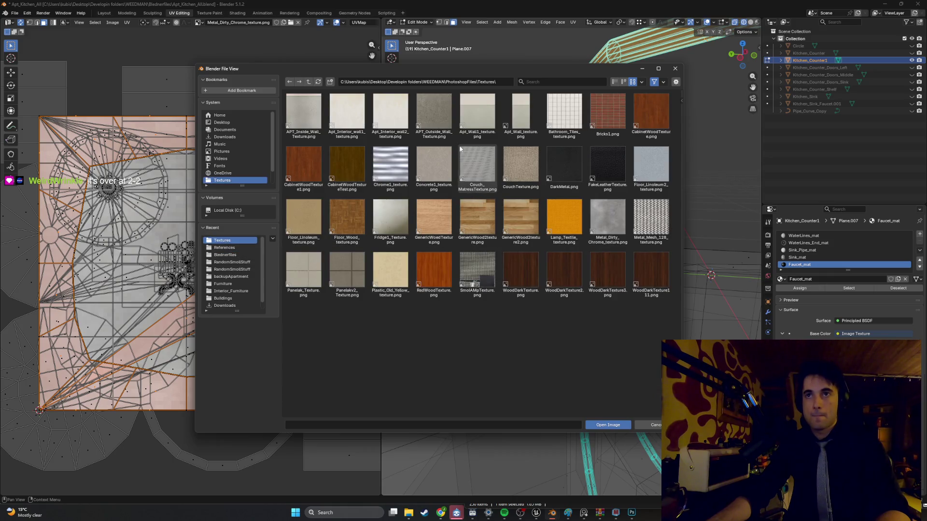
pyautogui.doubleClick(390, 164)
# Switch viewport shading to show the faucet's textures and orbit around it.
pyautogui.press('z')
pyautogui.click(518, 221)
pyautogui.moveTo(517, 222)
pyautogui.mouseDown(button='middle')
pyautogui.moveTo(543, 217)
pyautogui.moveTo(554, 231)
pyautogui.moveTo(595, 210)
pyautogui.moveTo(583, 203)
pyautogui.mouseUp(button='middle')
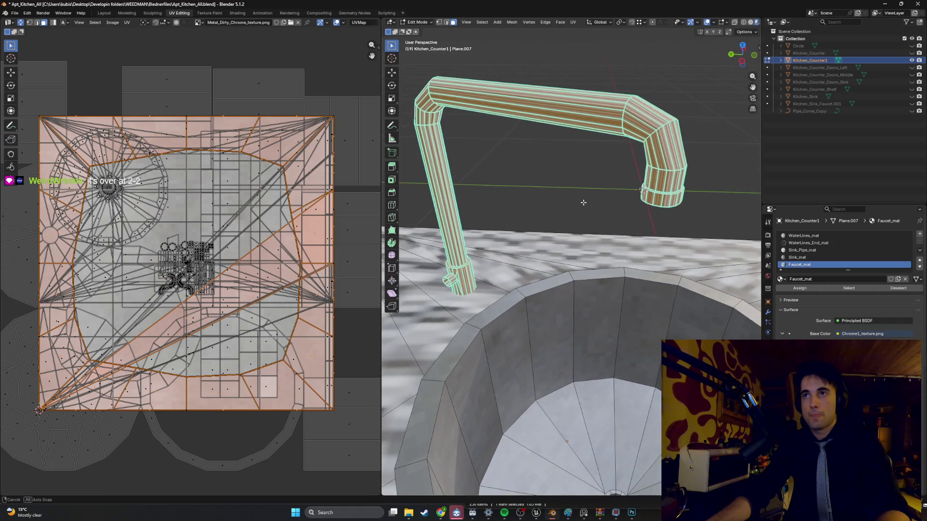
# Assign Faucet_mat to the selected faucet faces and re-unwrap them with Smart UV Project.
pyautogui.click(800, 289)
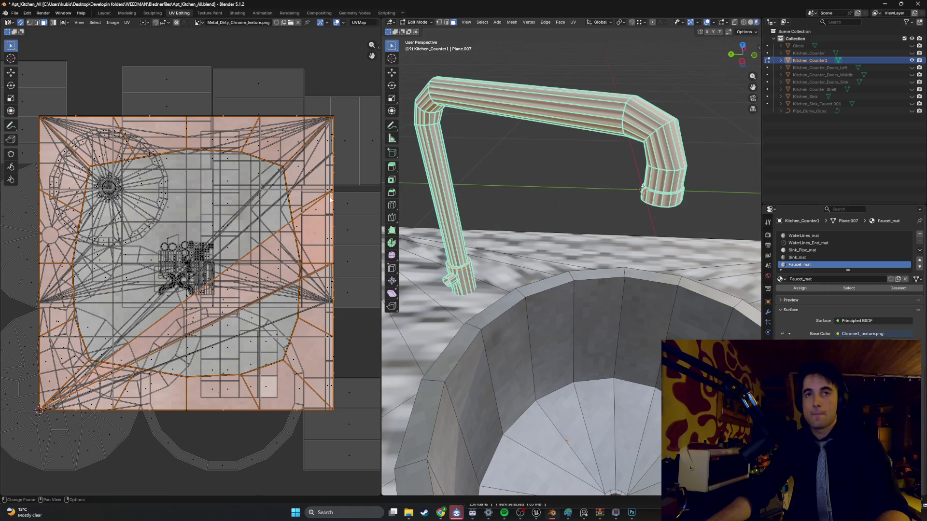
pyautogui.press('u')
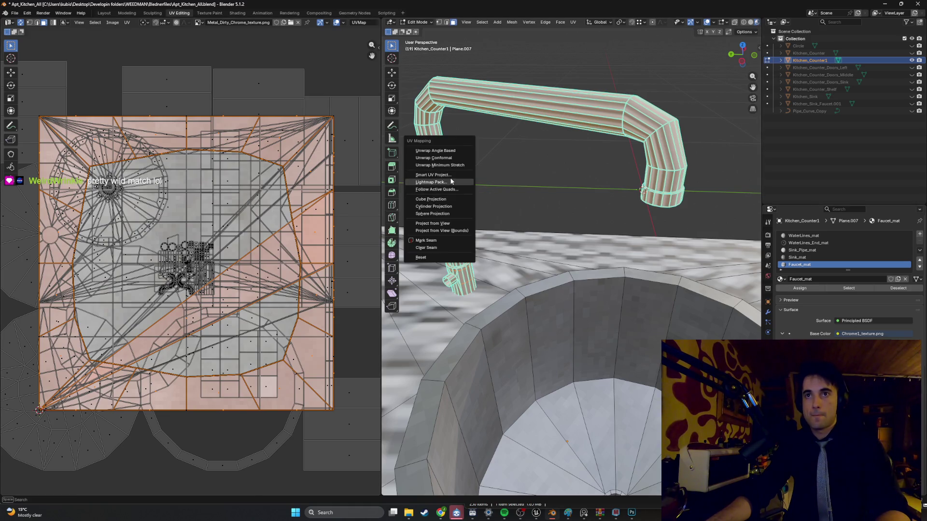
pyautogui.click(450, 176)
pyautogui.click(435, 245)
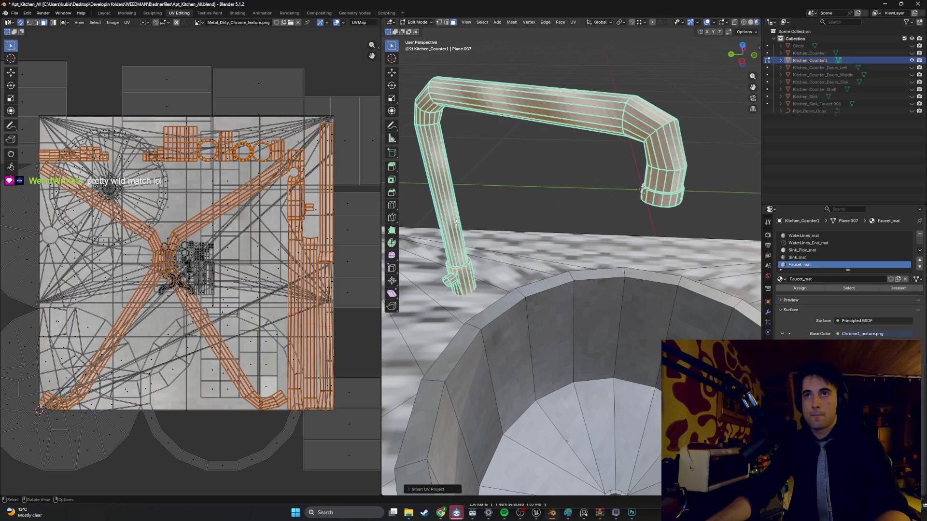
# Scale, rotate and move the faucet's UV islands, then preview the texture in Object Mode.
pyautogui.moveTo(468, 192); pyautogui.dragTo(543, 156, button='middle')
pyautogui.press('s')
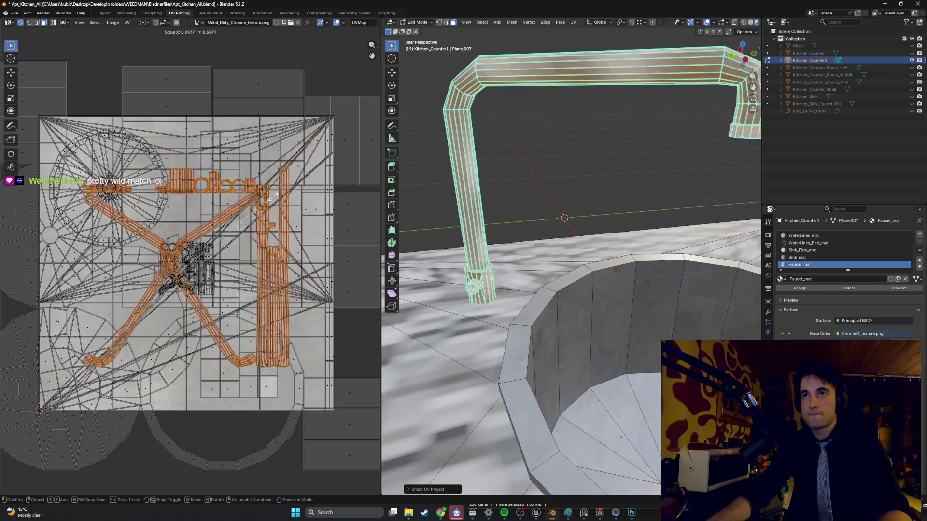
pyautogui.press('r')
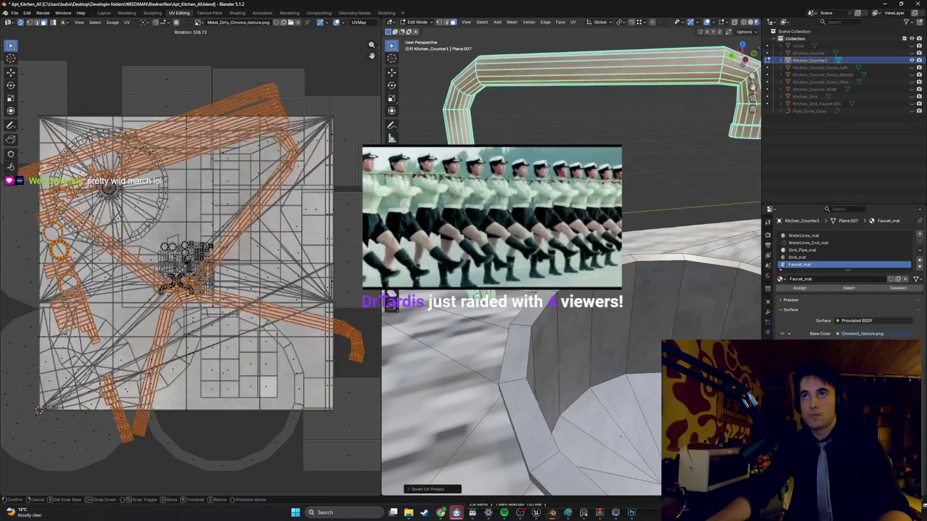
pyautogui.click(361, 196)
pyautogui.press('g')
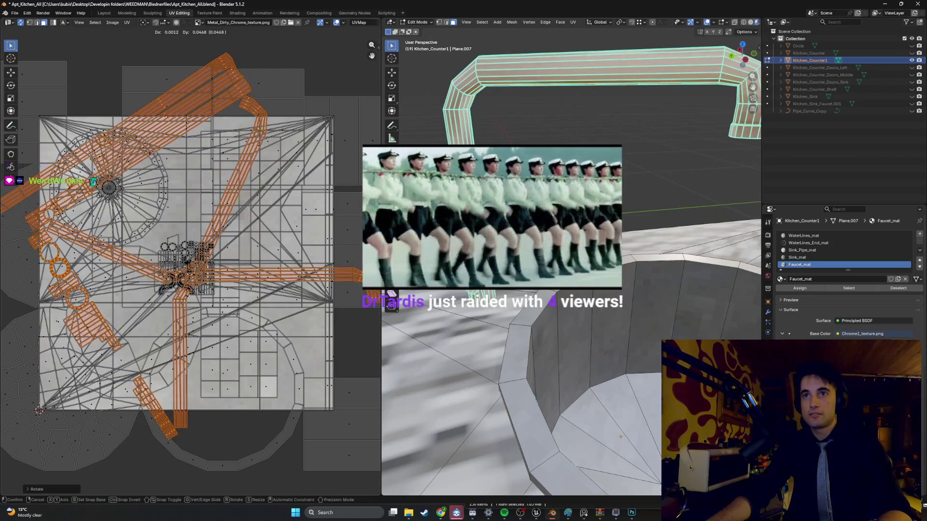
pyautogui.press('Return')
pyautogui.moveTo(493, 218)
pyautogui.mouseDown(button='middle')
pyautogui.moveTo(454, 203)
pyautogui.moveTo(593, 160)
pyautogui.moveTo(588, 176)
pyautogui.moveTo(596, 178)
pyautogui.moveTo(570, 184)
pyautogui.mouseUp(button='middle')
pyautogui.press('Tab')
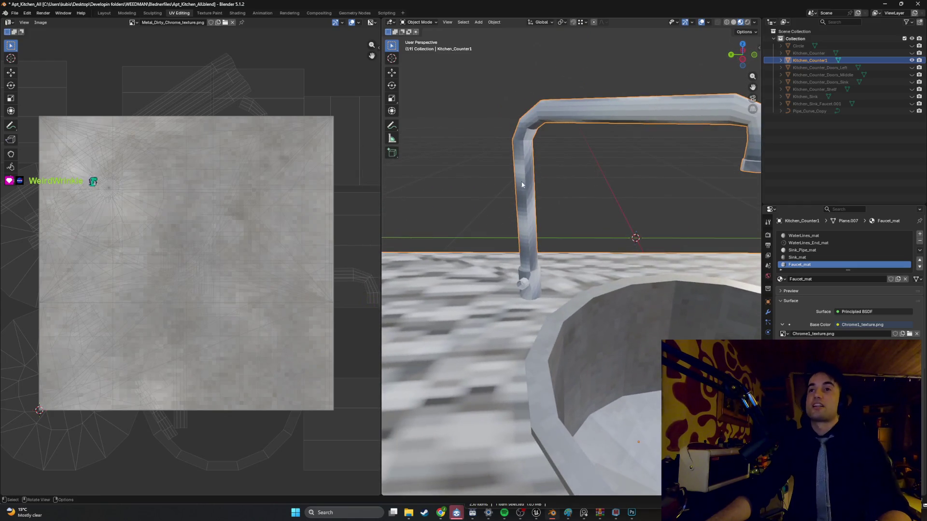
# Shrink the faucet UV islands toward the centre and preview the result around the sink.
pyautogui.press('Tab')
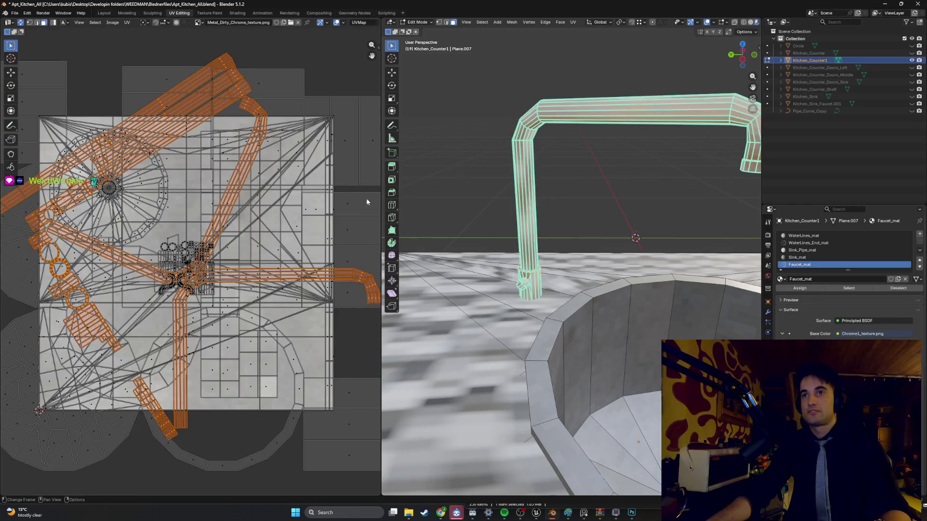
pyautogui.press('s')
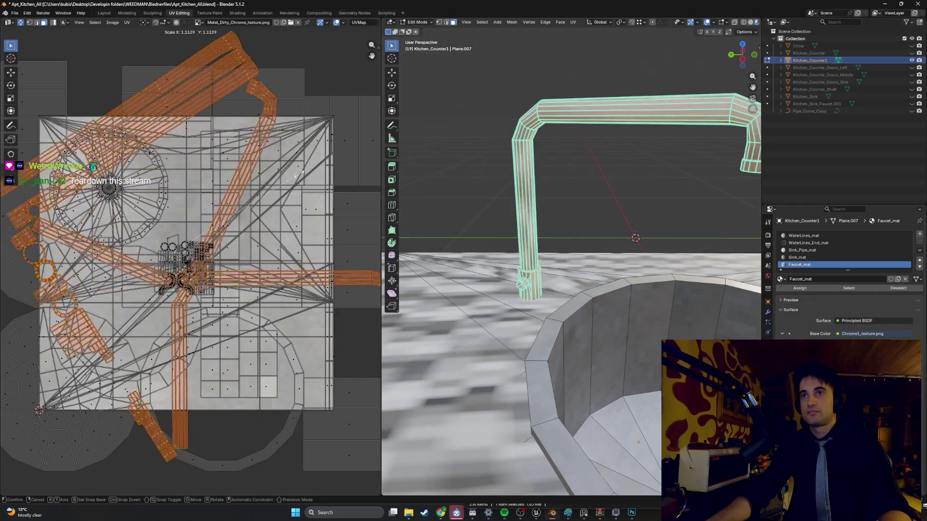
pyautogui.click(209, 246)
pyautogui.click(593, 176)
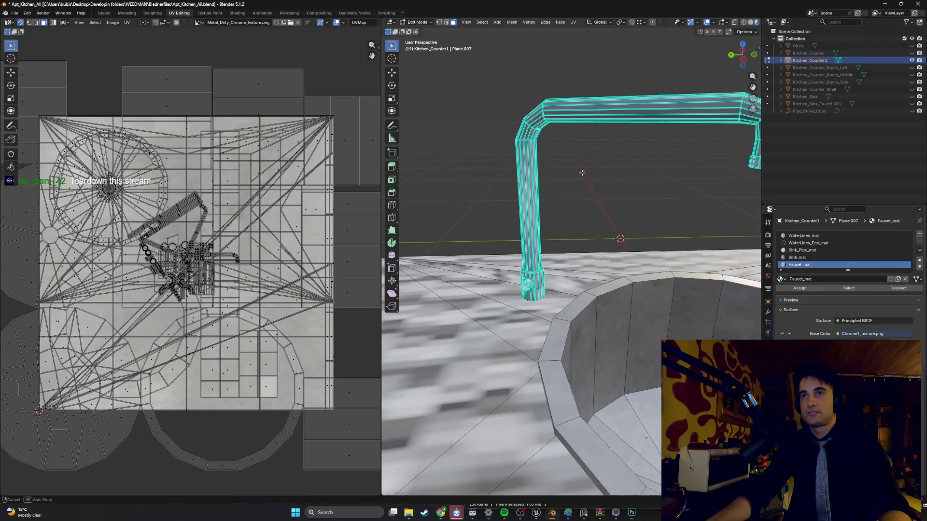
pyautogui.moveTo(608, 178)
pyautogui.mouseDown(button='middle')
pyautogui.moveTo(569, 166)
pyautogui.moveTo(591, 172)
pyautogui.moveTo(555, 175)
pyautogui.mouseUp(button='middle')
pyautogui.press('Tab')
pyautogui.scroll(-3, 593, 176)
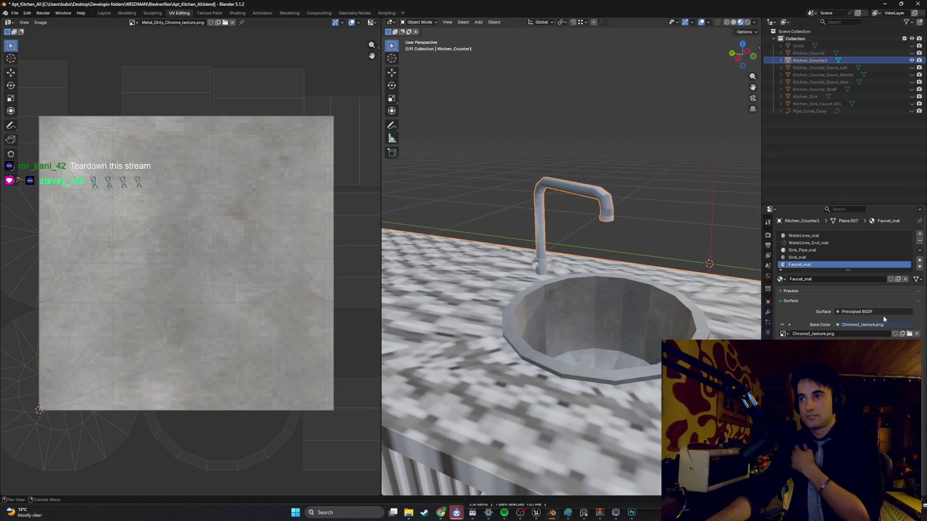
pyautogui.scroll(4, 590, 233)
pyautogui.moveTo(589, 234); pyautogui.dragTo(642, 217, button='middle')
pyautogui.press('Tab')
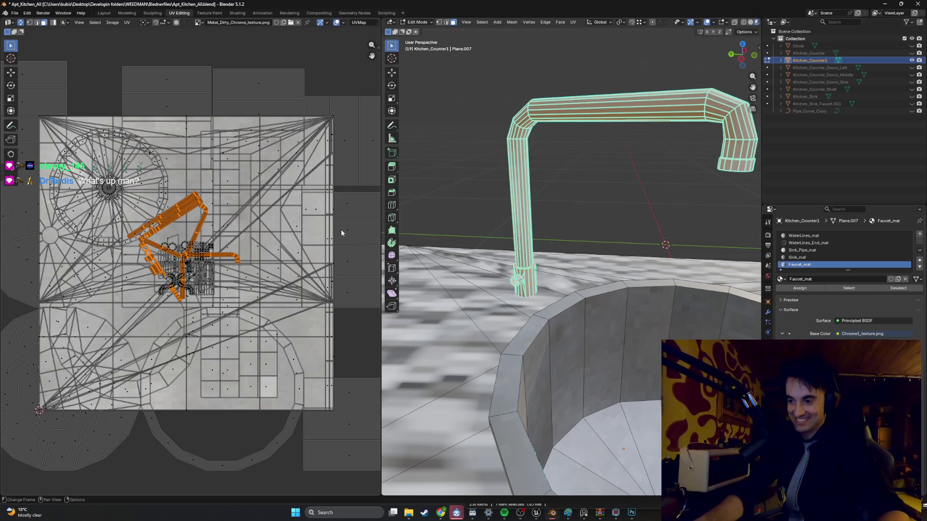
# Scale the faucet UV islands up by about 2.17 and orbit to check the counter and faucet.
pyautogui.press('s')
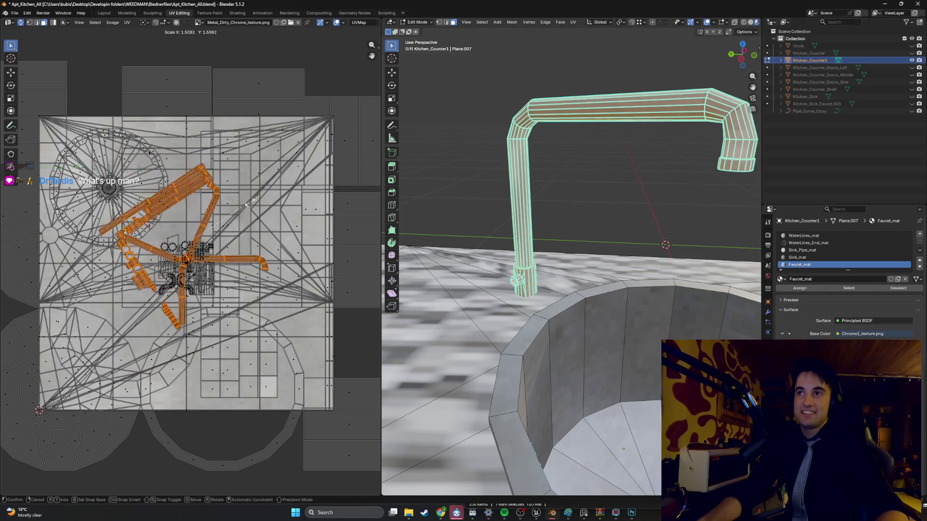
pyautogui.click(282, 162)
pyautogui.scroll(-5, 530, 214)
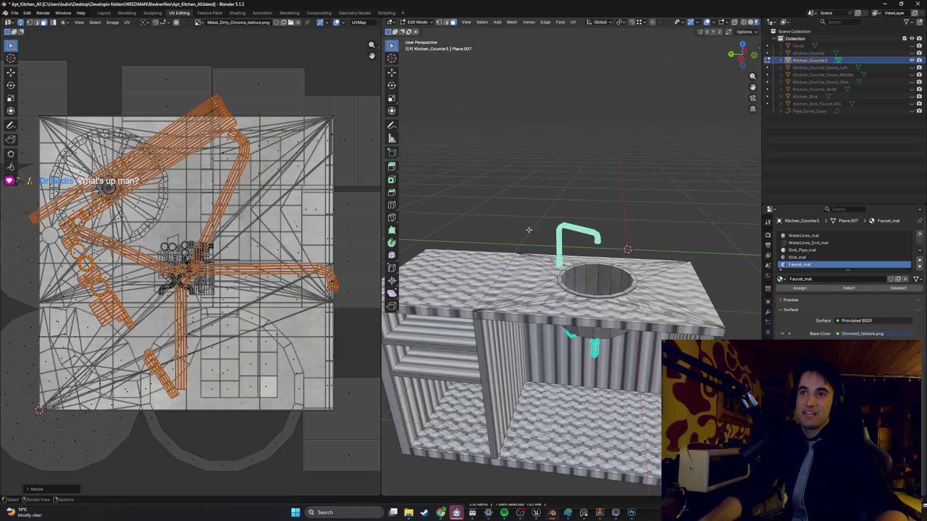
pyautogui.moveTo(527, 213); pyautogui.dragTo(471, 220, button='middle')
pyautogui.scroll(4, 471, 220)
pyautogui.scroll(-6, 471, 219)
pyautogui.moveTo(493, 251)
pyautogui.mouseDown(button='middle')
pyautogui.moveTo(515, 283)
pyautogui.moveTo(626, 223)
pyautogui.moveTo(538, 268)
pyautogui.moveTo(542, 257)
pyautogui.mouseUp(button='middle')
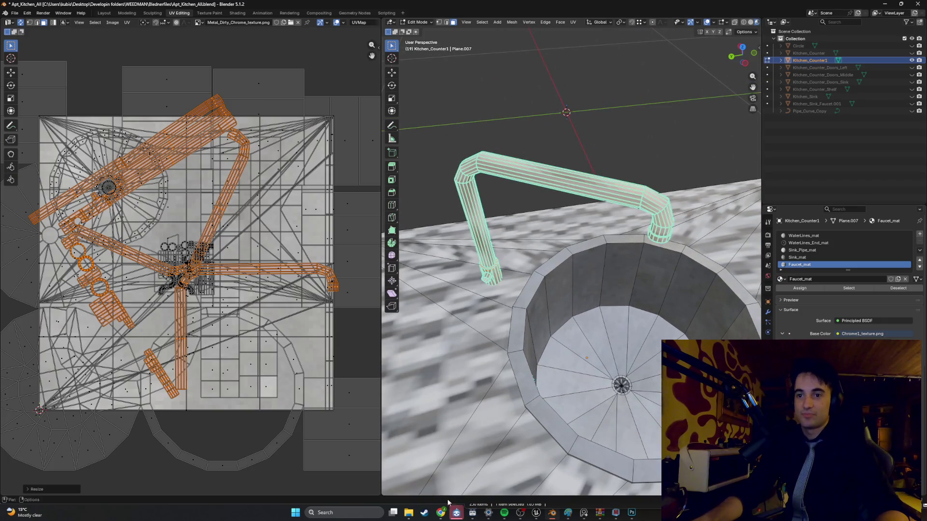
# In ChatGPT, close the image viewer and send a message rejecting the wavy texture.
pyautogui.moveTo(441, 512)
pyautogui.click(447, 477)
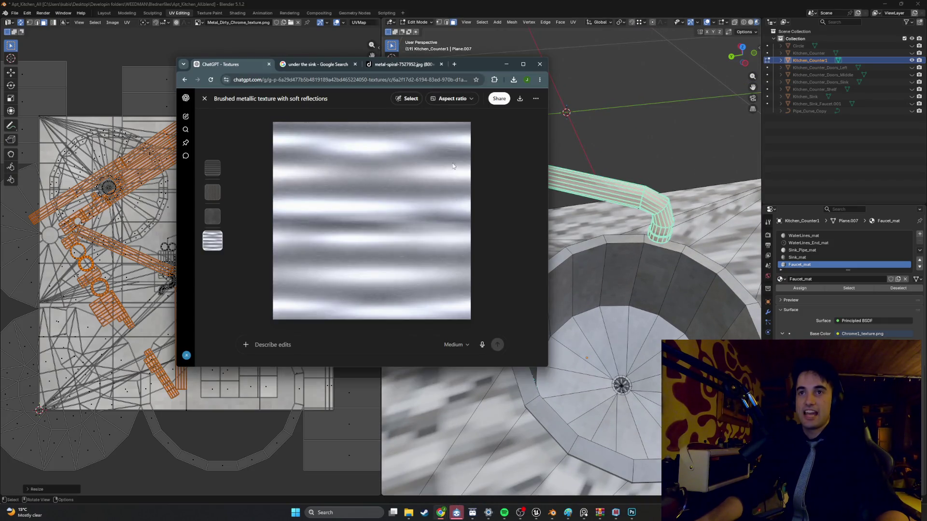
pyautogui.click(204, 98)
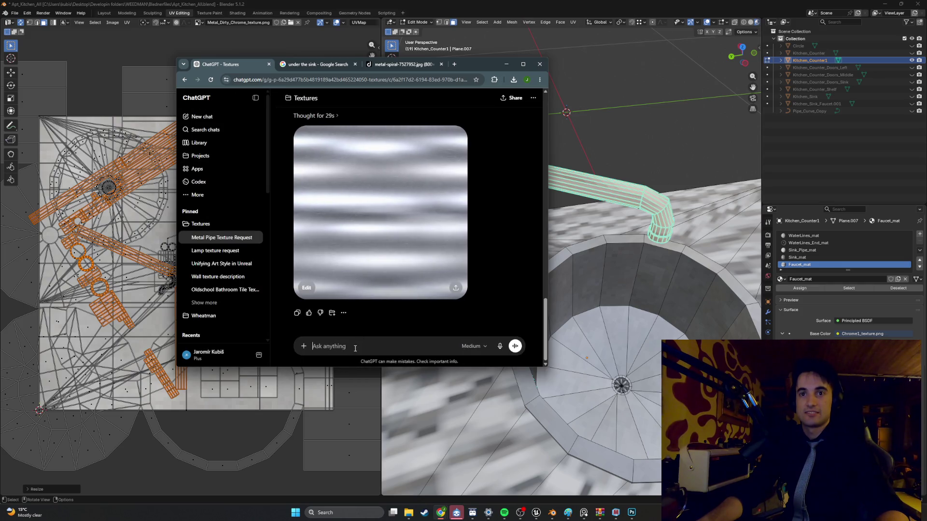
pyautogui.write('i do nt like that its like waves it doesnt scale well')
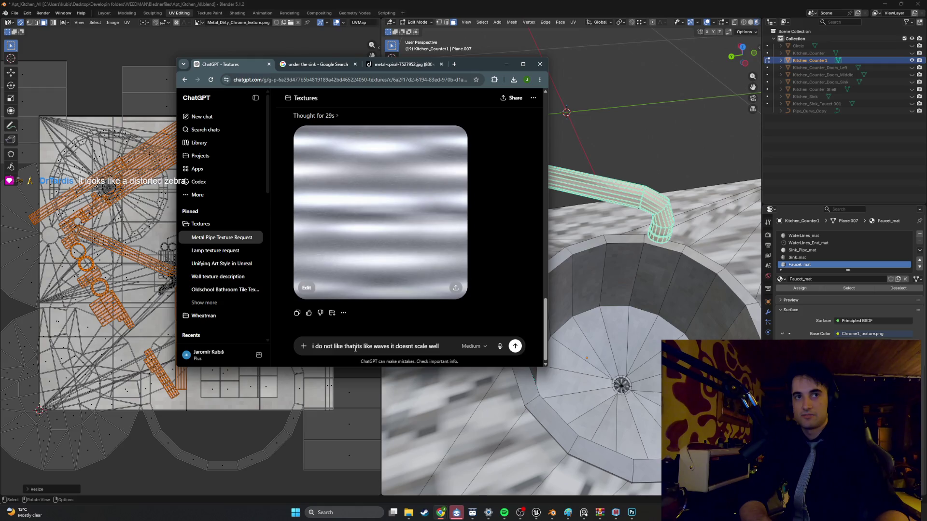
pyautogui.press('Return')
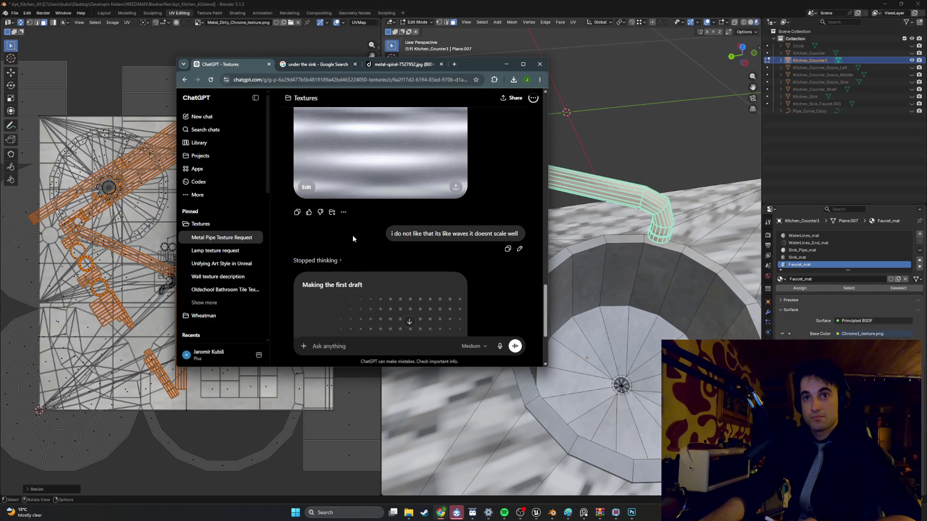
# View the newly generated polished chrome surface image enlarged, then close it.
pyautogui.scroll(-2, 354, 224)
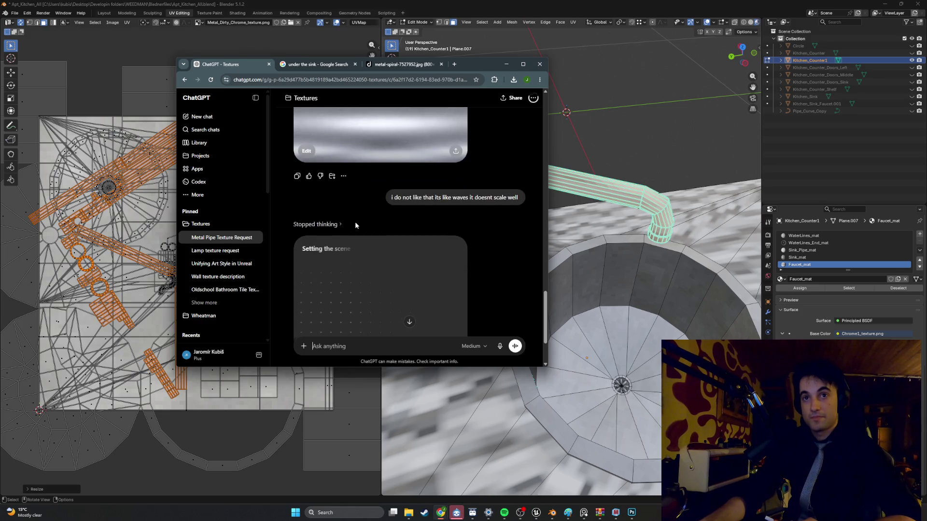
pyautogui.scroll(-1, 355, 225)
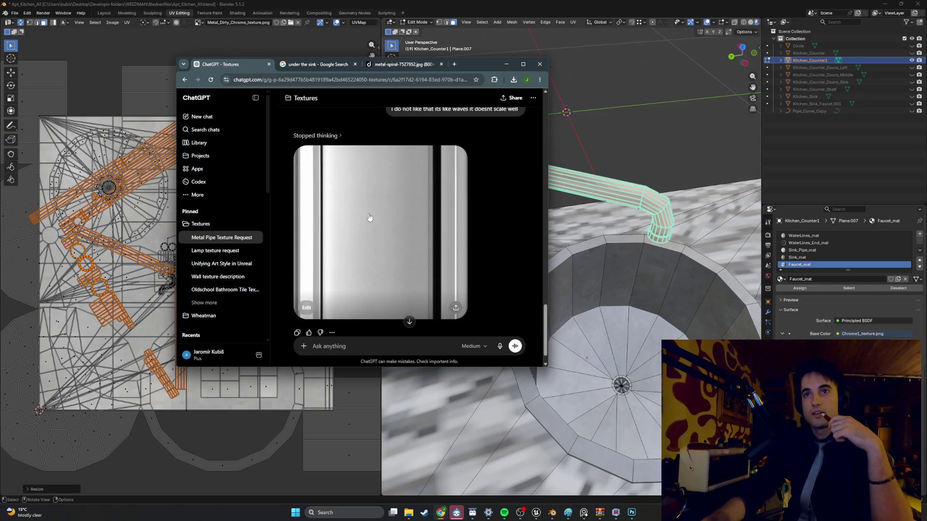
pyautogui.scroll(1, 367, 220)
pyautogui.scroll(-1, 373, 217)
pyautogui.click(373, 217)
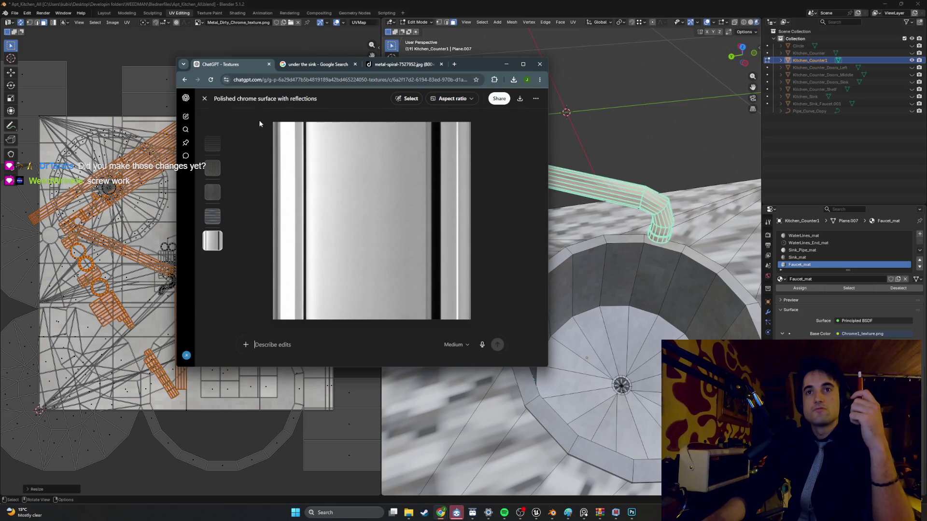
pyautogui.click(205, 100)
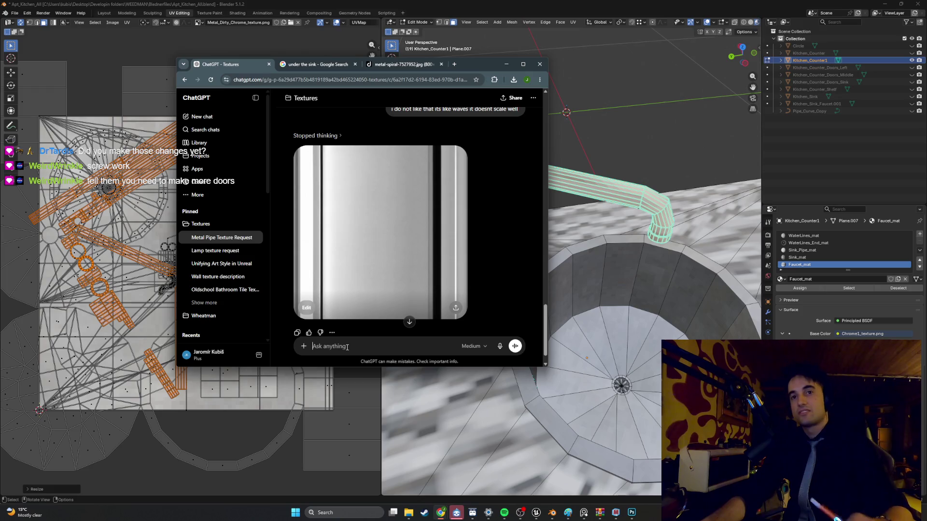
# Ask ChatGPT for a tileable, uniform chrome texture, then view the generated grey image full size.
pyautogui.click(347, 347)
pyautogui.write('no make ')
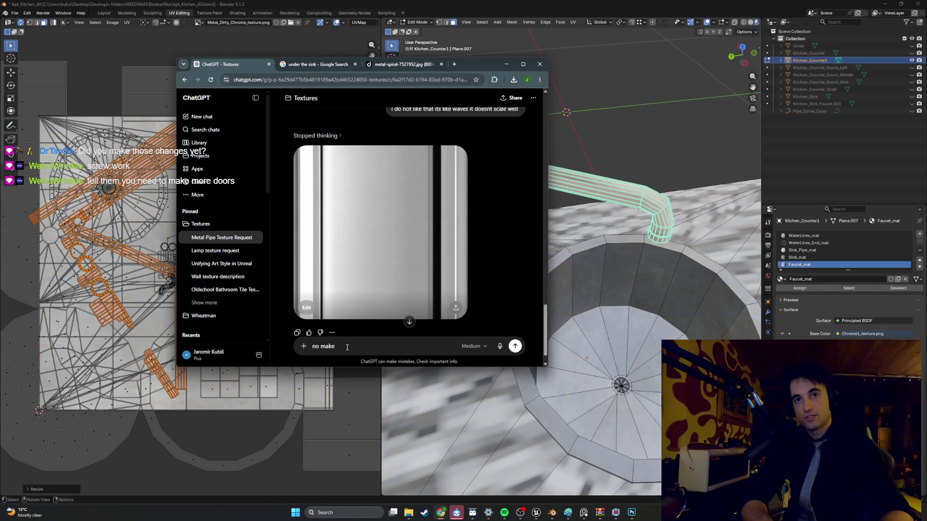
pyautogui.write('chrome material again')
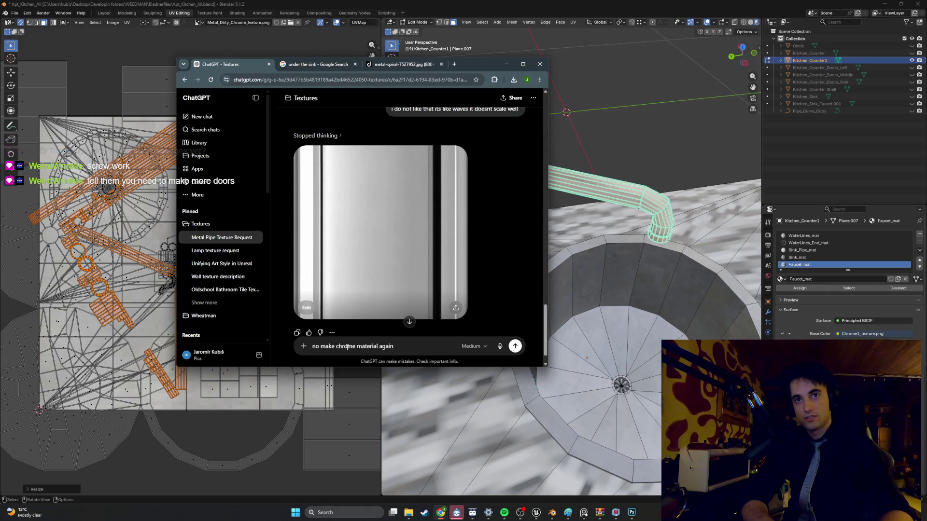
pyautogui.write(' that tiles well and all')
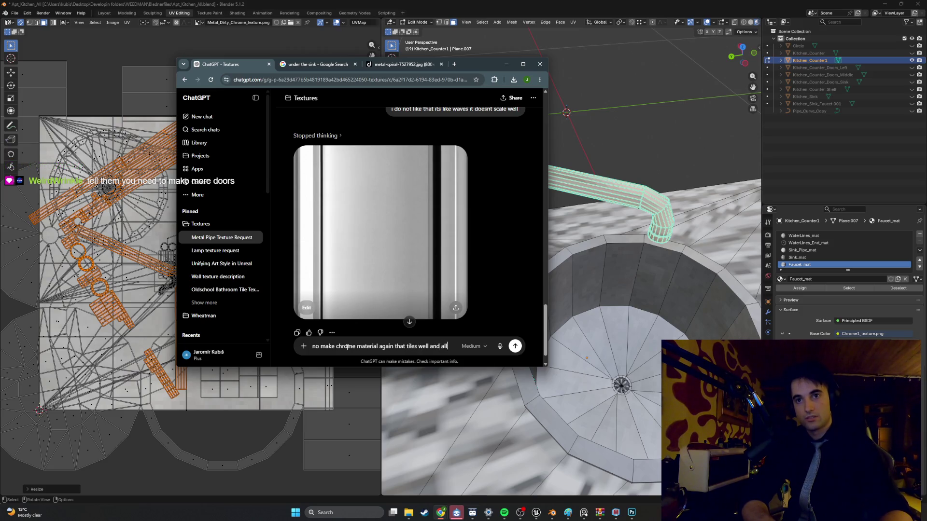
pyautogui.write(' around the picture looks')
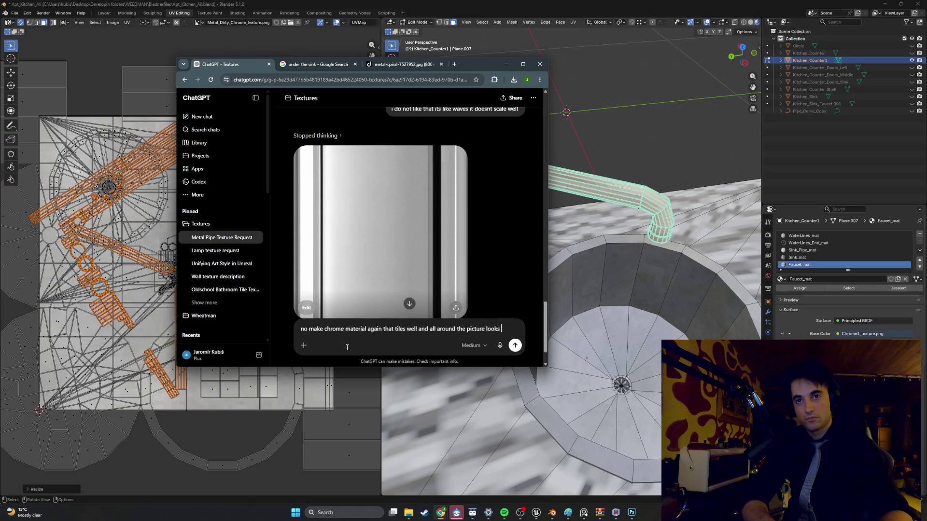
pyautogui.write('ost same')
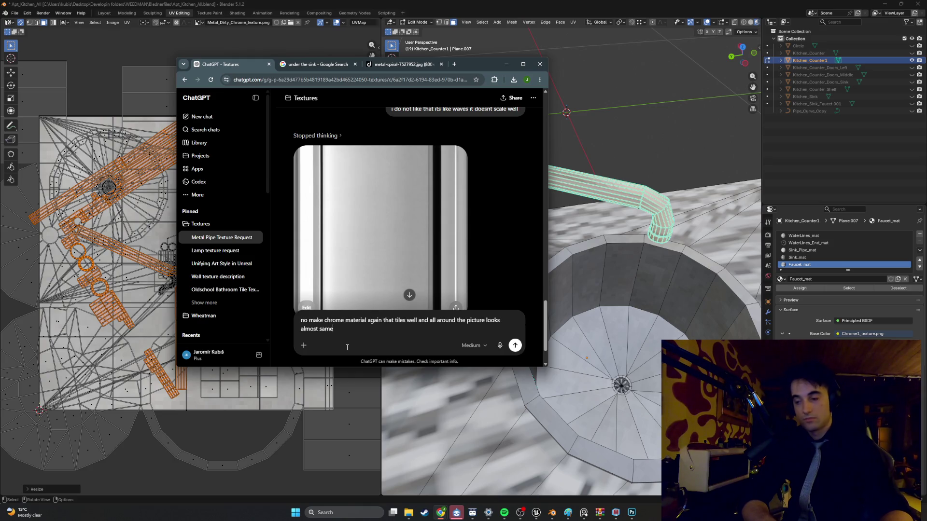
pyautogui.press('Return')
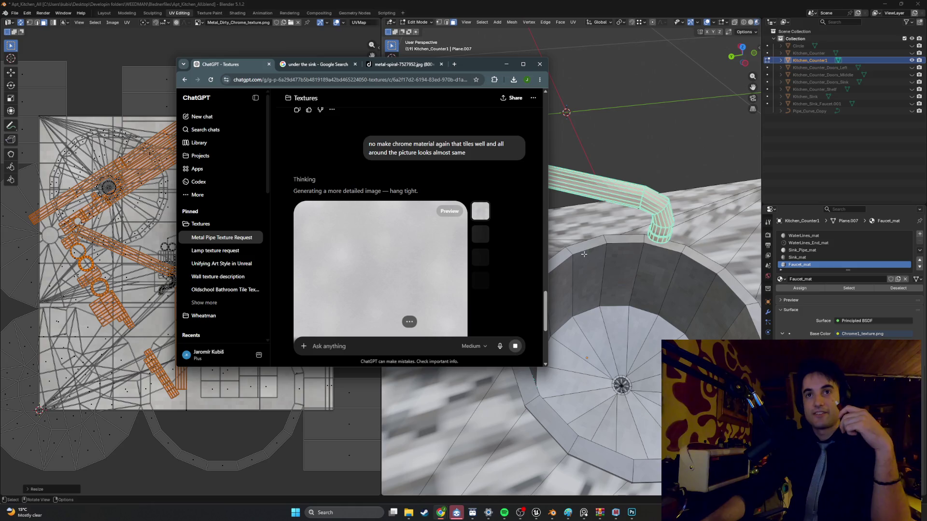
pyautogui.click(427, 235)
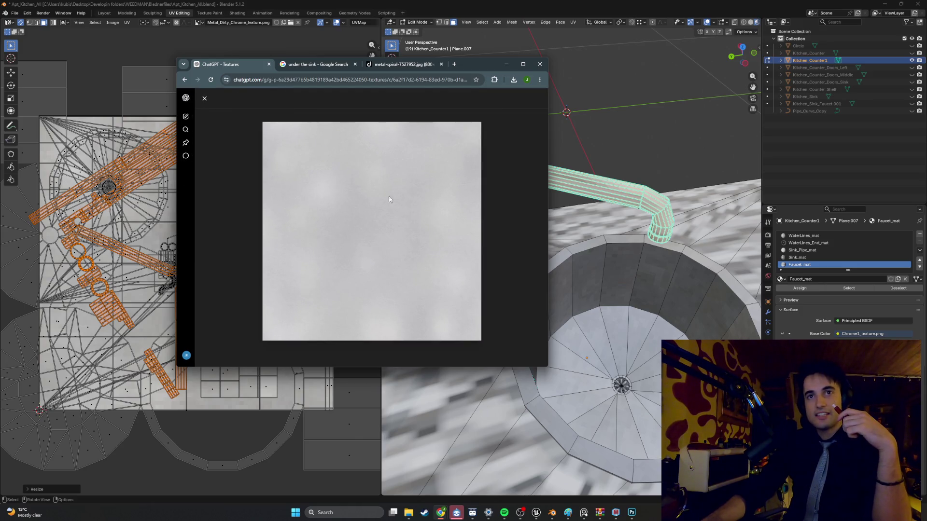
pyautogui.click(202, 99)
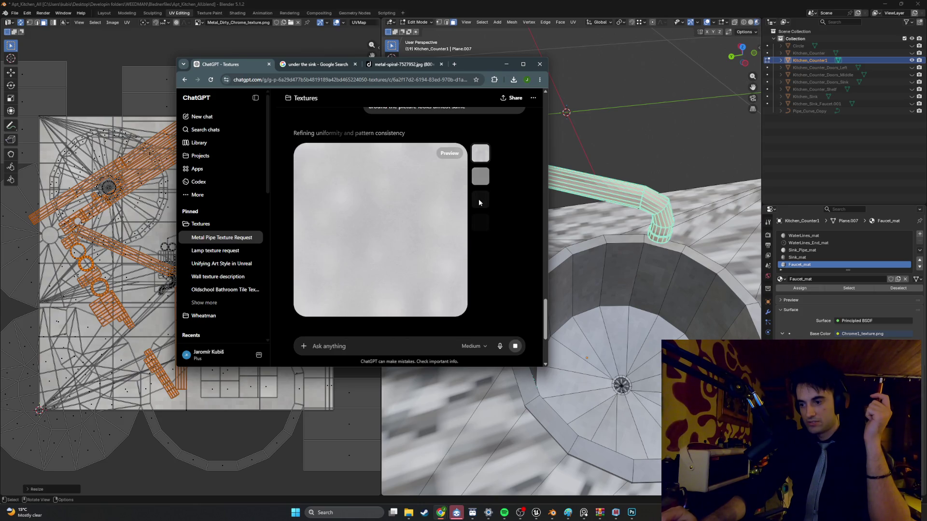
pyautogui.click(426, 222)
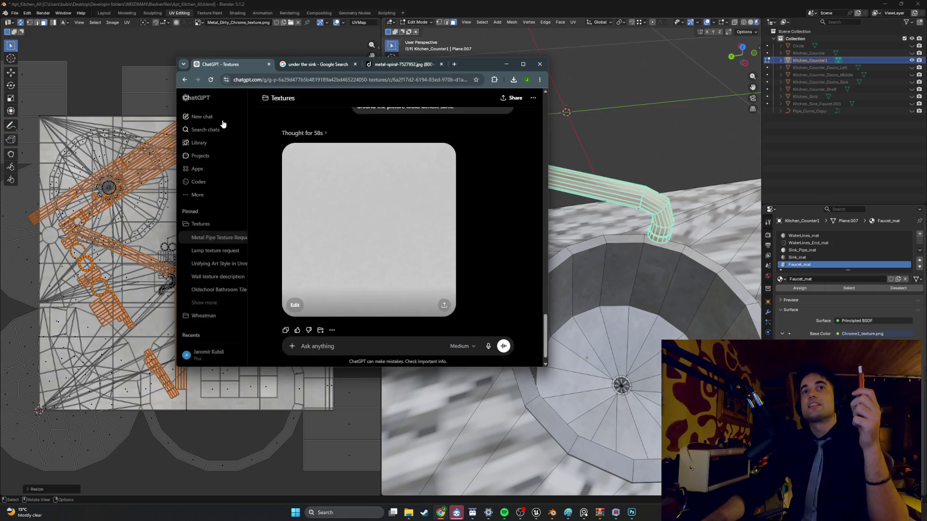
pyautogui.click(205, 99)
pyautogui.write('again')
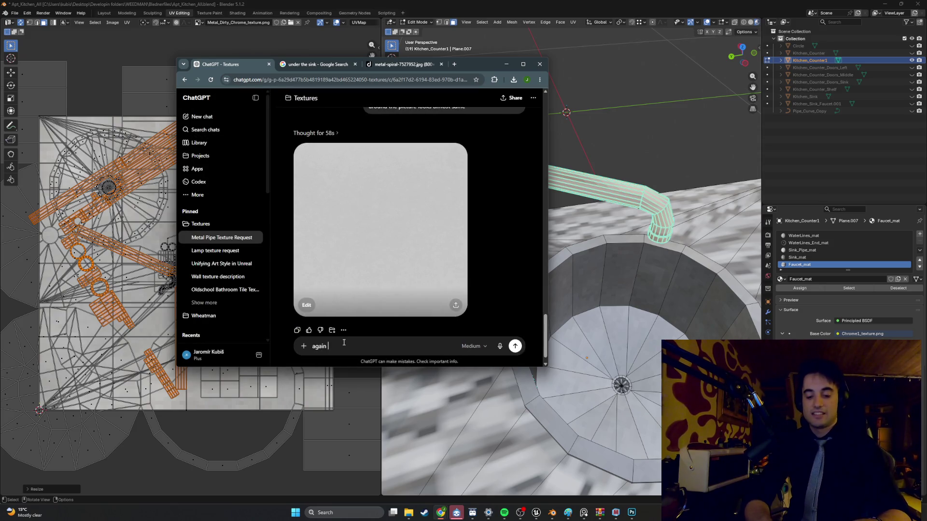
# Close the sink plumbing previews and search Google Images for 'chrome'.
pyautogui.click(315, 66)
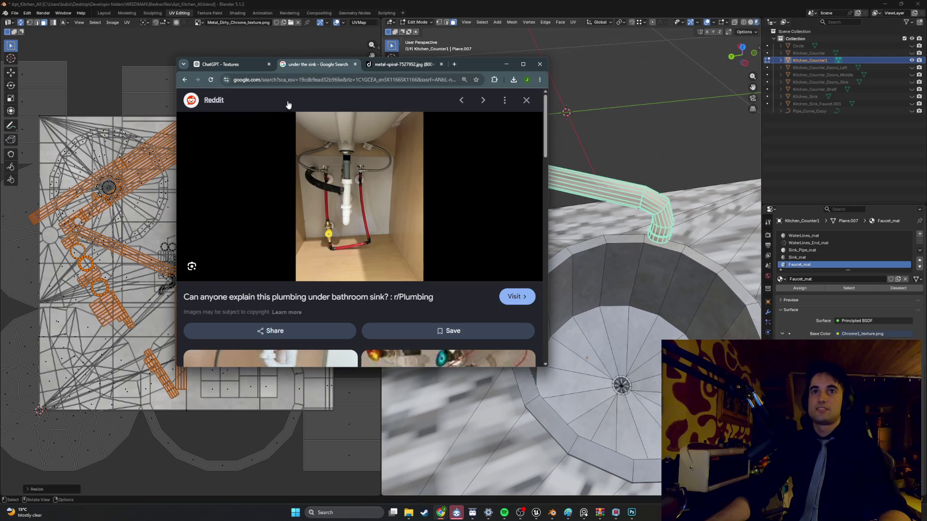
pyautogui.click(526, 100)
pyautogui.scroll(3, 282, 145)
pyautogui.click(283, 127)
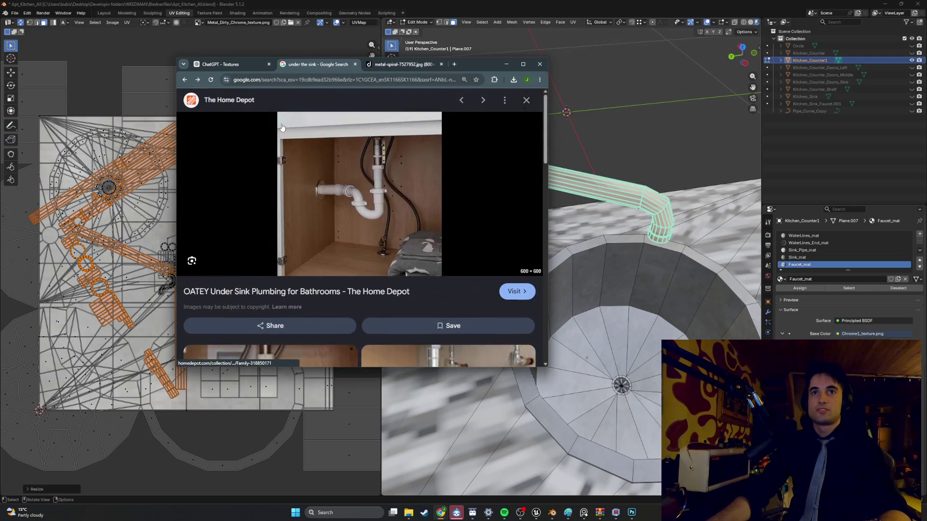
pyautogui.click(527, 100)
pyautogui.tripleClick(251, 104)
pyautogui.write('chrome')
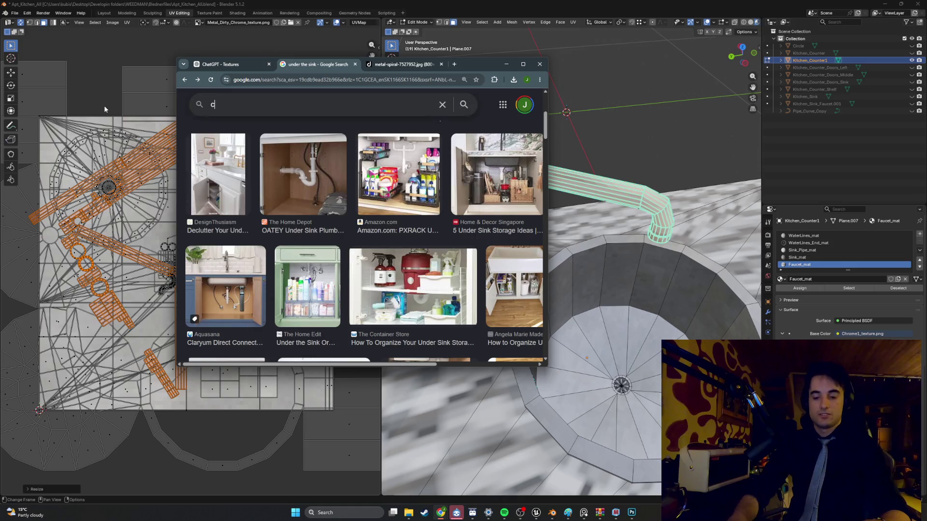
pyautogui.press('Return')
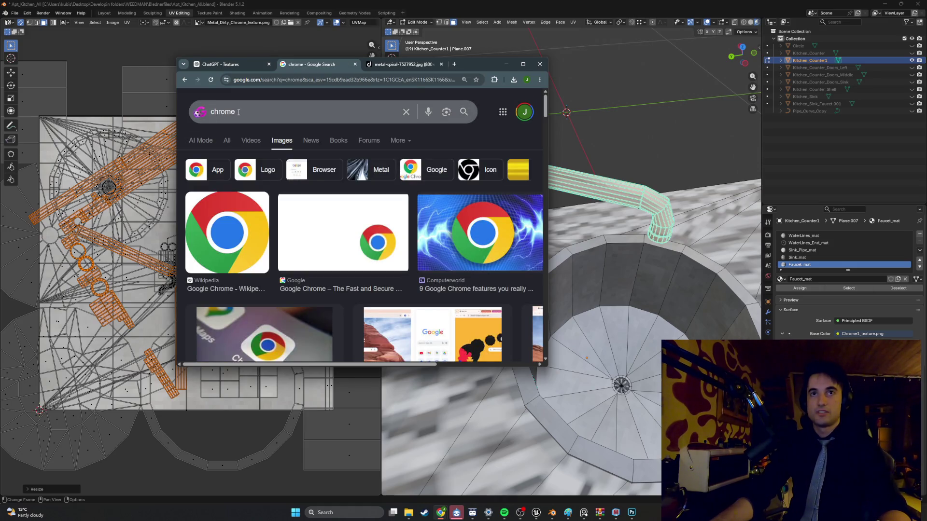
# Refine the image search to 'chrome metal texture'.
pyautogui.click(247, 111)
pyautogui.write('metal')
pyautogui.press('Return')
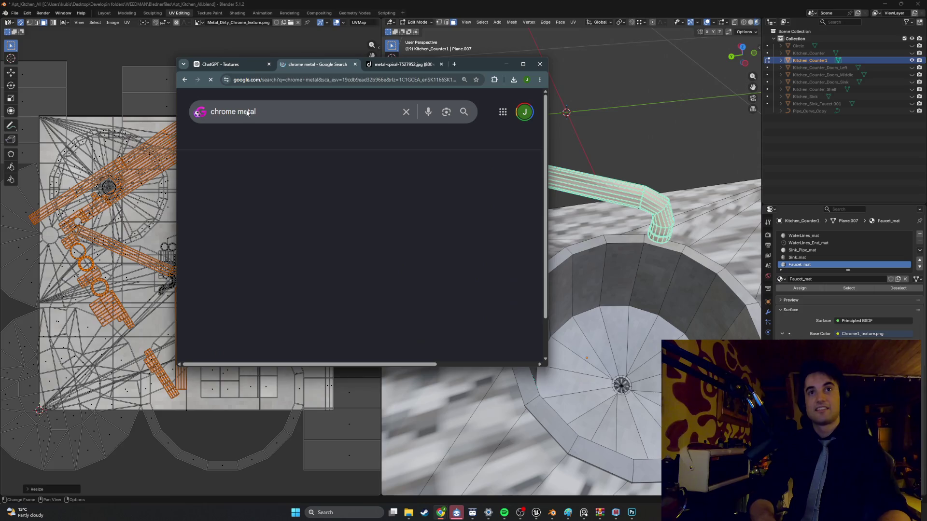
pyautogui.scroll(-2, 306, 192)
pyautogui.scroll(2, 291, 126)
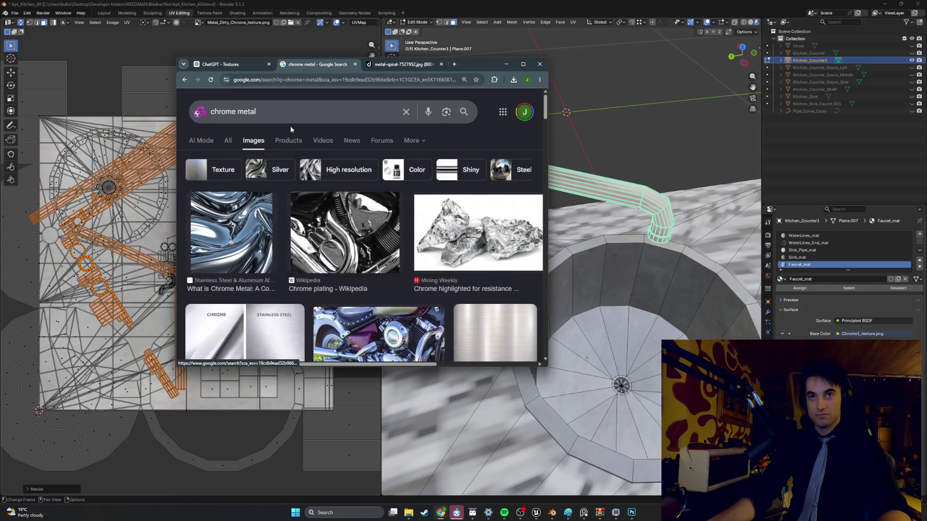
pyautogui.click(289, 115)
pyautogui.write('texture')
pyautogui.press('Return')
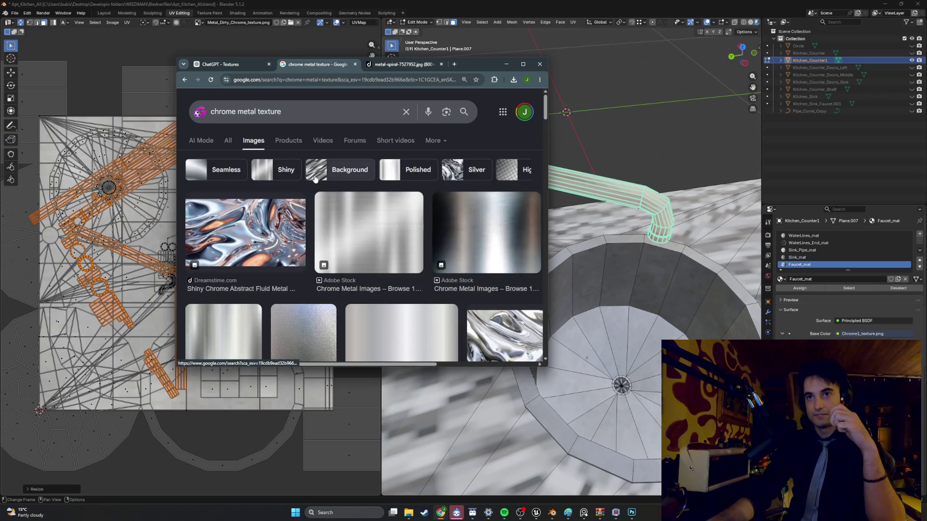
# Preview the Adobe Stock chrome gradient result and start a screen snip.
pyautogui.scroll(-1, 315, 178)
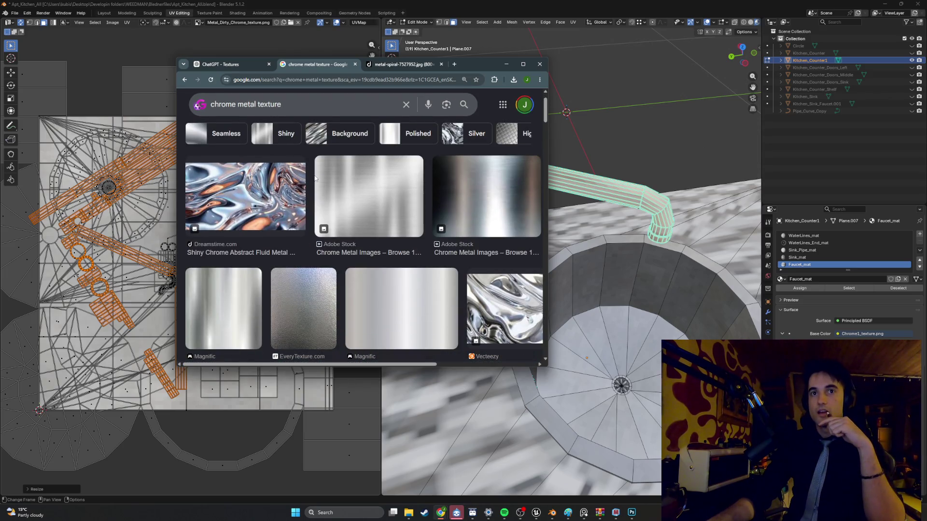
pyautogui.scroll(-1, 316, 178)
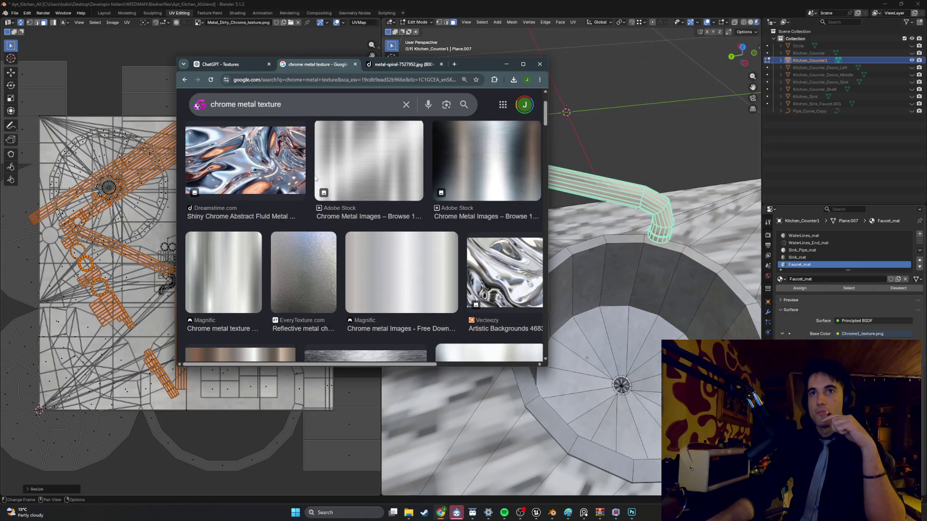
pyautogui.scroll(-2, 315, 179)
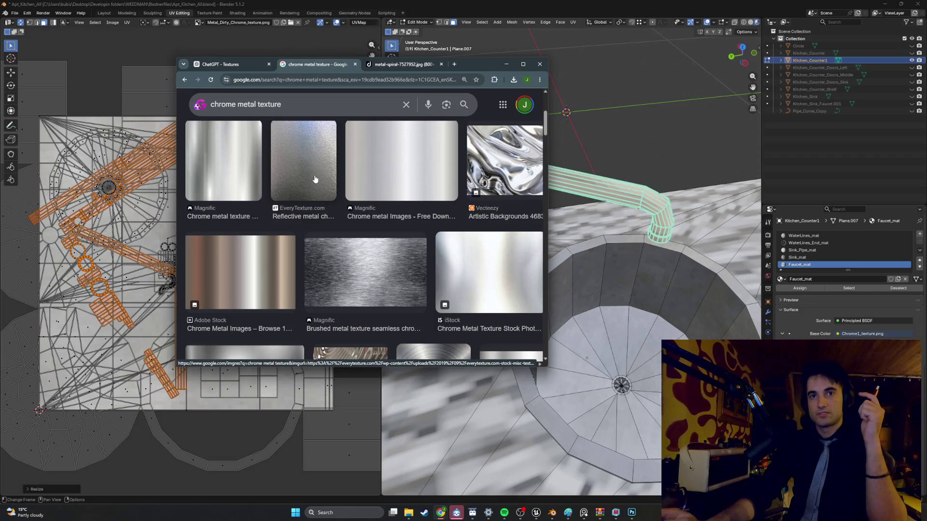
pyautogui.click(270, 256)
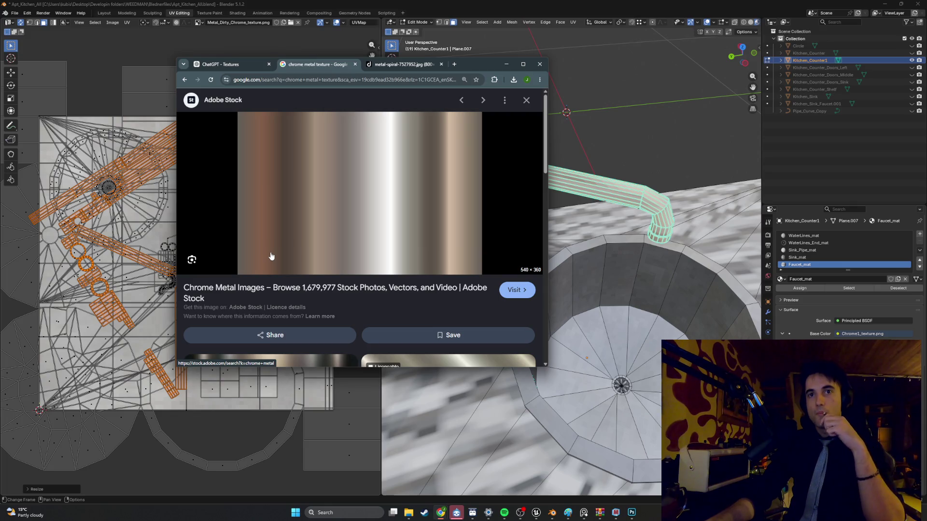
pyautogui.press('super+shift+s')
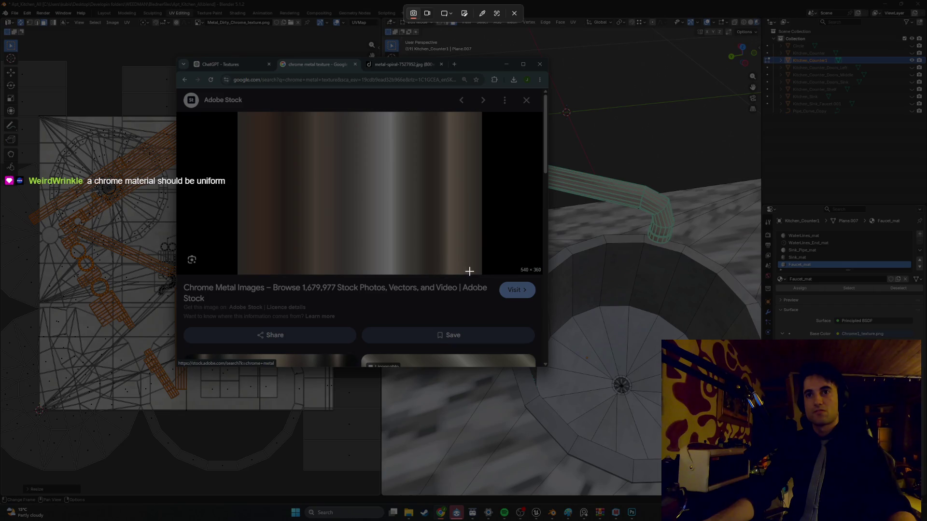
# Snip the Adobe Stock chrome metal gradient image from the preview.
pyautogui.moveTo(480, 274)
pyautogui.mouseDown()
pyautogui.moveTo(277, 161)
pyautogui.moveTo(237, 113)
pyautogui.mouseUp()
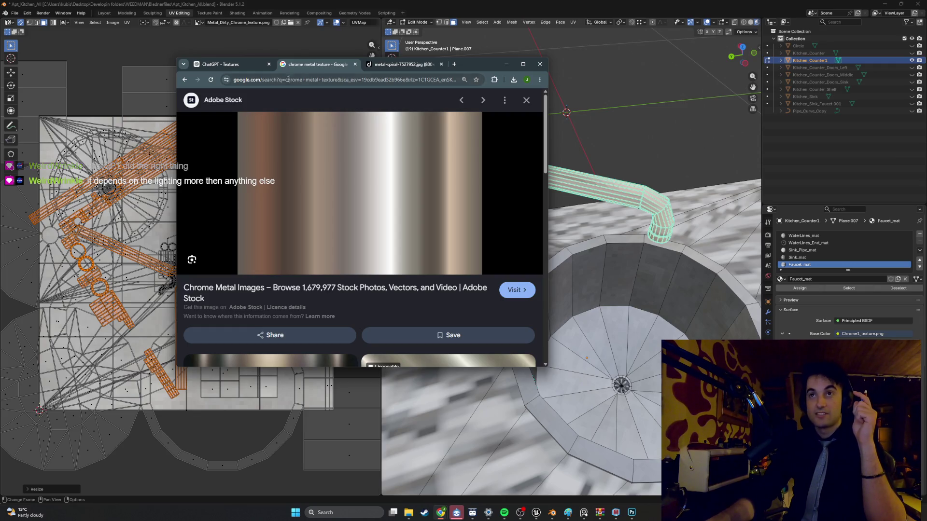
# Create a new 512×512 Photoshop document and paste the chrome gradient into it.
pyautogui.click(633, 513)
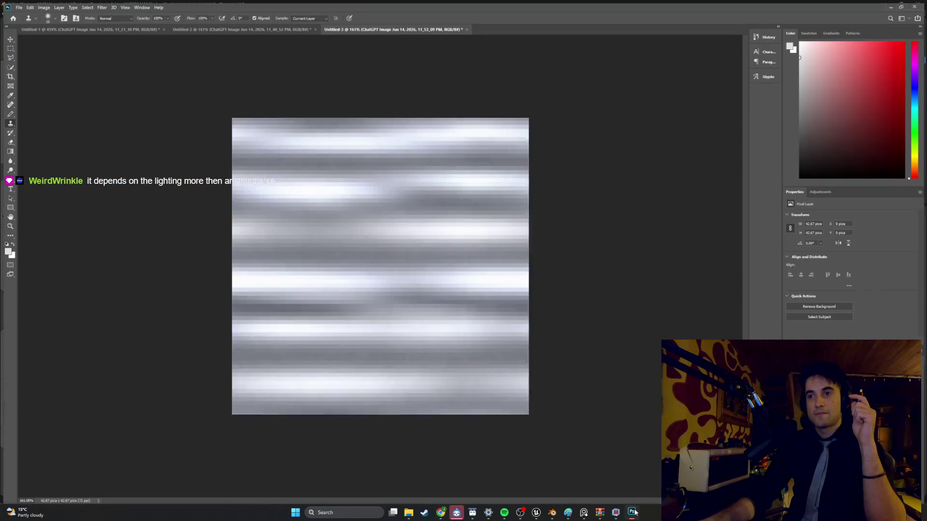
pyautogui.click(21, 5)
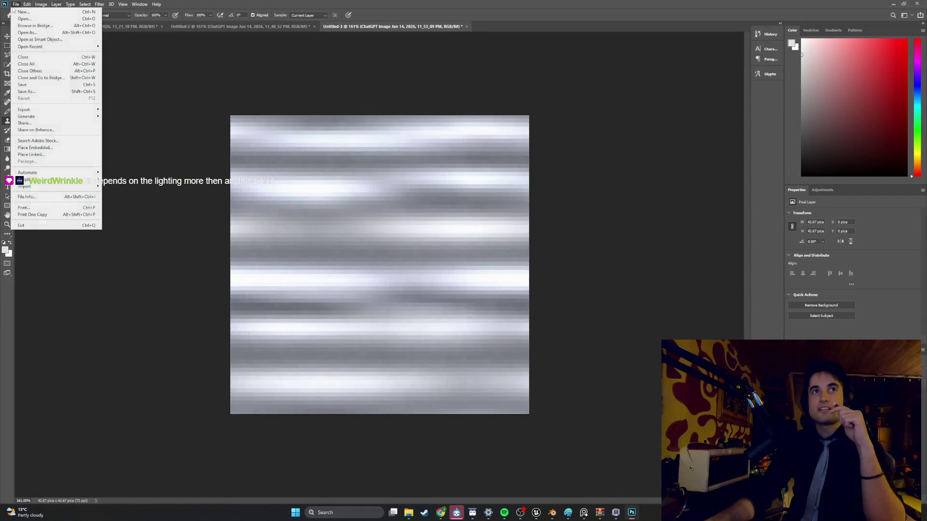
pyautogui.click(26, 13)
pyautogui.click(238, 263)
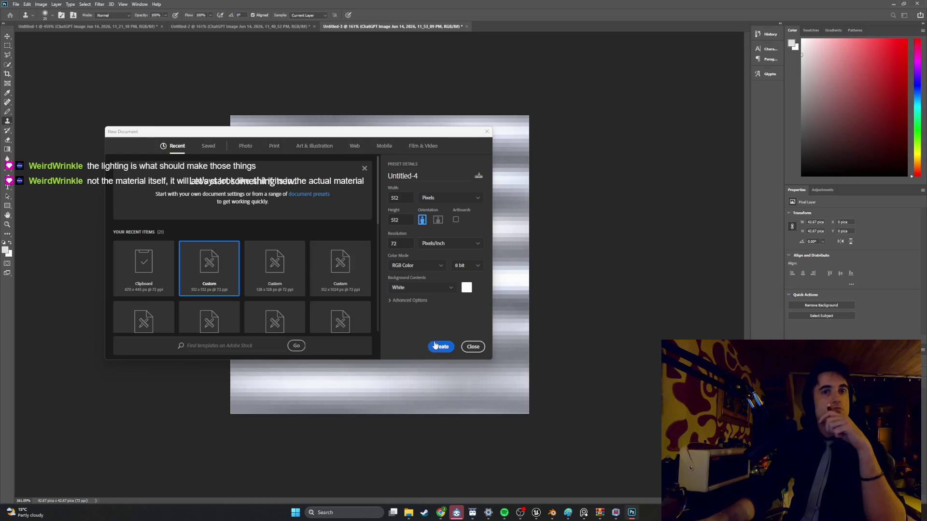
pyautogui.click(436, 346)
pyautogui.hotkey('ctrl', 'v')
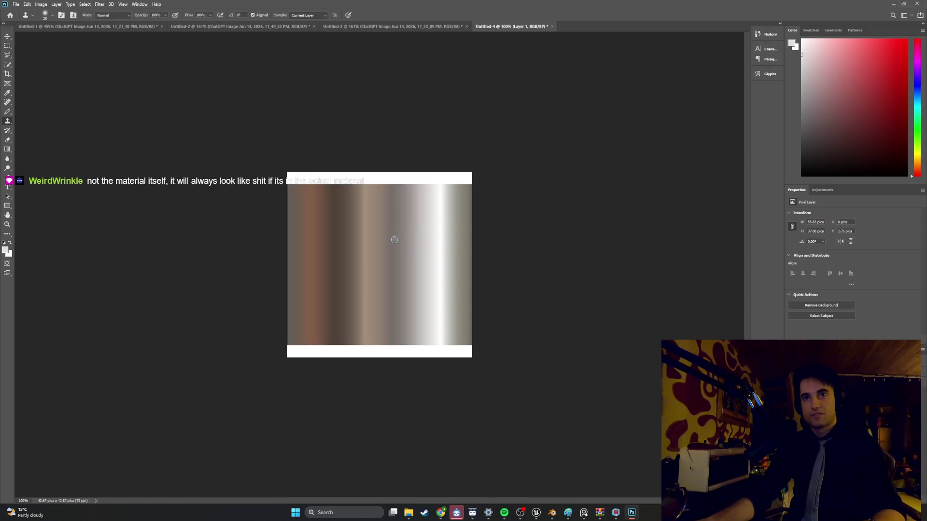
# Scale the gradient layer to about 275% so its bright streak covers the canvas.
pyautogui.hotkey('ctrl', 't')
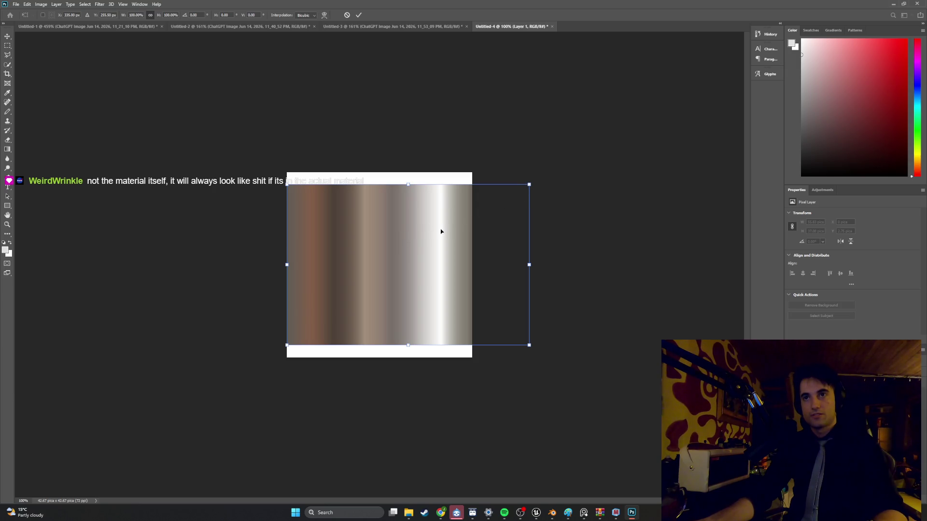
pyautogui.moveTo(441, 232); pyautogui.dragTo(430, 223)
pyautogui.moveTo(504, 185); pyautogui.dragTo(554, 151)
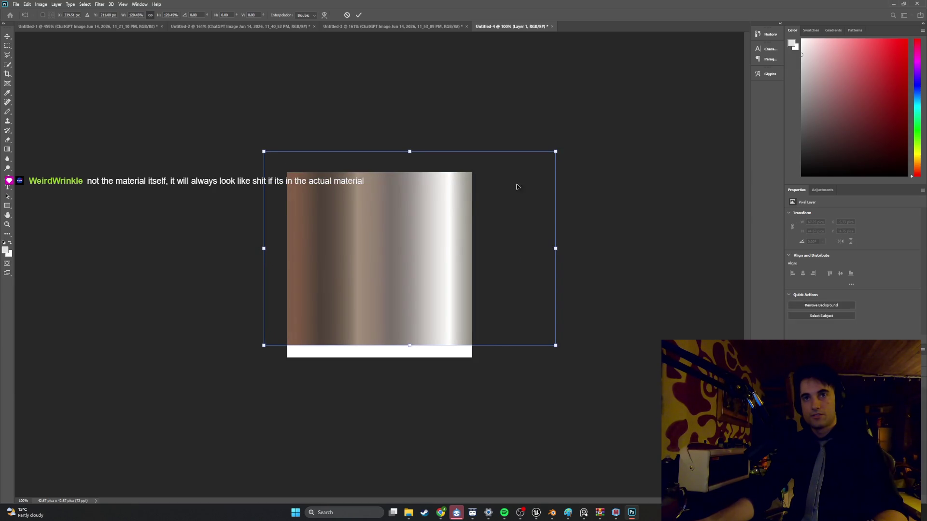
pyautogui.moveTo(446, 211); pyautogui.dragTo(398, 230)
pyautogui.moveTo(506, 167); pyautogui.dragTo(659, 99)
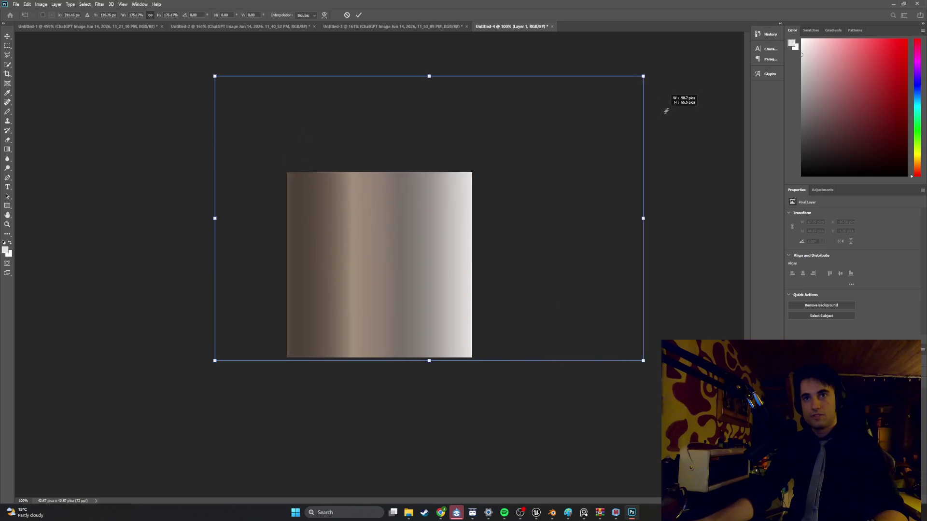
pyautogui.moveTo(424, 205); pyautogui.dragTo(305, 226)
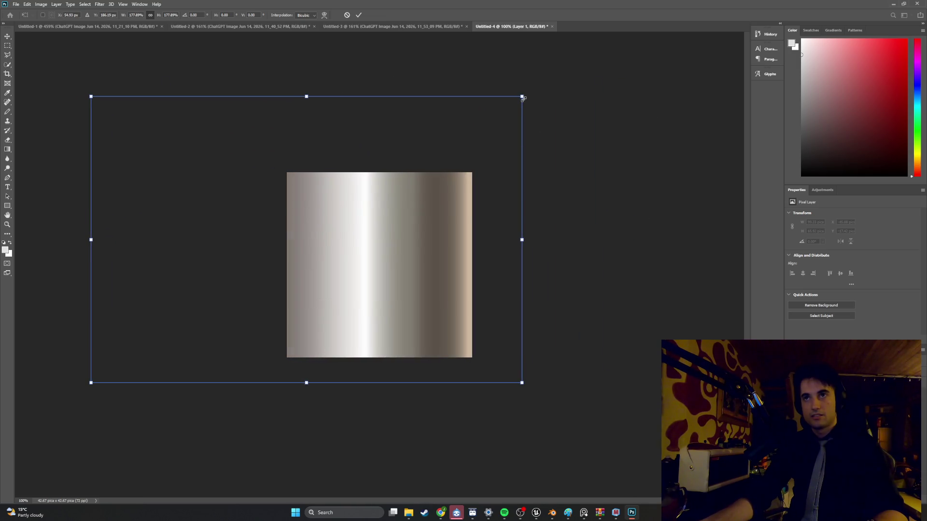
pyautogui.moveTo(523, 99)
pyautogui.mouseDown()
pyautogui.moveTo(662, 32)
pyautogui.moveTo(755, 34)
pyautogui.mouseUp()
pyautogui.moveTo(473, 239)
pyautogui.mouseDown()
pyautogui.moveTo(338, 274)
pyautogui.moveTo(360, 267)
pyautogui.mouseUp()
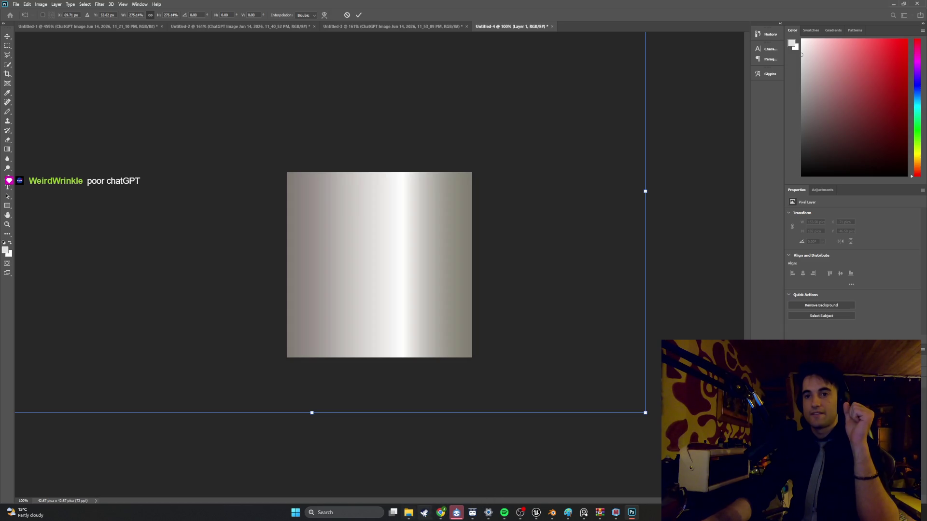
# Scroll through the generated chrome textures in ChatGPT's Textures conversation.
pyautogui.click(428, 513)
pyautogui.moveTo(434, 511)
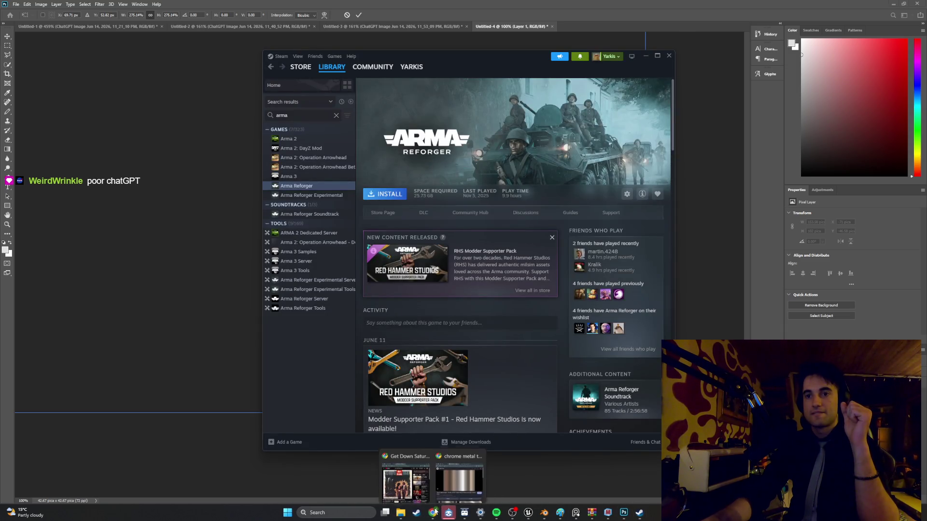
pyautogui.click(439, 471)
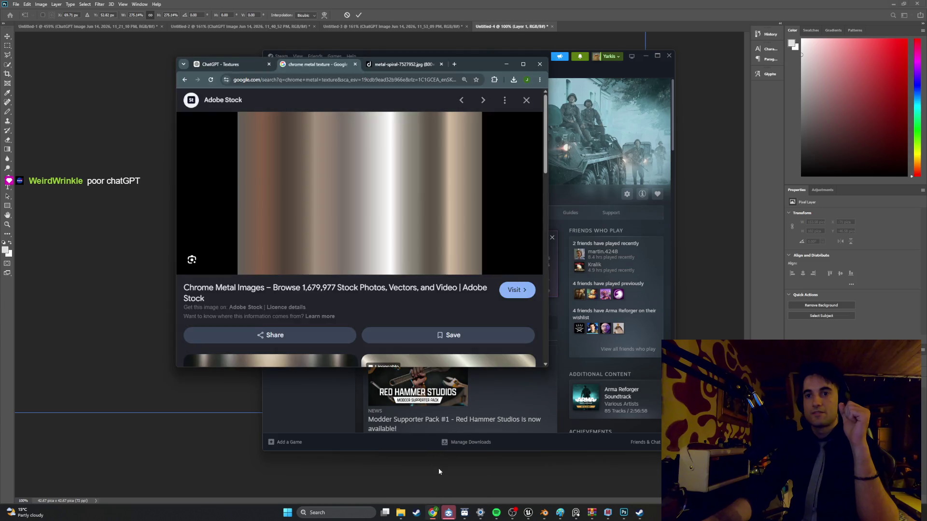
pyautogui.click(268, 64)
pyautogui.scroll(-5, 399, 202)
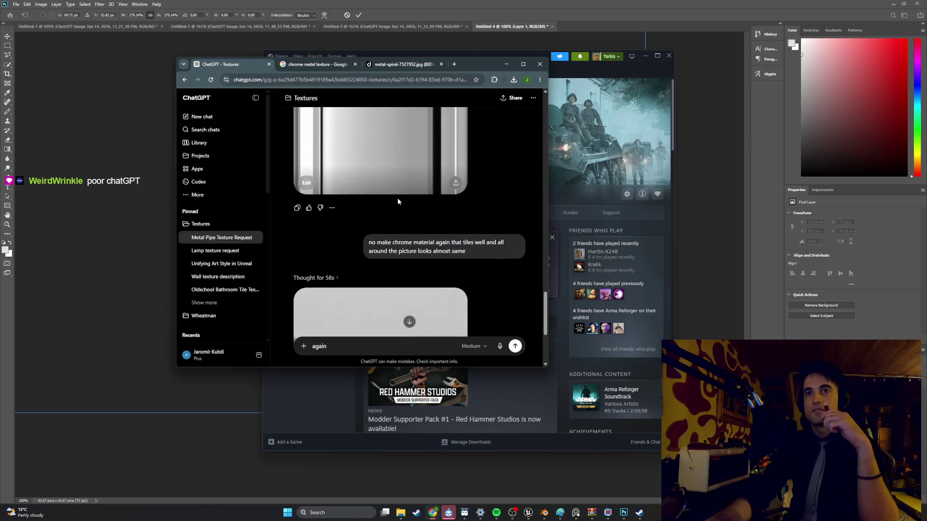
pyautogui.scroll(2, 395, 202)
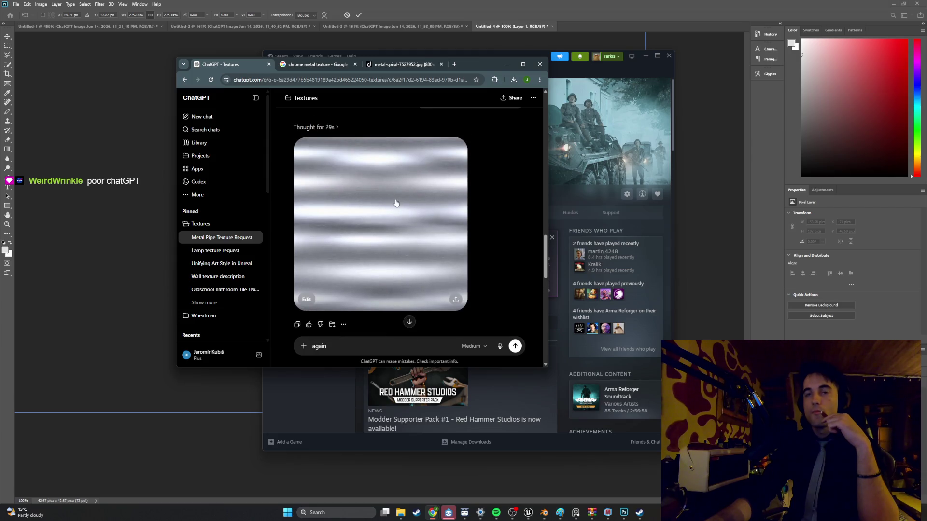
pyautogui.scroll(-3, 396, 203)
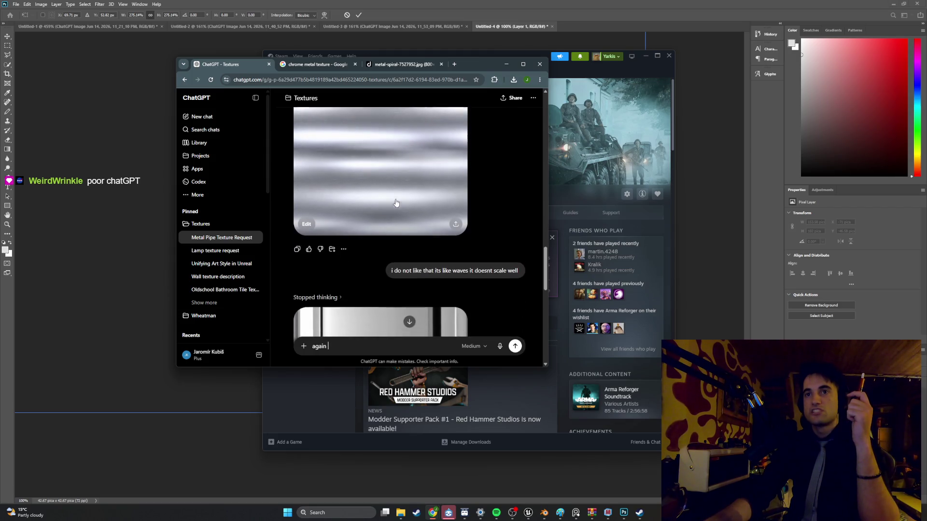
# Return to the Blender scene and orbit to look down into the sink.
pyautogui.click(624, 512)
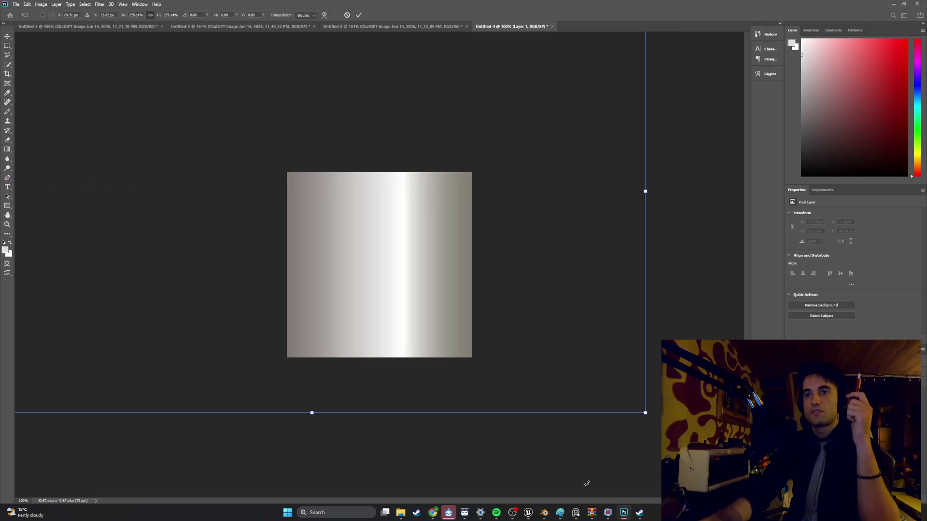
pyautogui.click(543, 514)
pyautogui.moveTo(522, 231)
pyautogui.mouseDown(button='middle')
pyautogui.moveTo(511, 178)
pyautogui.moveTo(499, 165)
pyautogui.mouseUp(button='middle')
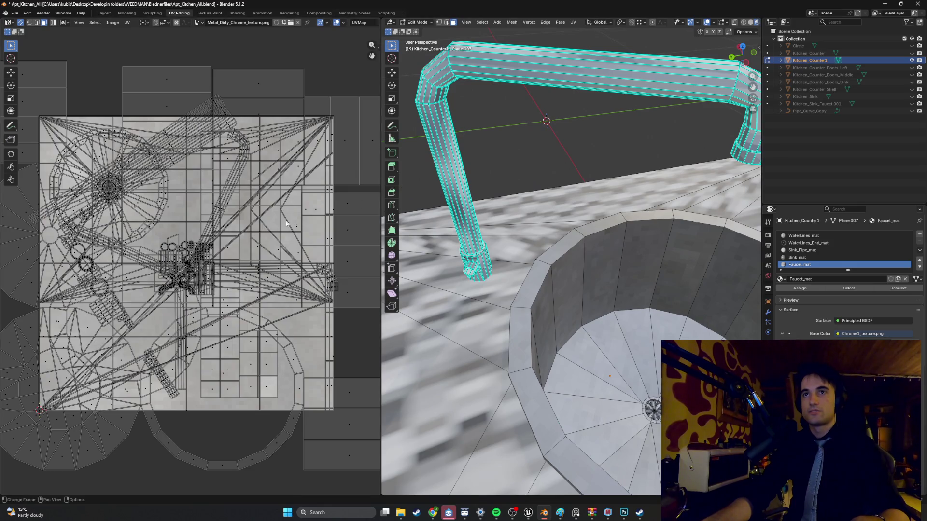
# Cube-project the whole faucet and rotate and move its UV islands across the texture.
pyautogui.press('a')
pyautogui.rightClick(514, 155)
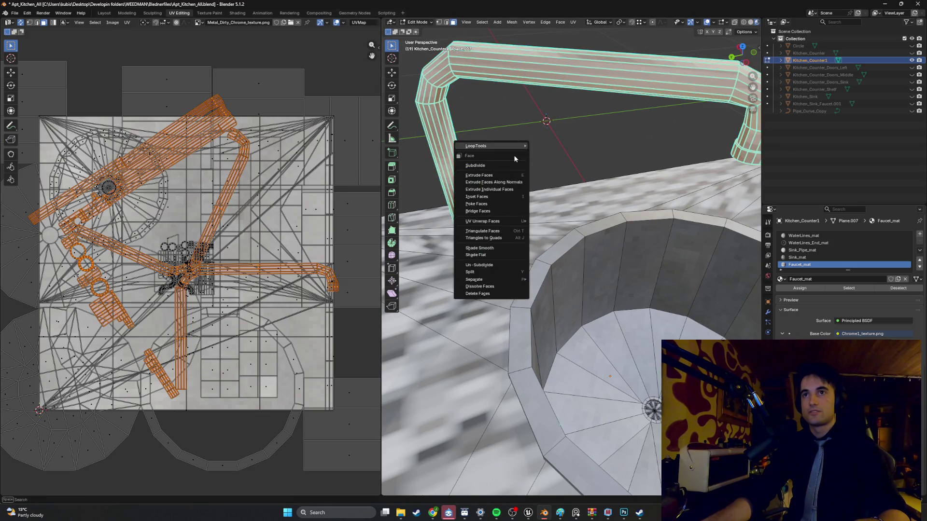
pyautogui.press('Escape')
pyautogui.press('u')
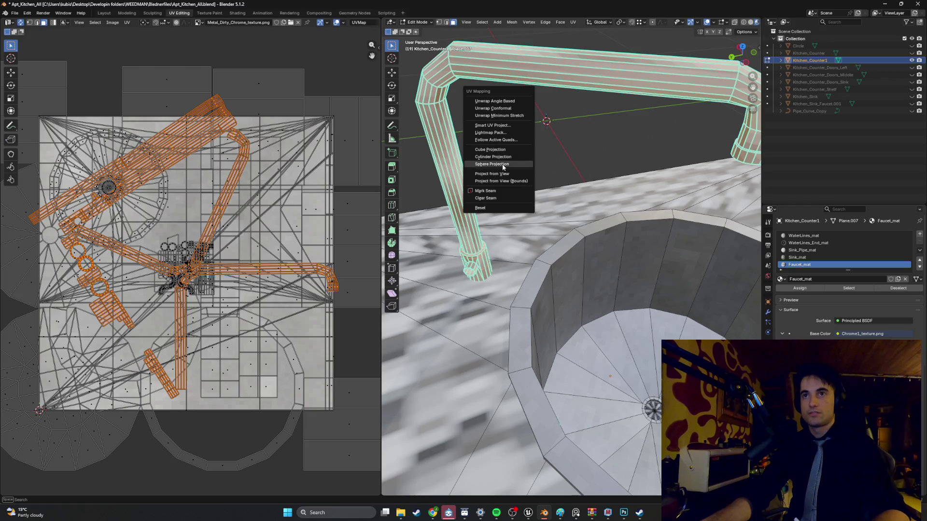
pyautogui.click(495, 150)
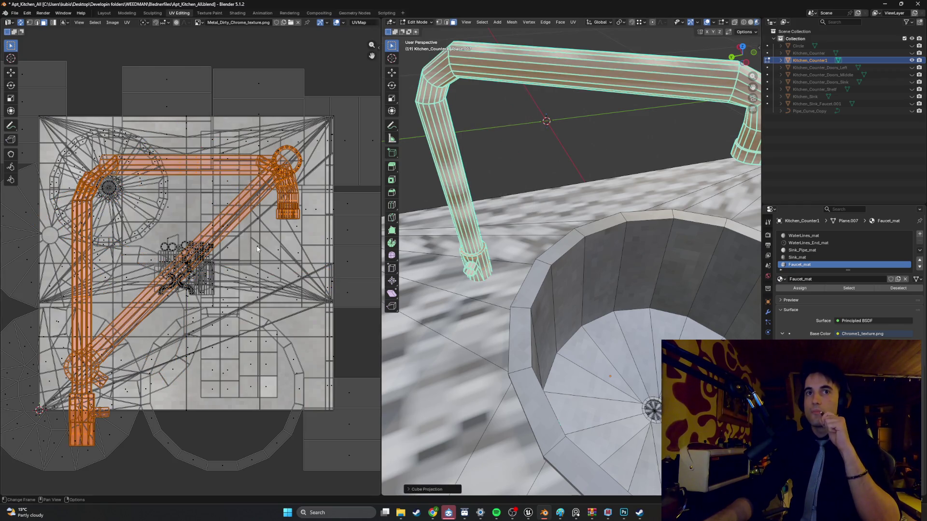
pyautogui.scroll(-1, 255, 247)
pyautogui.scroll(1, 255, 248)
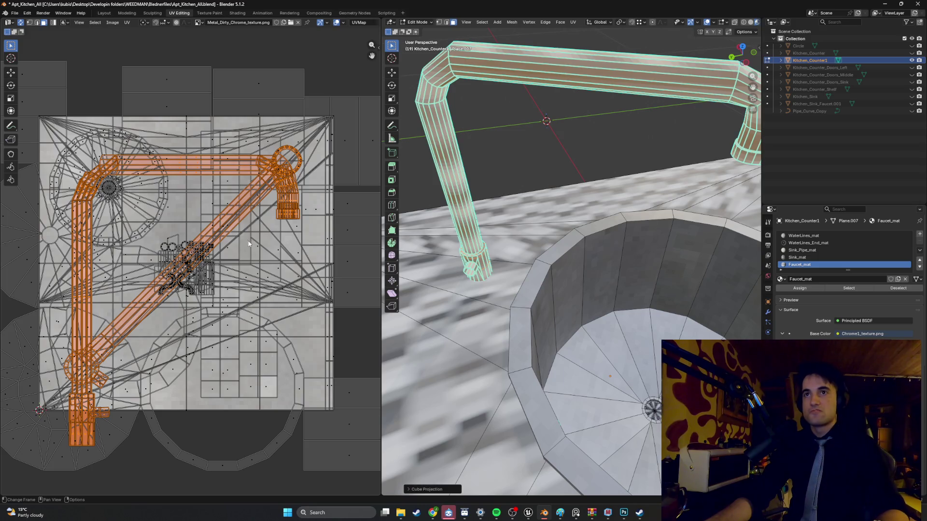
pyautogui.press('r')
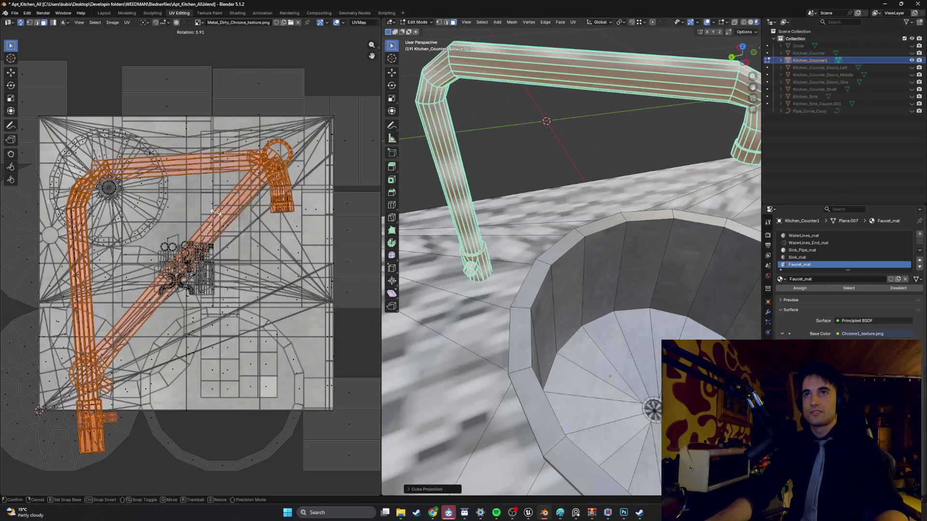
pyautogui.press('g')
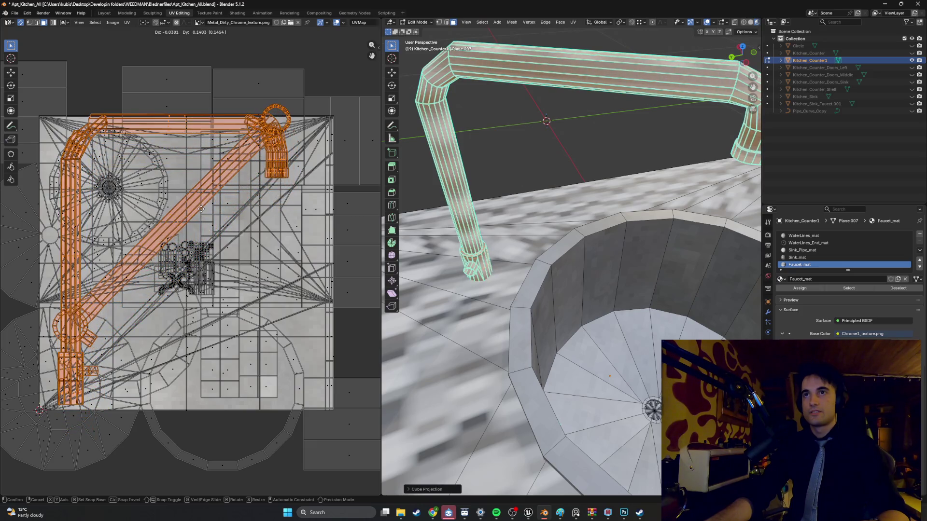
pyautogui.click(203, 211)
# Inspect the textured faucet in Object Mode, then return to Edit Mode.
pyautogui.moveTo(472, 154)
pyautogui.mouseDown(button='middle')
pyautogui.moveTo(449, 192)
pyautogui.moveTo(494, 185)
pyautogui.moveTo(497, 175)
pyautogui.moveTo(480, 217)
pyautogui.moveTo(479, 202)
pyautogui.moveTo(558, 193)
pyautogui.mouseUp(button='middle')
pyautogui.press('Tab')
pyautogui.scroll(-6, 542, 209)
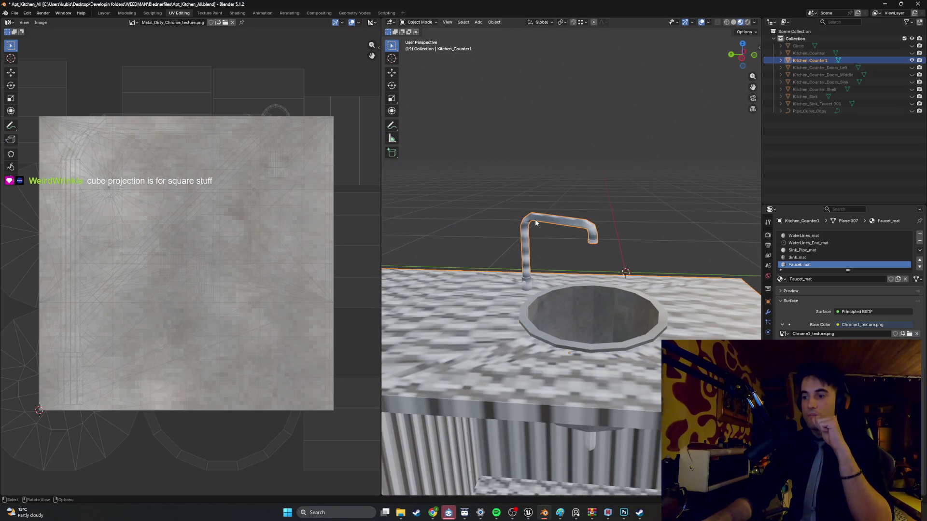
pyautogui.scroll(3, 535, 222)
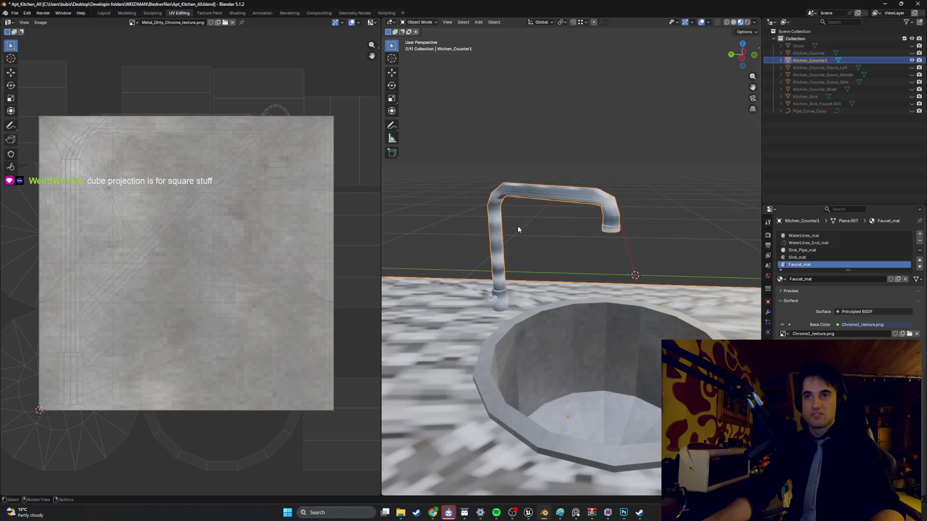
pyautogui.moveTo(518, 225); pyautogui.dragTo(537, 222, button='middle')
pyautogui.press('Tab')
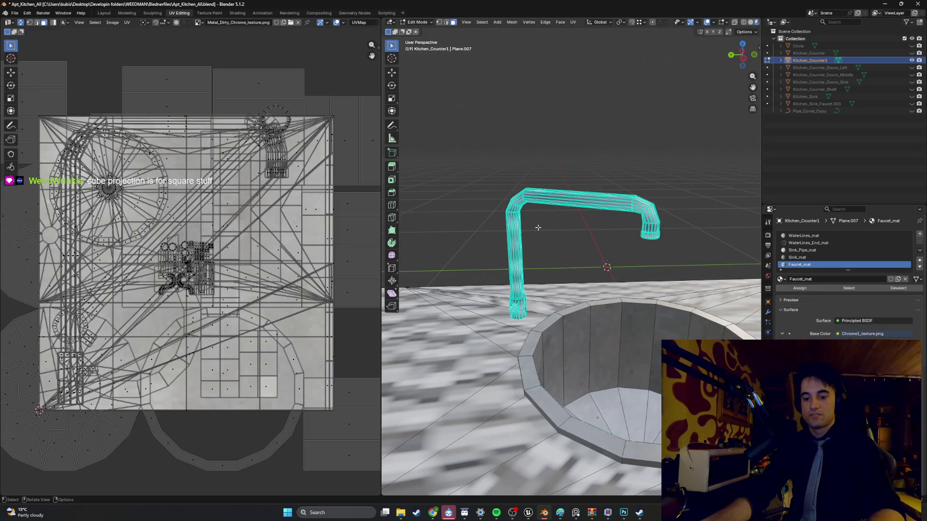
# Re-unwrap the faucet with Smart UV Project, then rotate and move the islands.
pyautogui.scroll(2, 538, 227)
pyautogui.press('Tab')
pyautogui.press('Tab')
pyautogui.press('a')
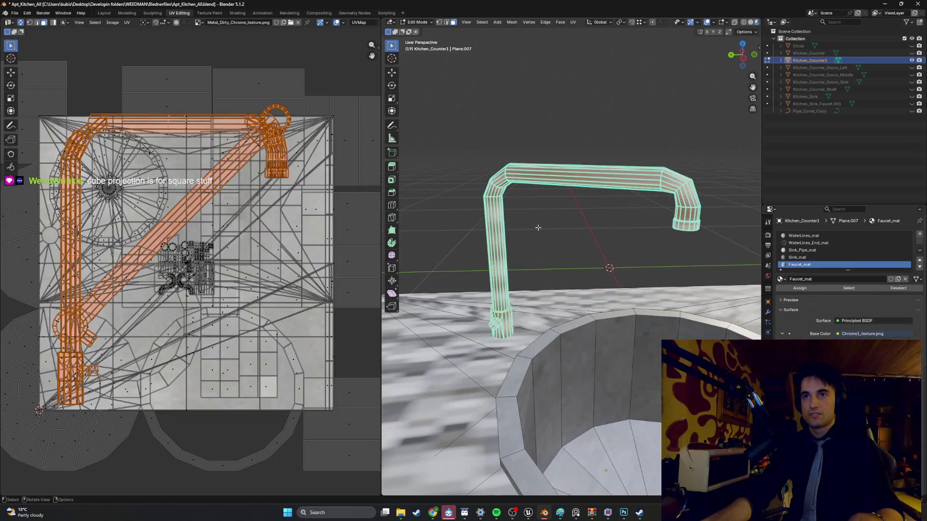
pyautogui.press('u')
pyautogui.click(526, 204)
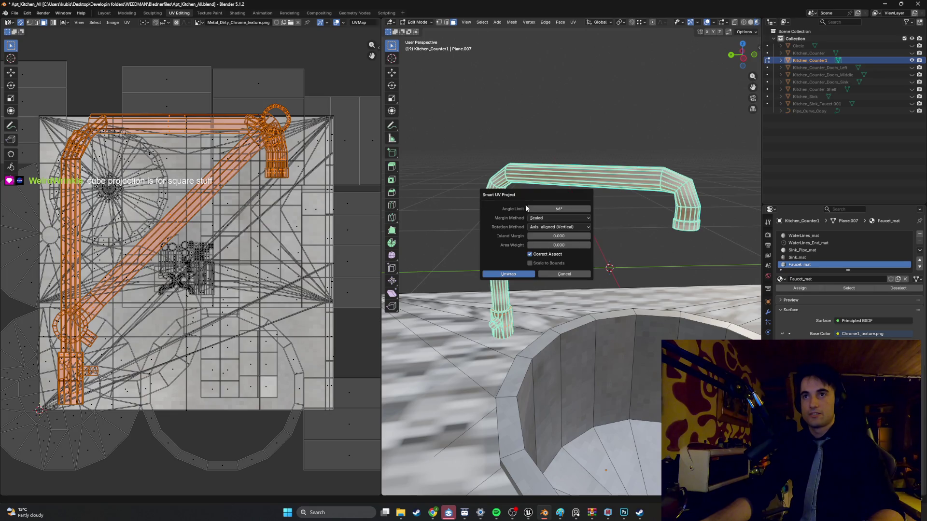
pyautogui.click(508, 274)
pyautogui.press('r')
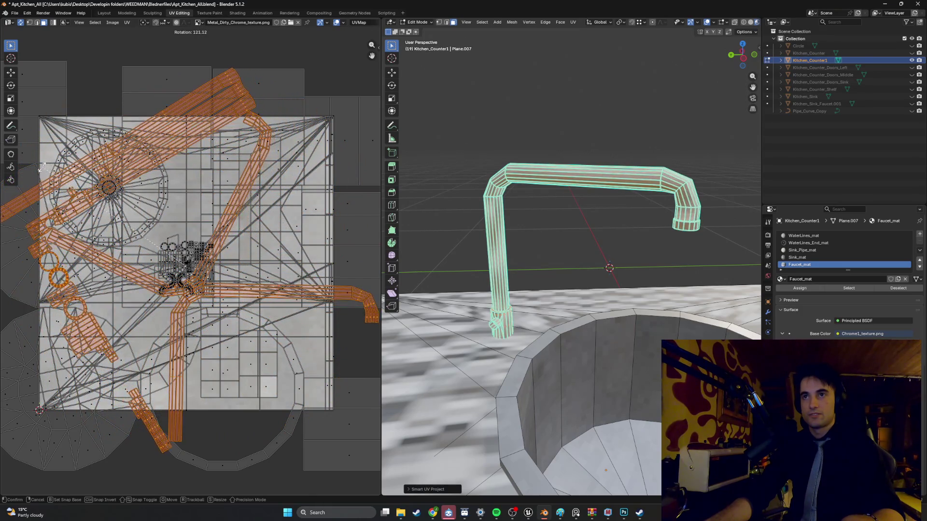
pyautogui.click(58, 168)
pyautogui.press('g')
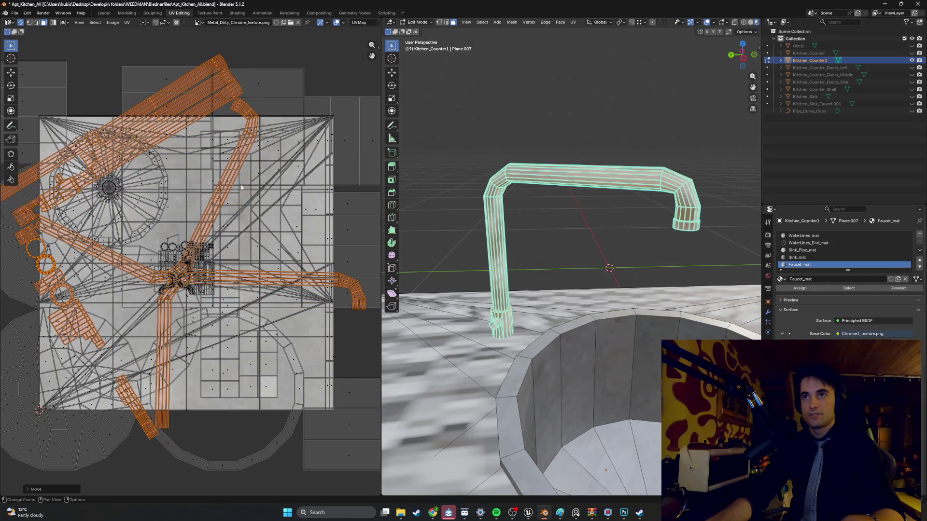
pyautogui.click(126, 163)
# Scale the faucet UVs about 1.8x and adjust a material value to darken the faucet.
pyautogui.press('Tab')
pyautogui.moveTo(557, 232); pyautogui.dragTo(535, 214, button='middle')
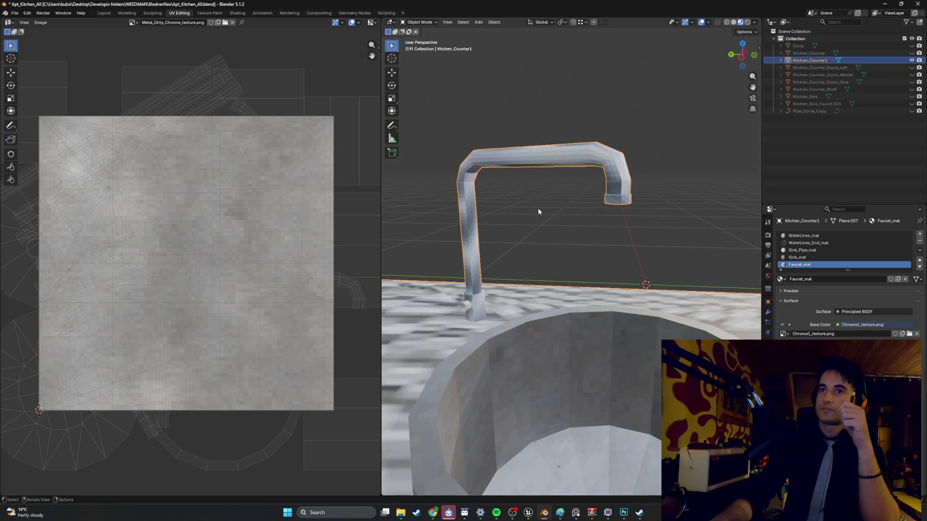
pyautogui.moveTo(524, 142)
pyautogui.mouseDown(button='middle')
pyautogui.moveTo(531, 166)
pyautogui.moveTo(499, 158)
pyautogui.moveTo(525, 161)
pyautogui.mouseUp(button='middle')
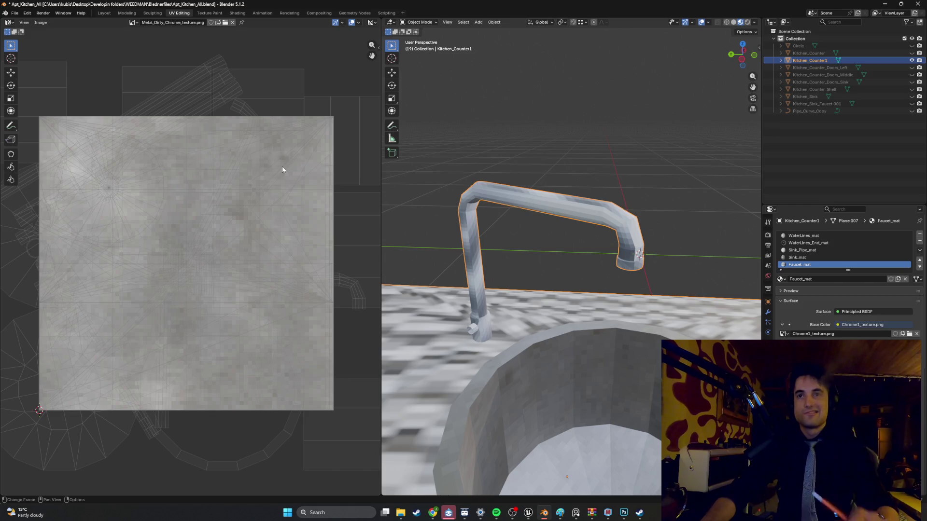
pyautogui.scroll(-1, 281, 170)
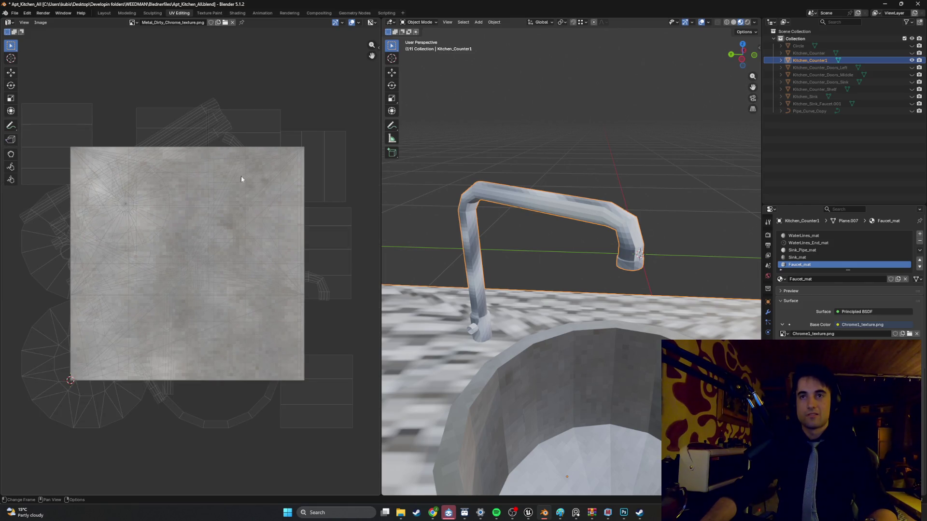
pyautogui.press('Tab')
pyautogui.press('s')
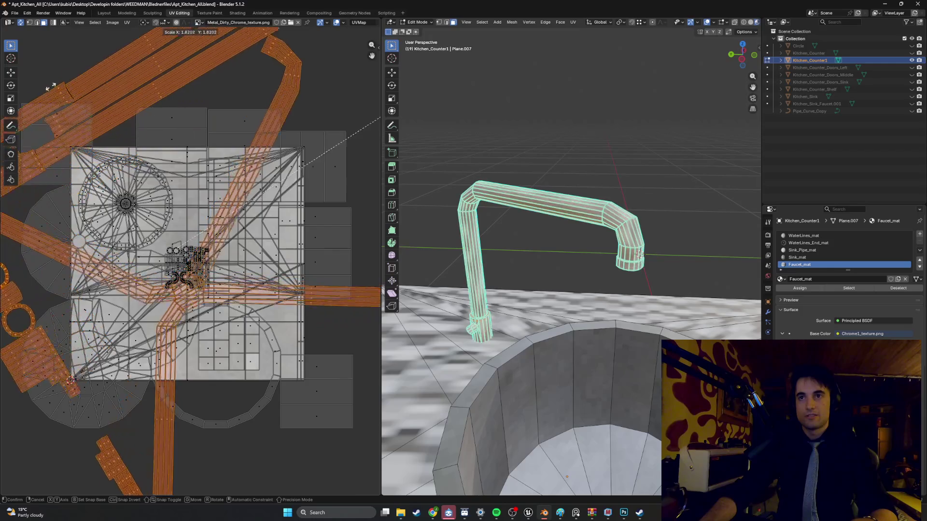
pyautogui.click(184, 51)
pyautogui.click(393, 110)
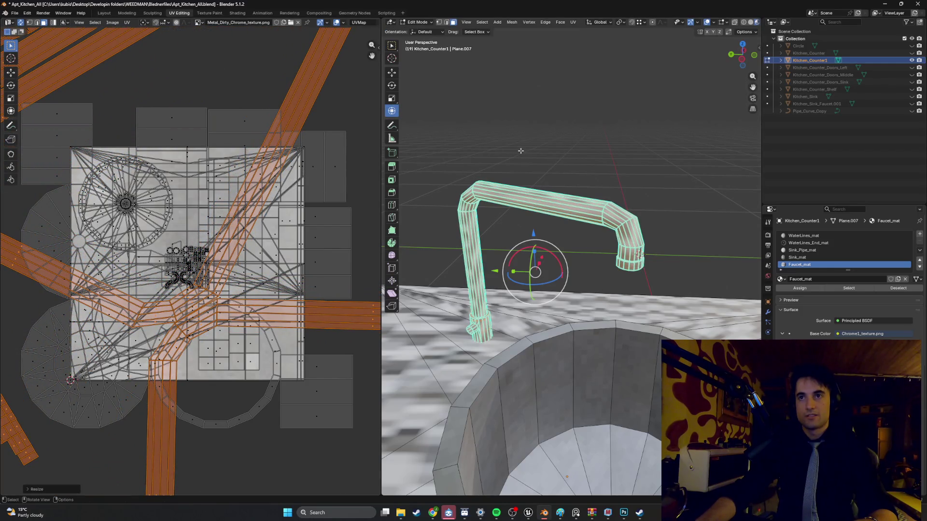
pyautogui.press('Tab')
pyautogui.moveTo(500, 160); pyautogui.dragTo(510, 161, button='middle')
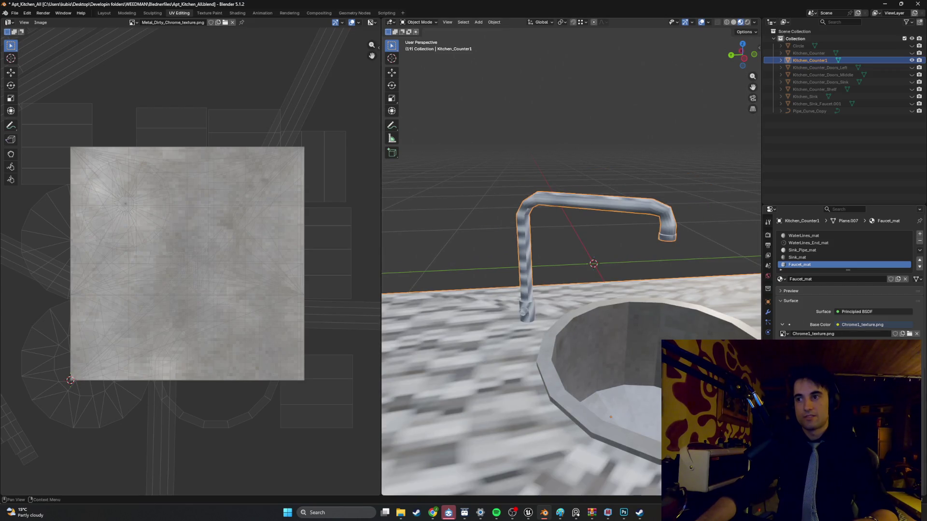
pyautogui.moveTo(865, 367); pyautogui.dragTo(911, 367)
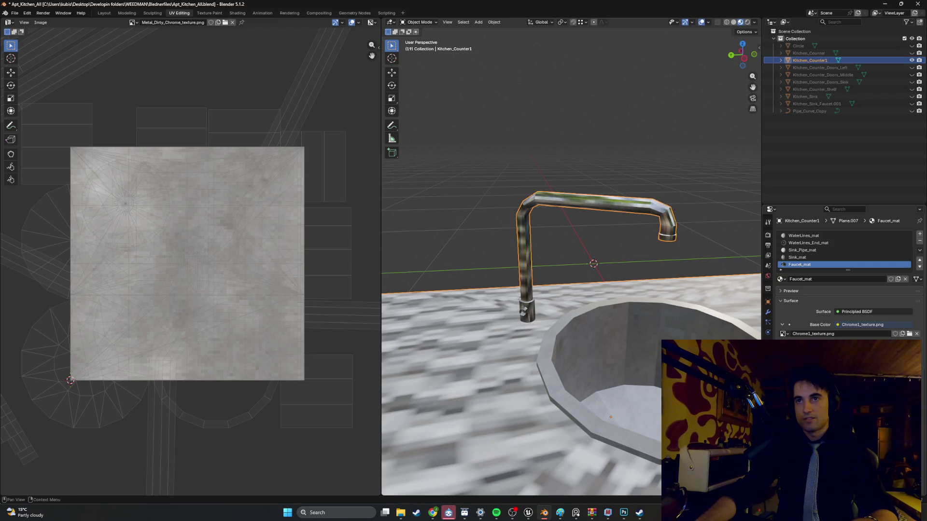
# Tune the faucet material's reflection value for silver-grey chrome and view it with the sink.
pyautogui.click(627, 247)
pyautogui.moveTo(627, 247)
pyautogui.mouseDown(button='middle')
pyautogui.moveTo(567, 250)
pyautogui.moveTo(590, 252)
pyautogui.mouseUp(button='middle')
pyautogui.scroll(3, 590, 252)
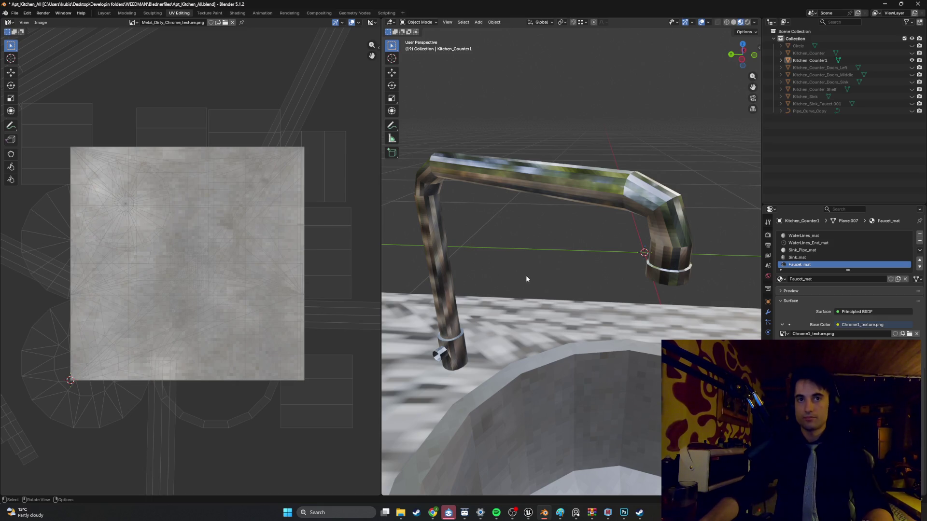
pyautogui.moveTo(526, 277)
pyautogui.mouseDown(button='middle')
pyautogui.moveTo(561, 269)
pyautogui.moveTo(529, 271)
pyautogui.moveTo(532, 261)
pyautogui.moveTo(560, 276)
pyautogui.mouseUp(button='middle')
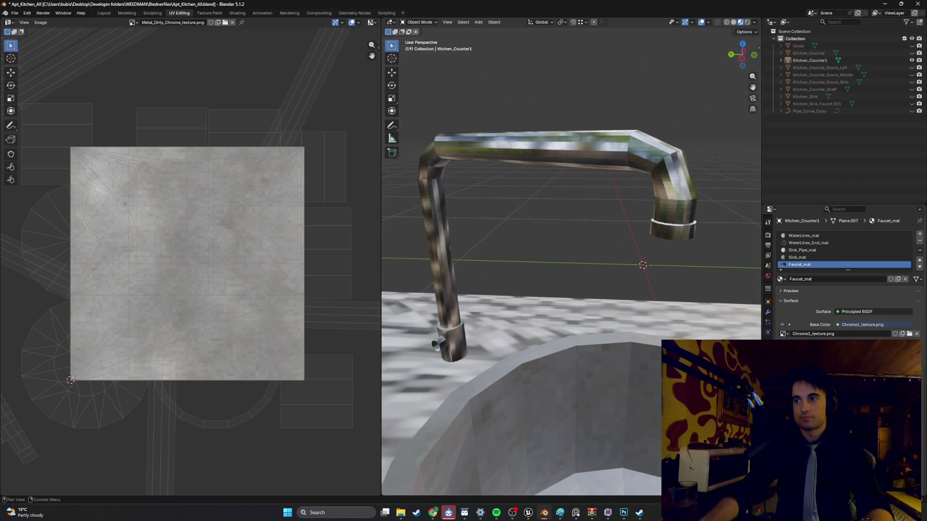
pyautogui.moveTo(850, 367); pyautogui.dragTo(865, 367)
pyautogui.scroll(-5, 568, 271)
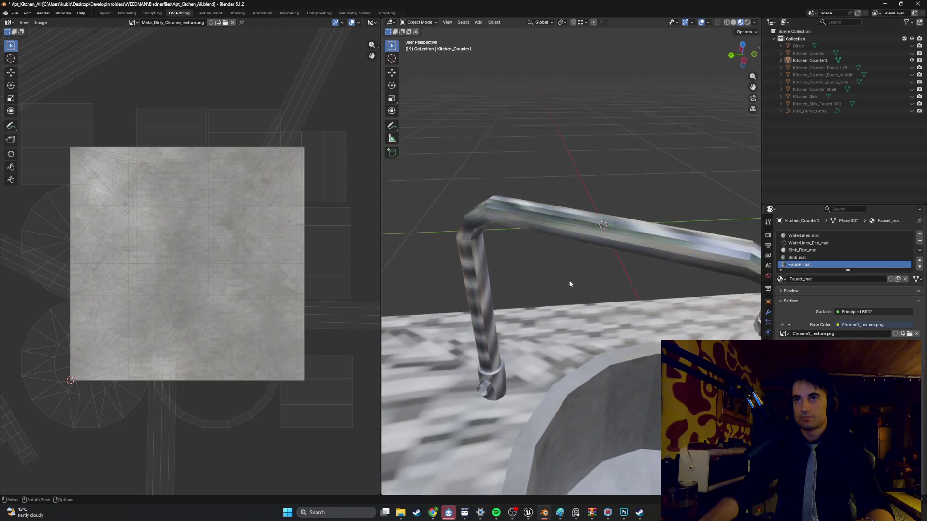
pyautogui.moveTo(577, 297); pyautogui.dragTo(566, 316, button='middle')
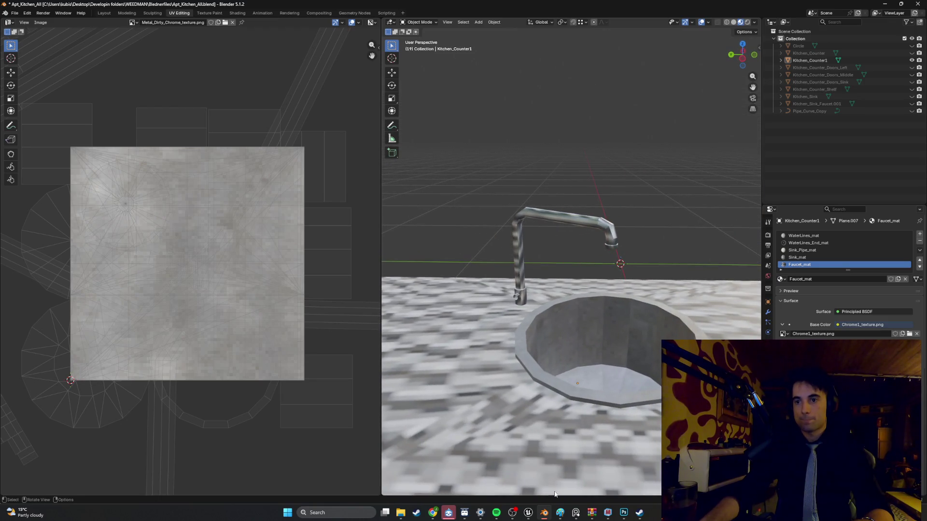
# Download the pale grey 'Subtle brushed metal texture' PNG from ChatGPT, then switch to Photoshop.
pyautogui.moveTo(529, 512)
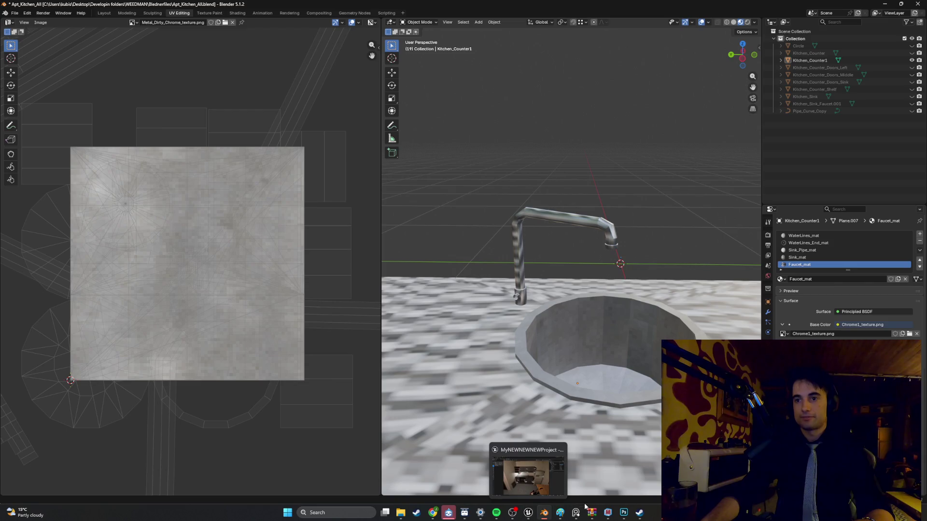
pyautogui.moveTo(588, 513)
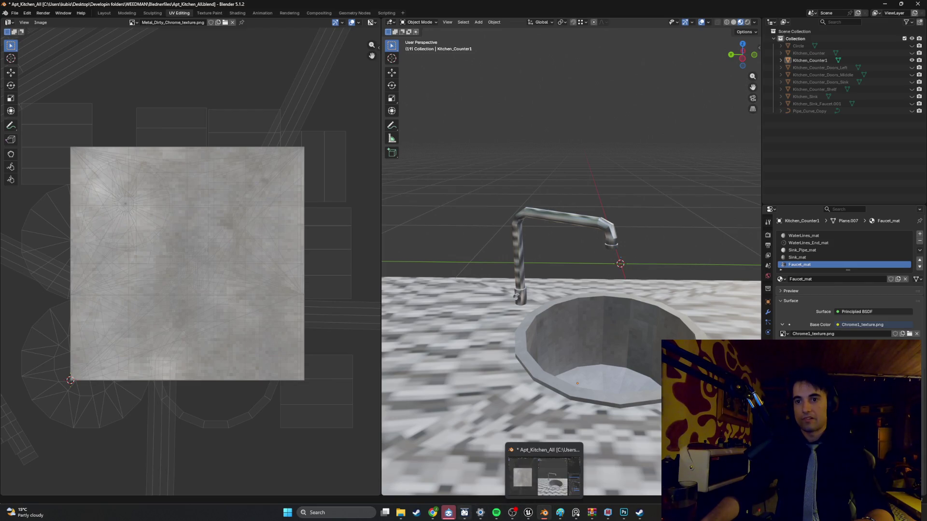
pyautogui.moveTo(433, 512)
pyautogui.moveTo(431, 492)
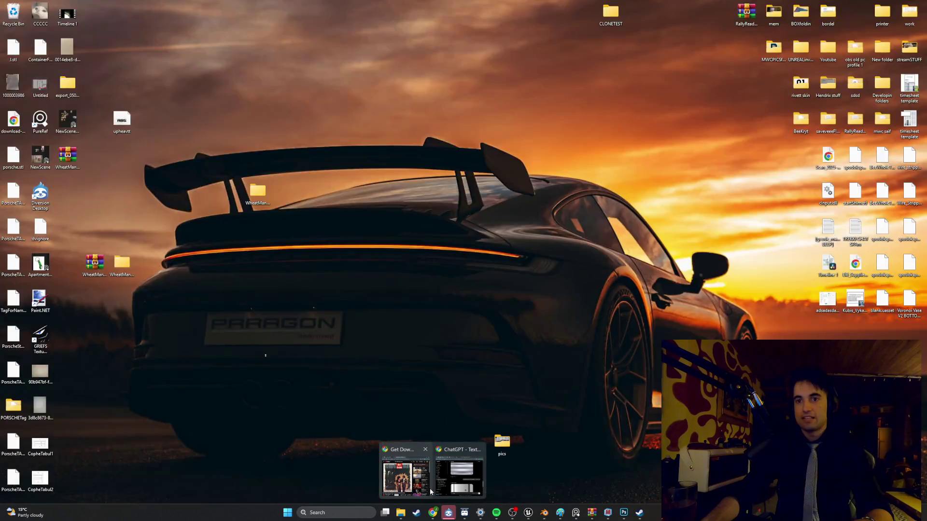
pyautogui.click(457, 478)
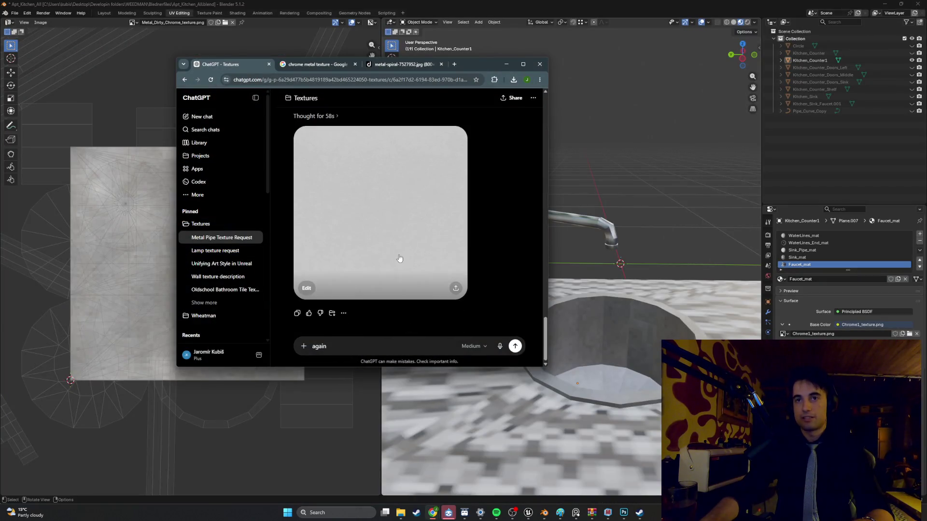
pyautogui.click(399, 258)
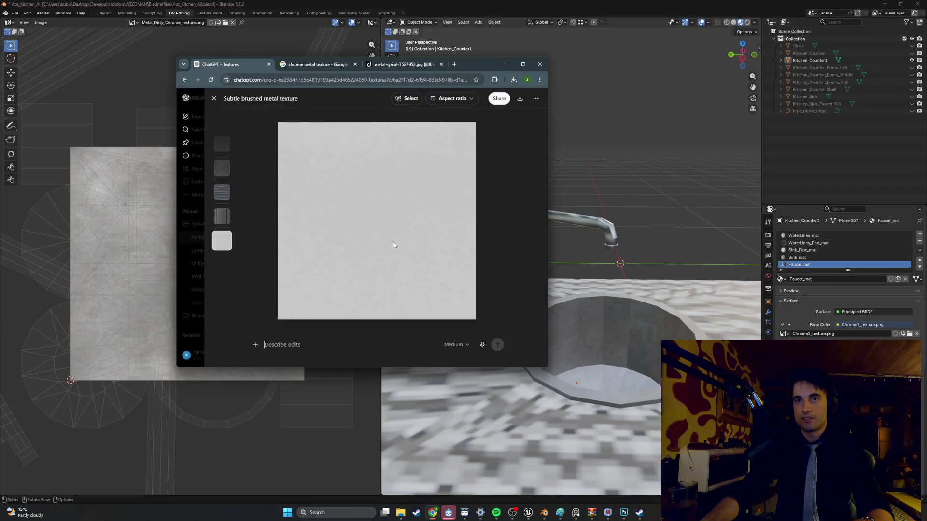
pyautogui.click(521, 99)
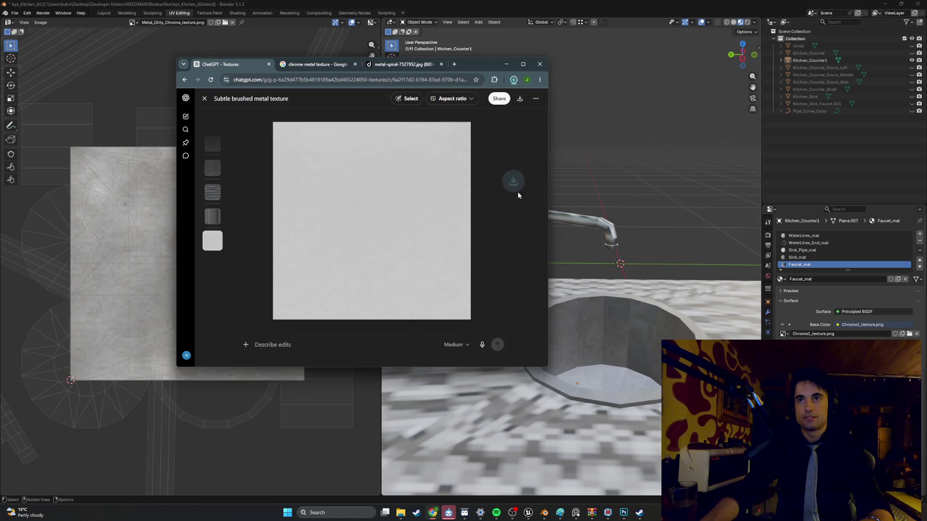
pyautogui.click(623, 513)
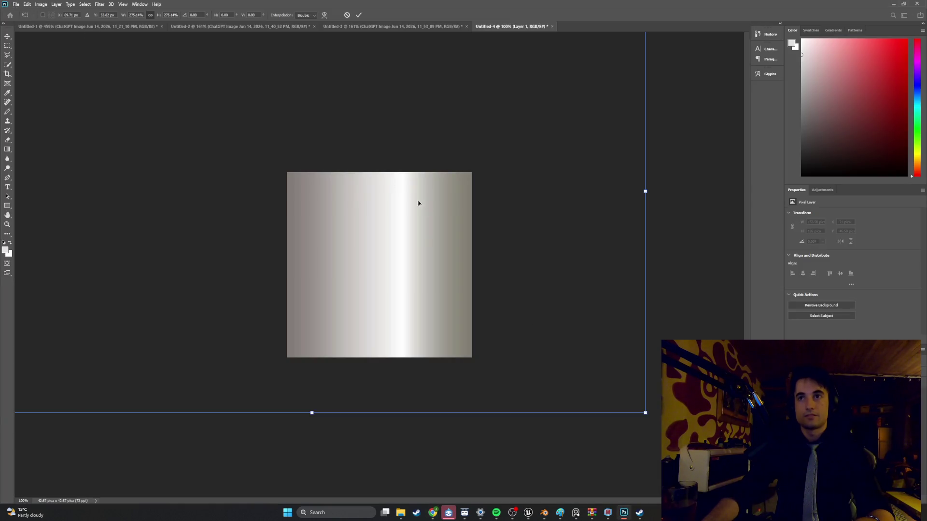
# Cancel the gradient transform and place the downloaded brushed metal PNG on the canvas.
pyautogui.press('Escape')
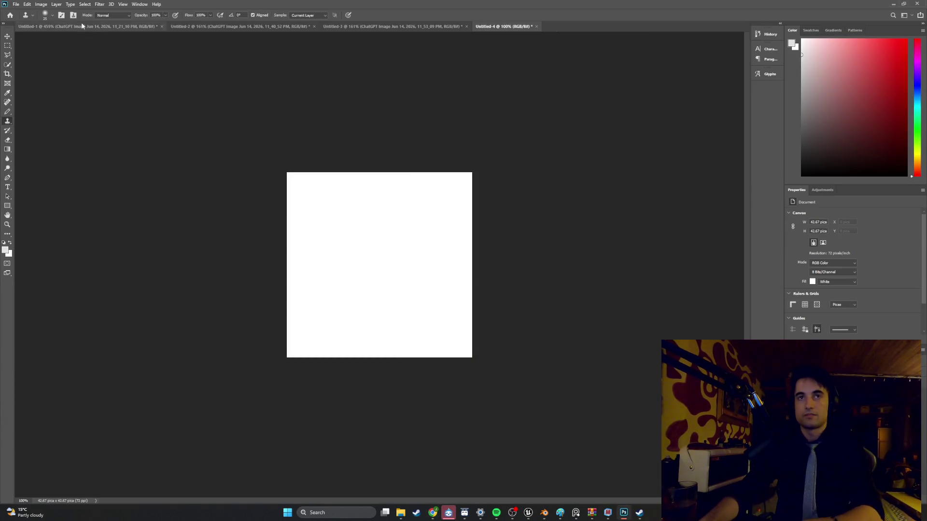
pyautogui.click(400, 512)
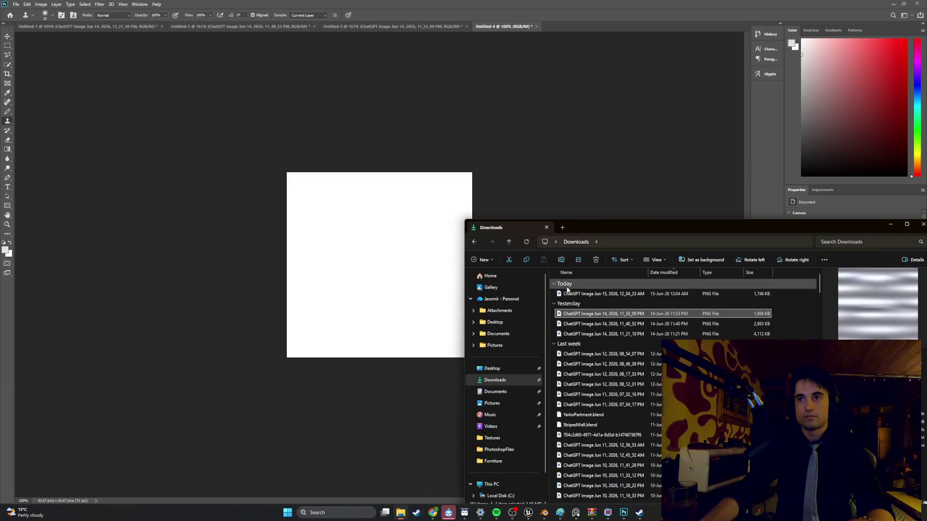
pyautogui.moveTo(603, 294); pyautogui.dragTo(388, 264)
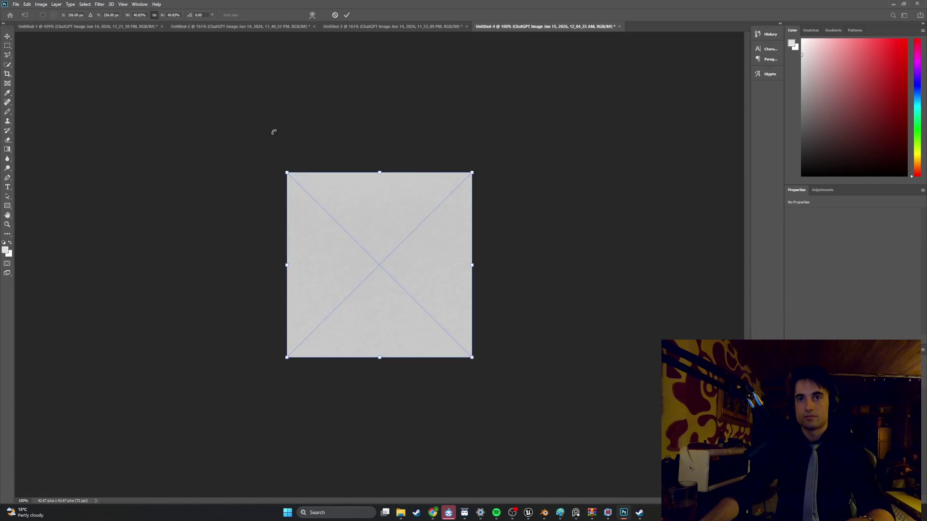
pyautogui.click(99, 4)
pyautogui.press('Escape')
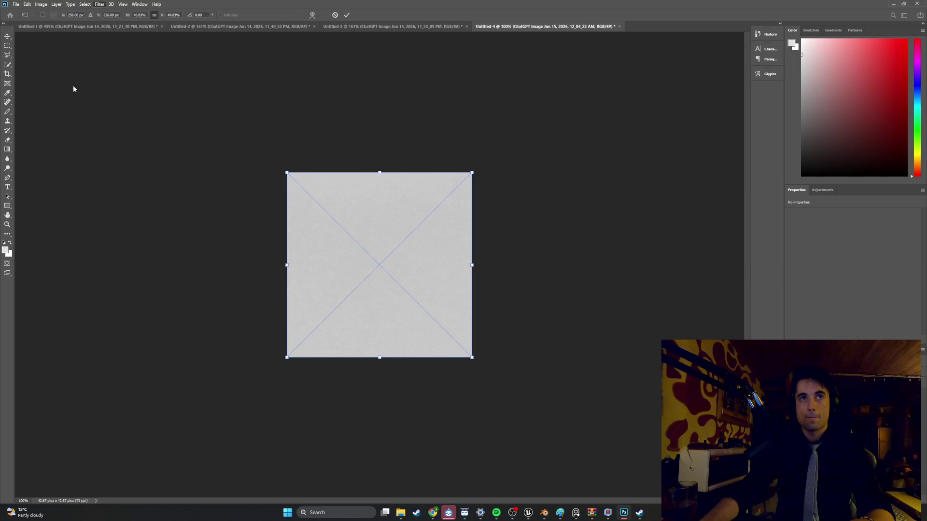
pyautogui.press('Return')
# Apply a Pixelate > Mosaic filter with cell size 6.
pyautogui.click(97, 5)
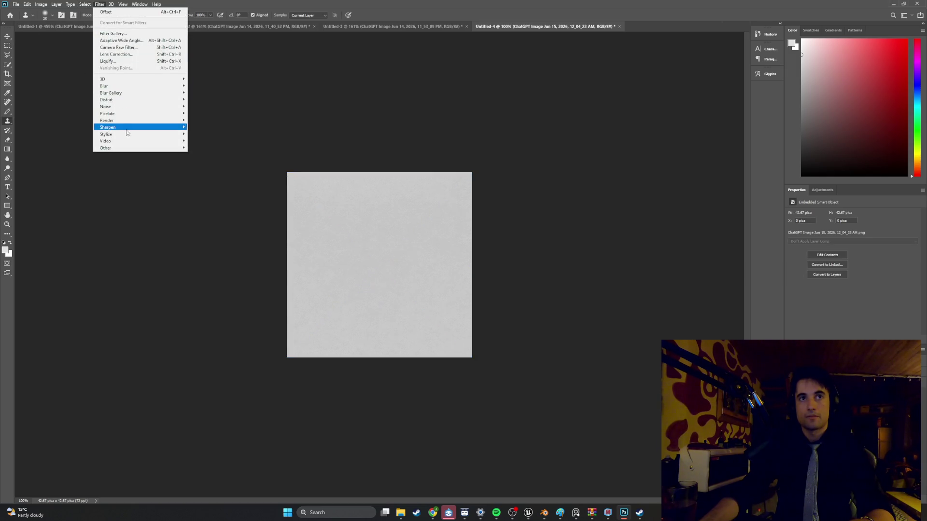
pyautogui.moveTo(135, 113)
pyautogui.click(207, 148)
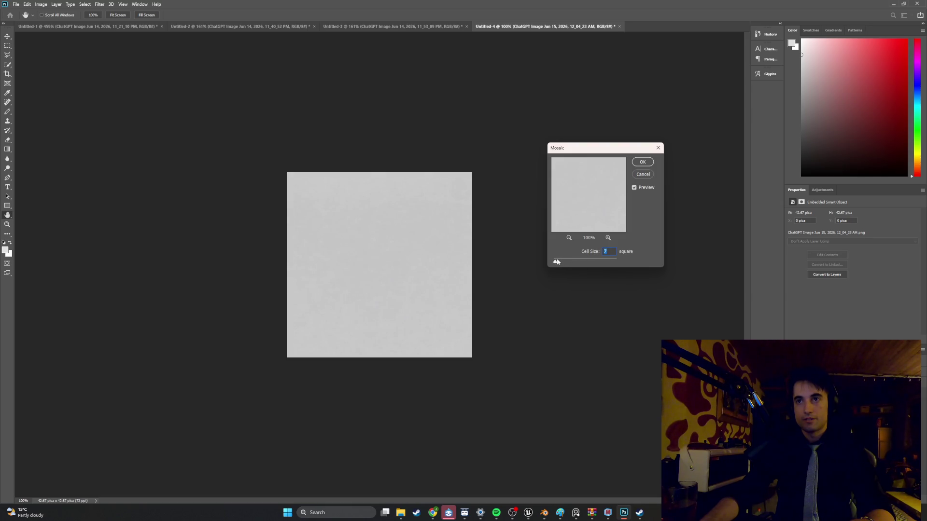
pyautogui.moveTo(557, 261); pyautogui.dragTo(559, 262)
pyautogui.press('alt')
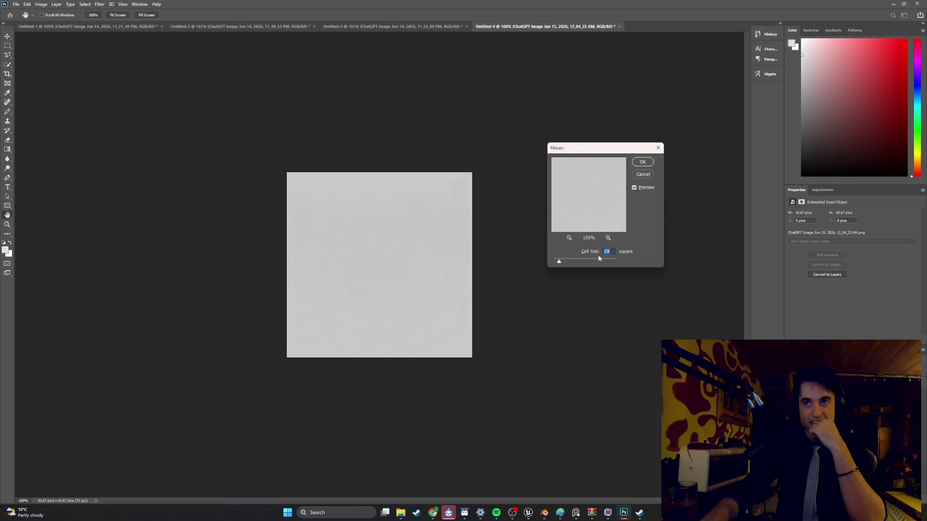
pyautogui.write('7')
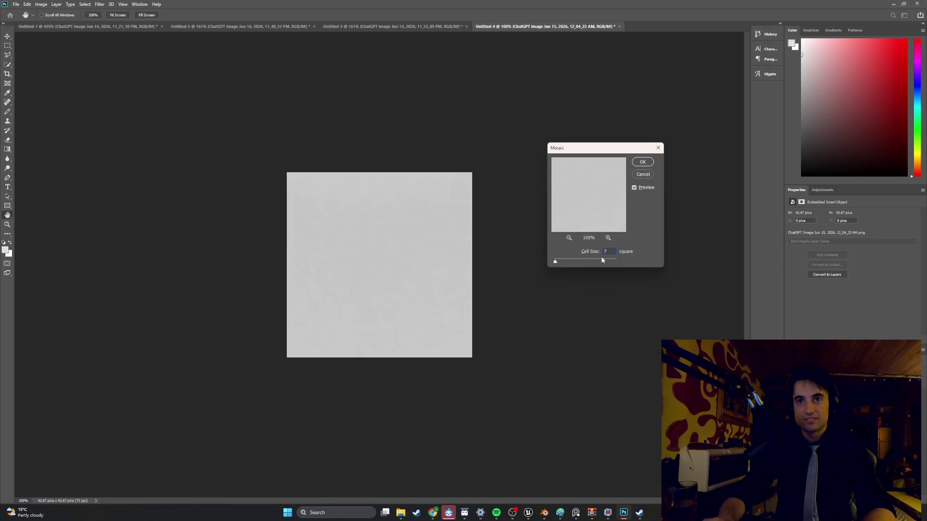
pyautogui.press('BackSpace')
pyautogui.write('6')
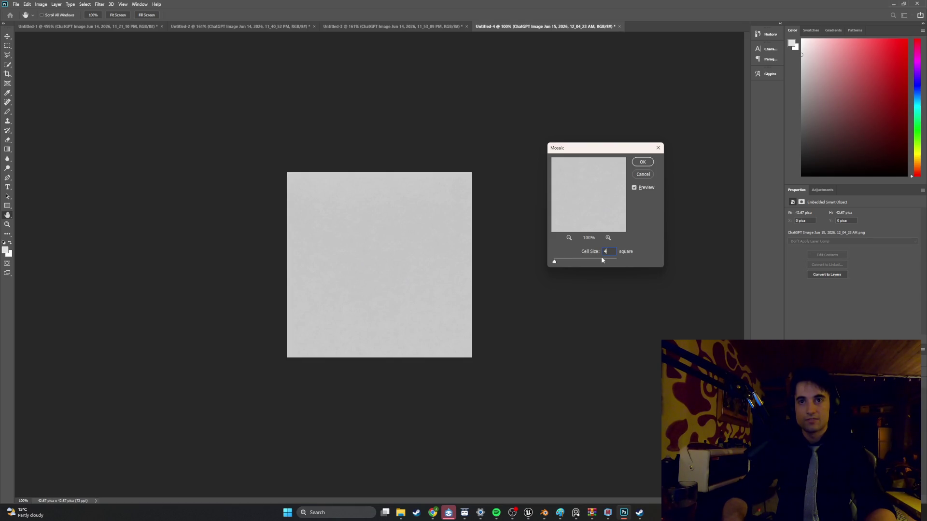
# Apply a cell-size 6 mosaic, then a wrap-around Offset filter to the grey texture.
pyautogui.click(642, 162)
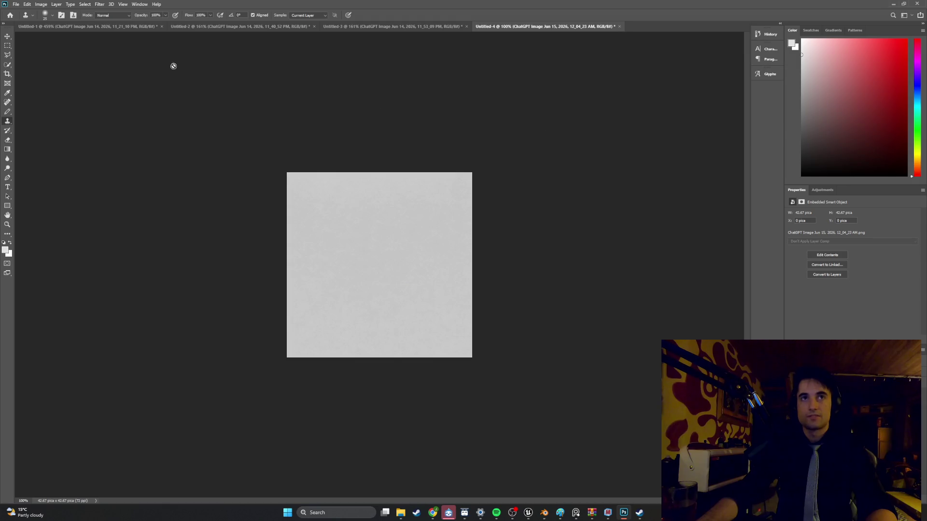
pyautogui.click(99, 4)
pyautogui.moveTo(135, 150)
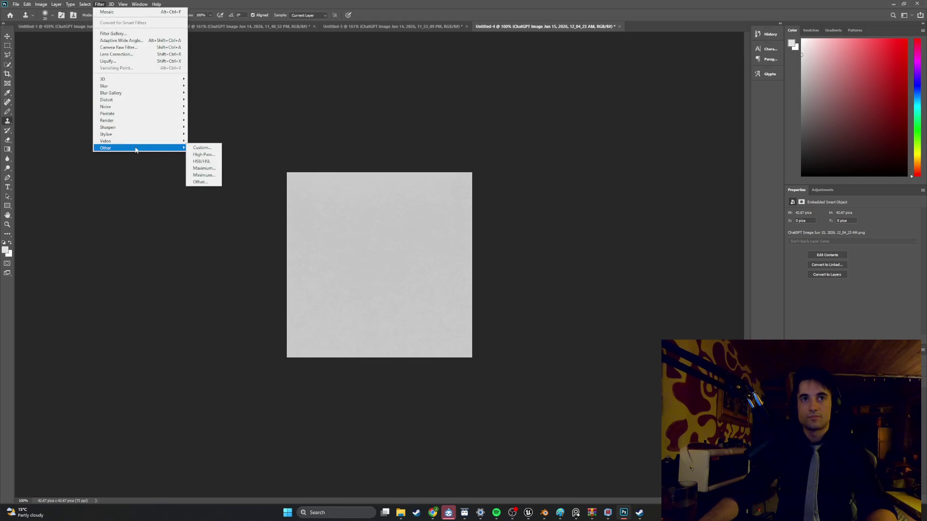
pyautogui.click(200, 182)
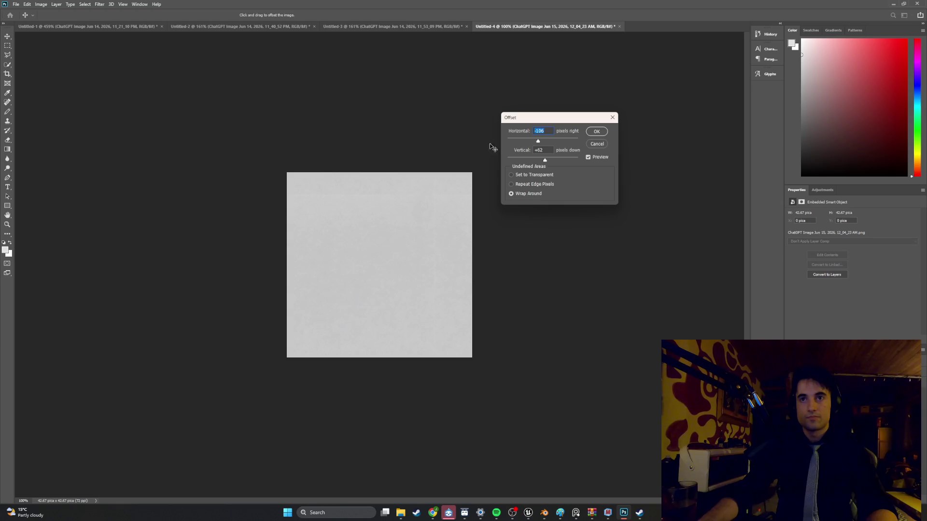
pyautogui.click(597, 134)
pyautogui.keyDown('alt'); pyautogui.scroll(3, 447, 302); pyautogui.keyUp('alt')
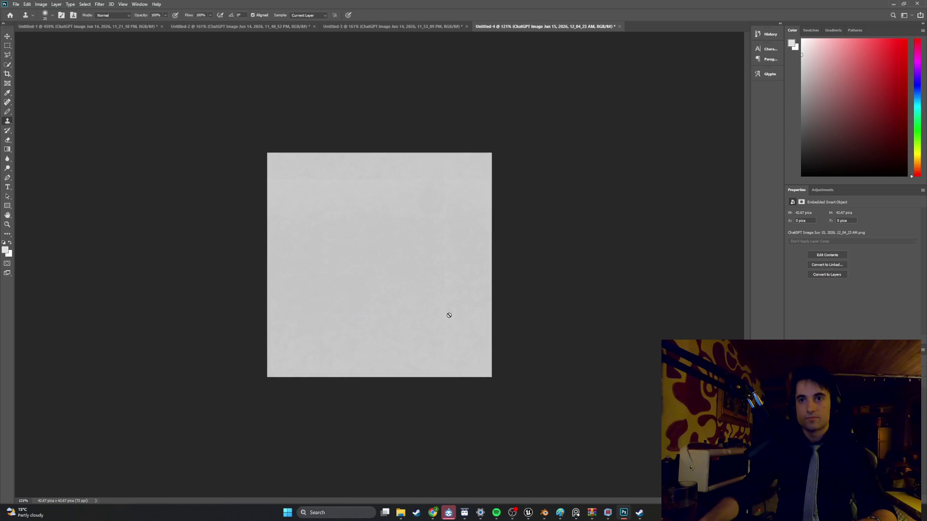
# Rasterize the smart object and clone-stamp over the visible seam lines.
pyautogui.click(448, 374)
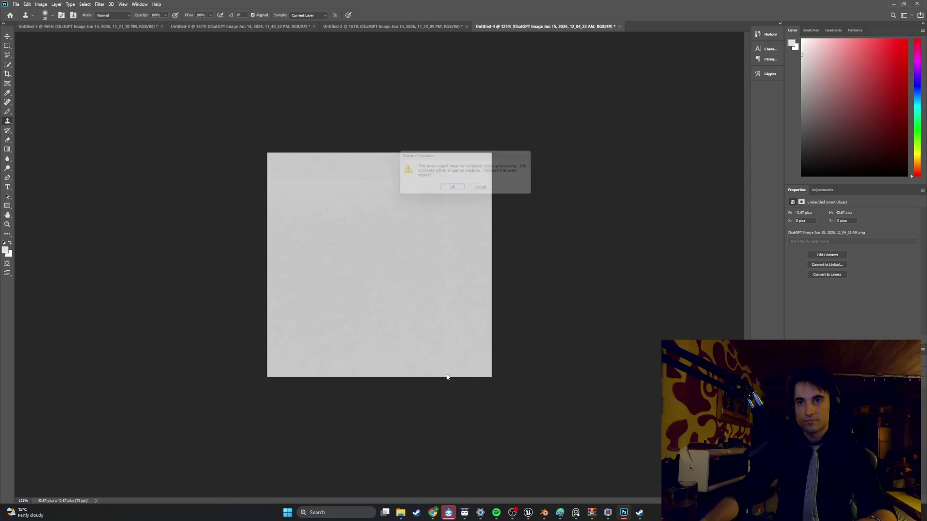
pyautogui.click(454, 189)
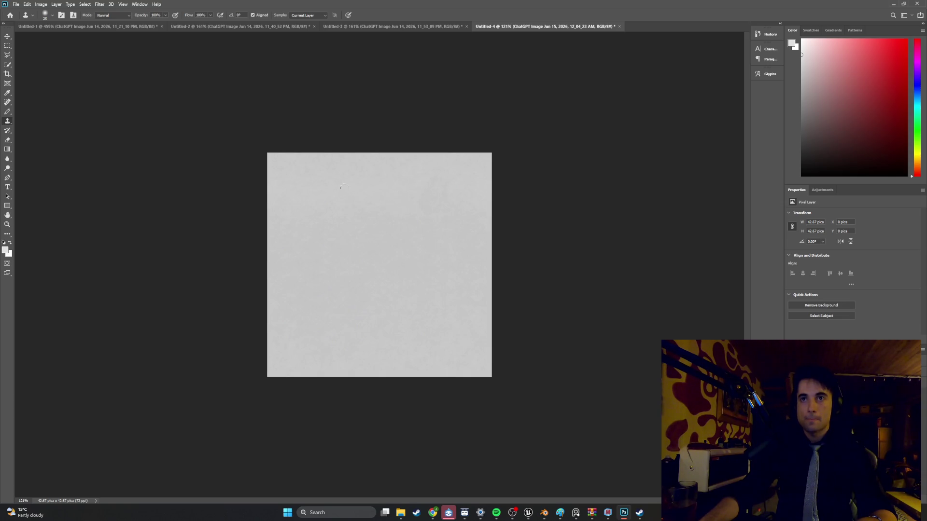
pyautogui.keyDown('alt'); pyautogui.scroll(2, 311, 180); pyautogui.keyUp('alt')
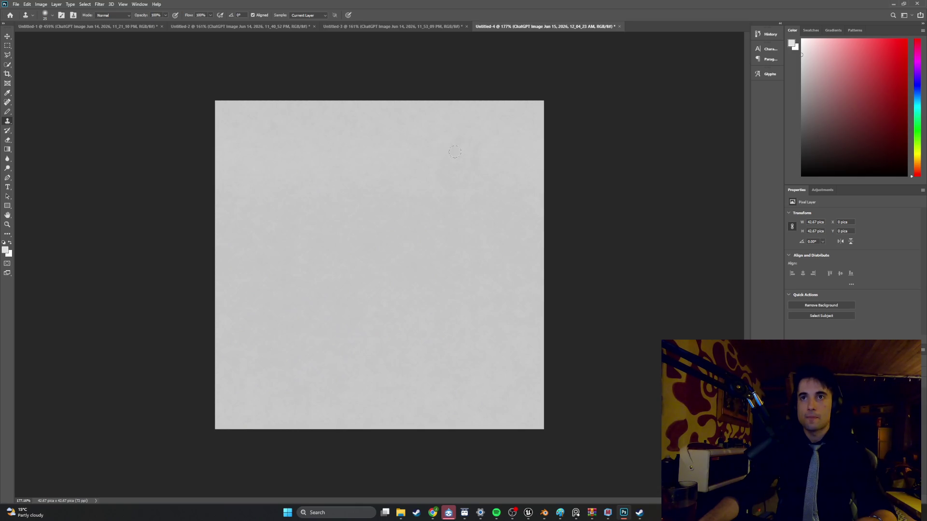
pyautogui.keyDown('alt'); pyautogui.scroll(-2, 466, 151); pyautogui.keyUp('alt')
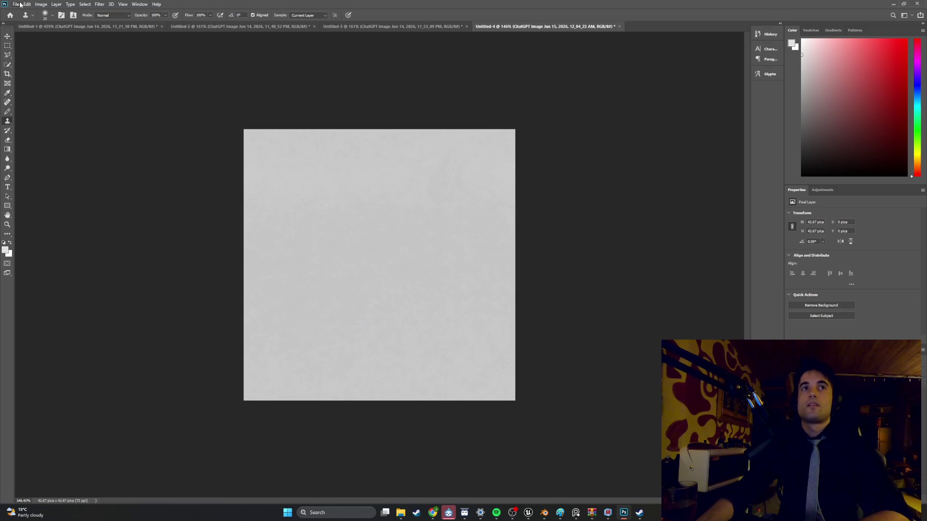
pyautogui.click(17, 4)
pyautogui.moveTo(40, 117)
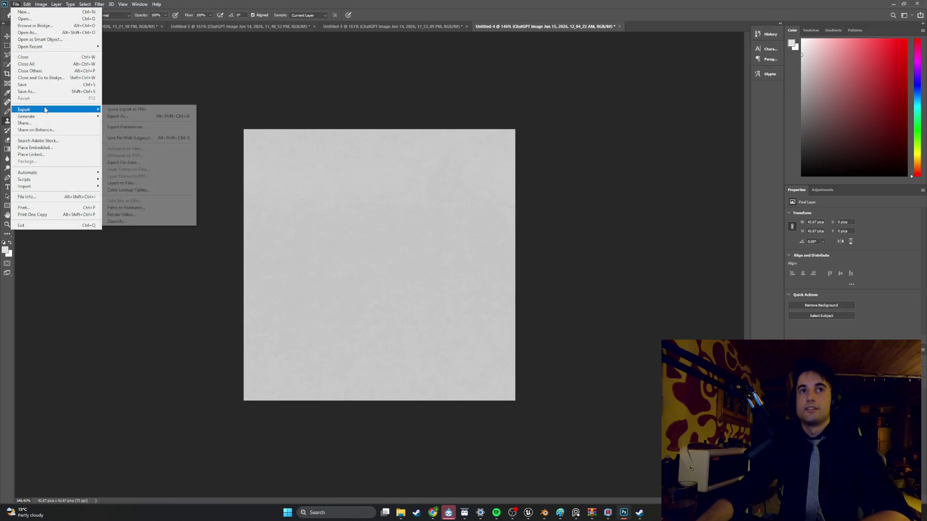
pyautogui.click(107, 111)
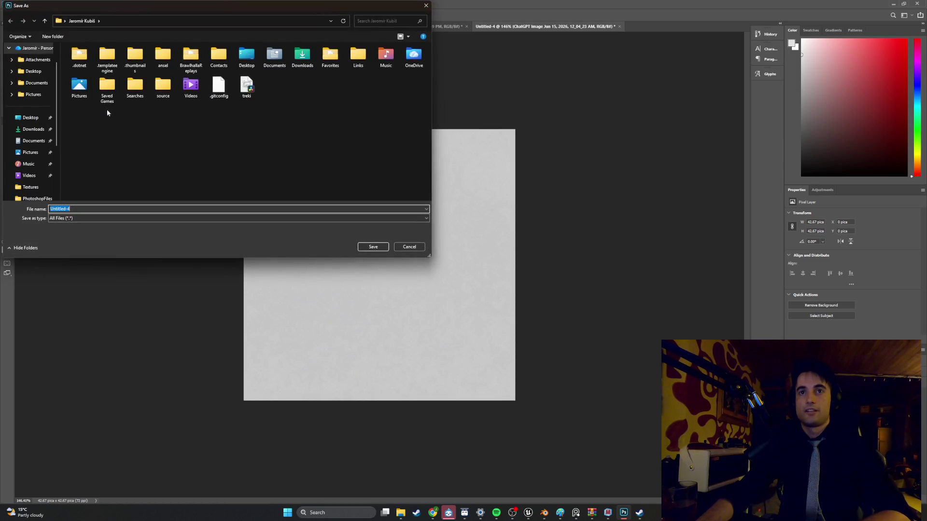
pyautogui.scroll(2, 41, 136)
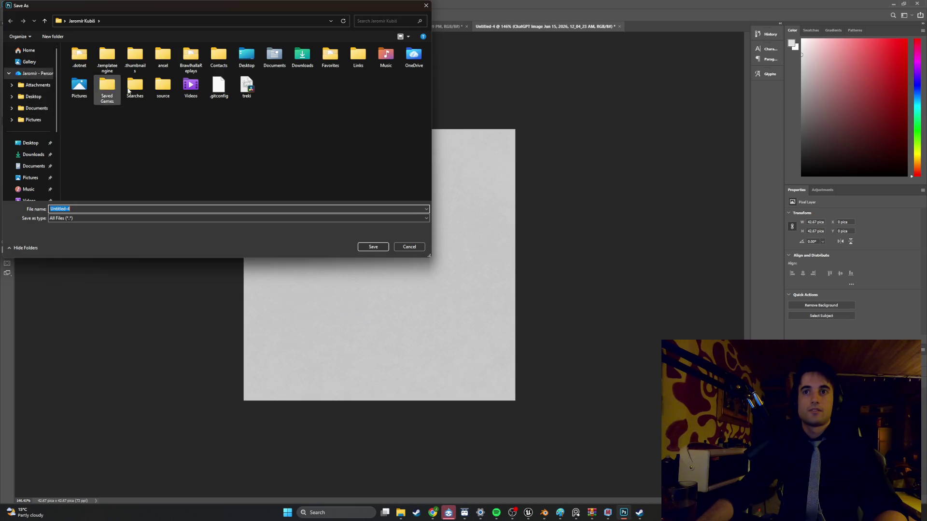
pyautogui.click(426, 5)
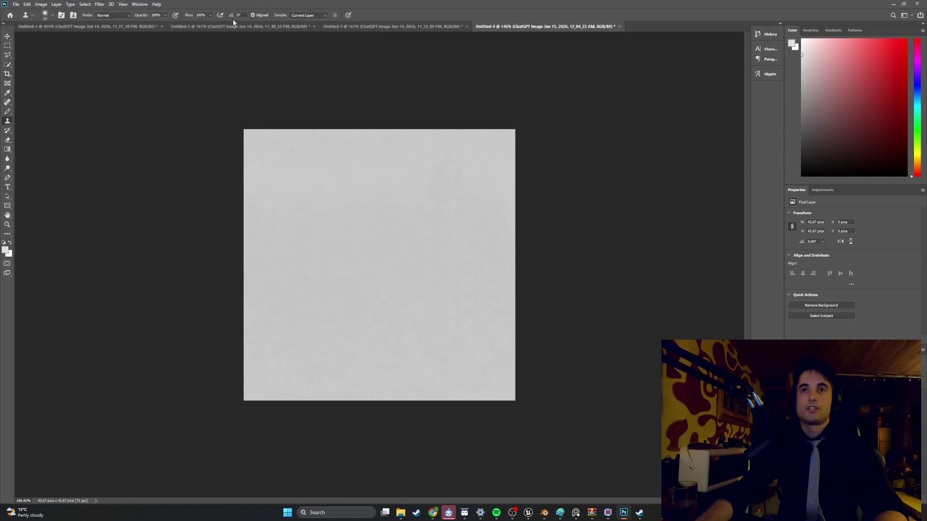
# Create a new 64×64 pixel document from the recent 512×512 preset.
pyautogui.click(17, 4)
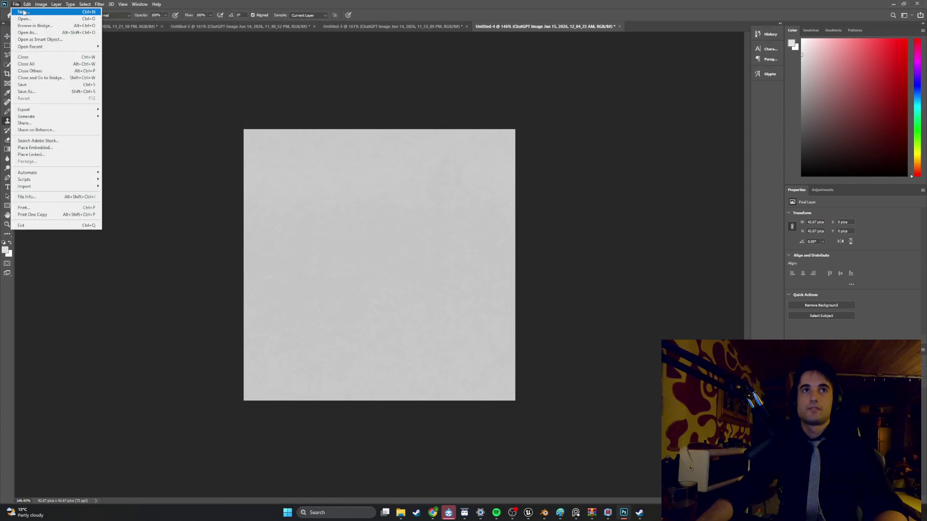
pyautogui.click(33, 12)
pyautogui.click(226, 266)
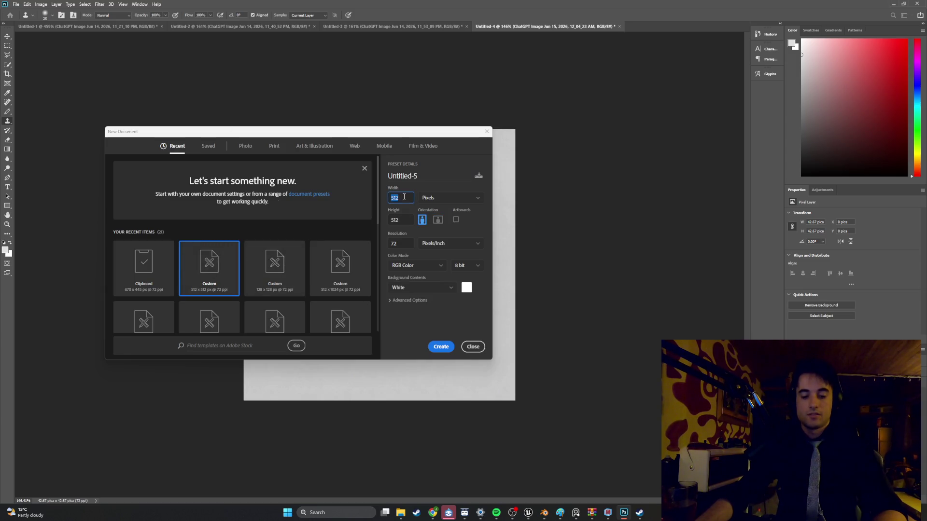
pyautogui.write('4')
pyautogui.write('64')
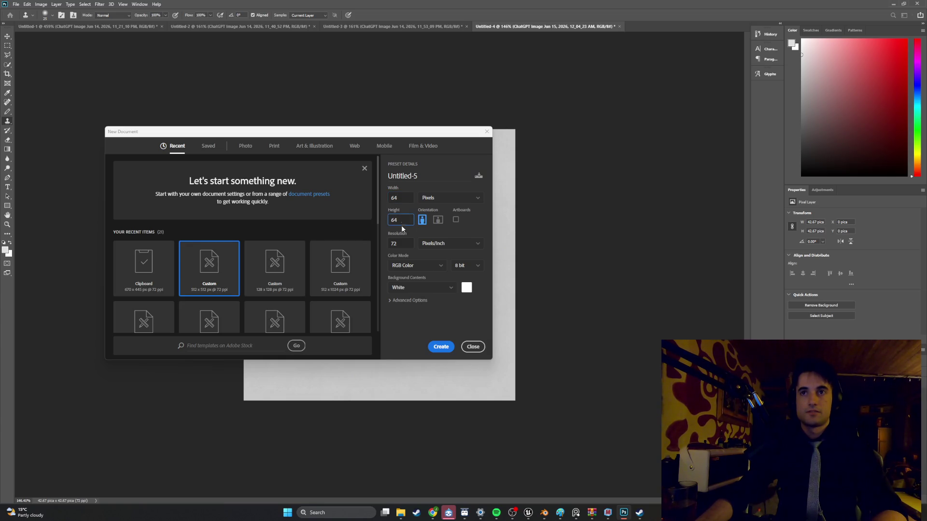
pyautogui.click(440, 355)
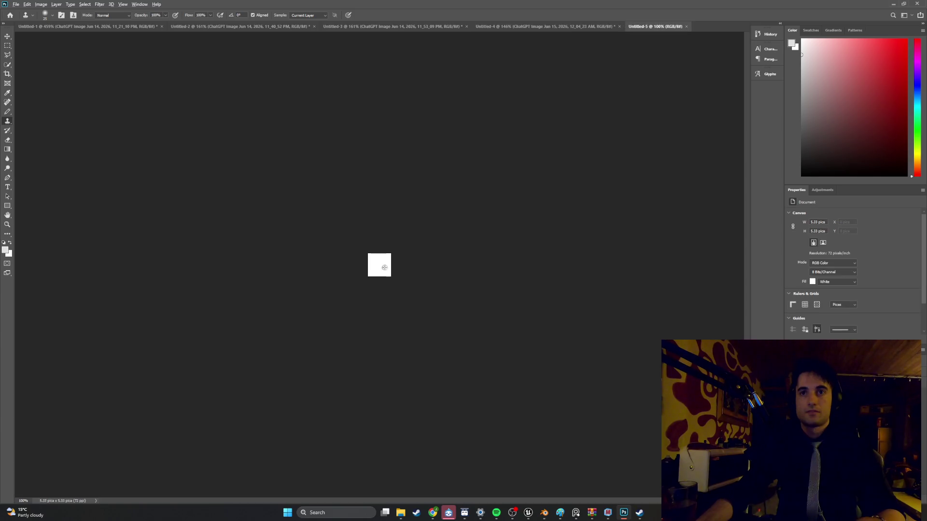
# Drag the grey texture image from the file browser onto the canvas and confirm its placement.
pyautogui.keyDown('alt'); pyautogui.scroll(5, 381, 260); pyautogui.keyUp('alt')
pyautogui.keyDown('alt'); pyautogui.scroll(1, 381, 260); pyautogui.keyUp('alt')
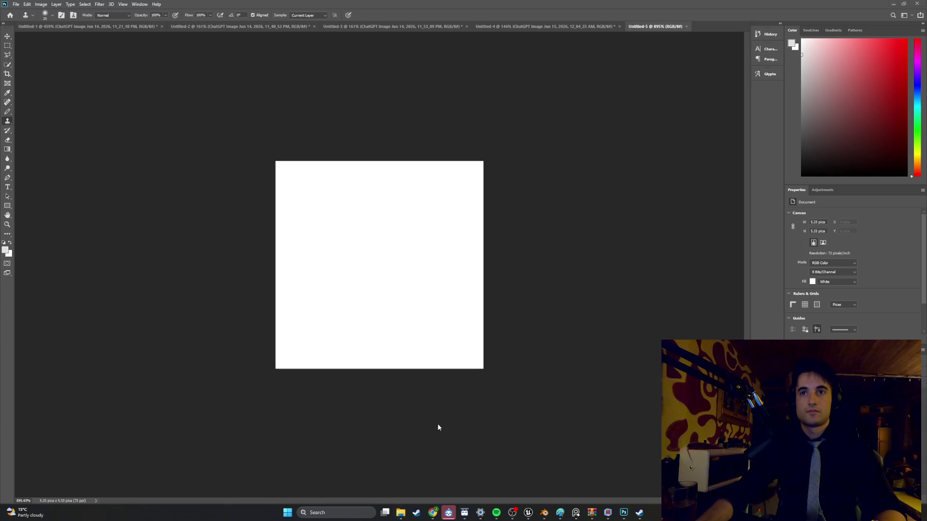
pyautogui.click(400, 514)
pyautogui.moveTo(573, 294); pyautogui.dragTo(395, 279)
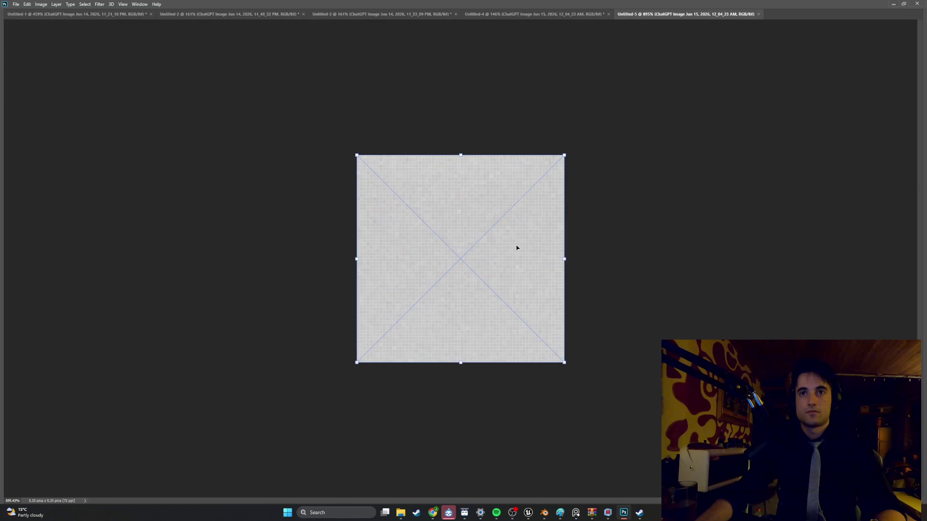
pyautogui.press('Return')
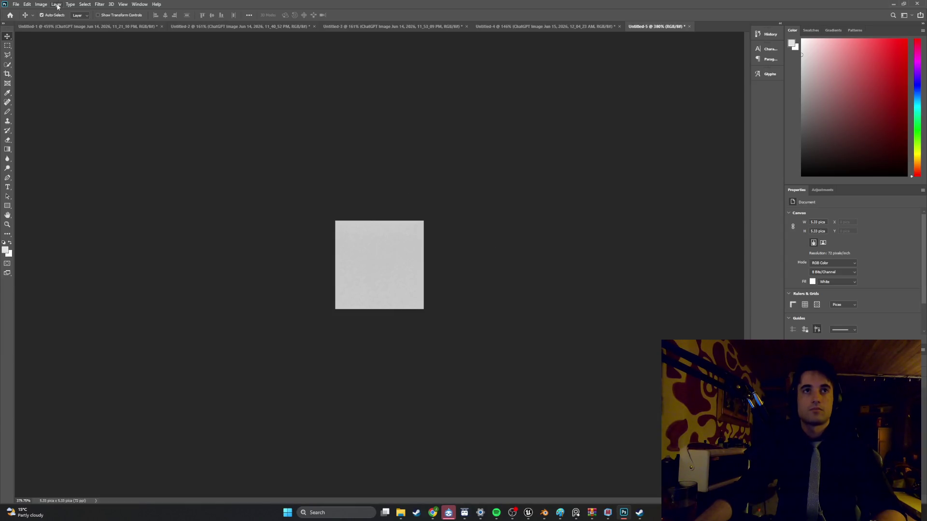
# Apply Filter > Other > Offset with Wrap Around to the small grey texture.
pyautogui.click(99, 4)
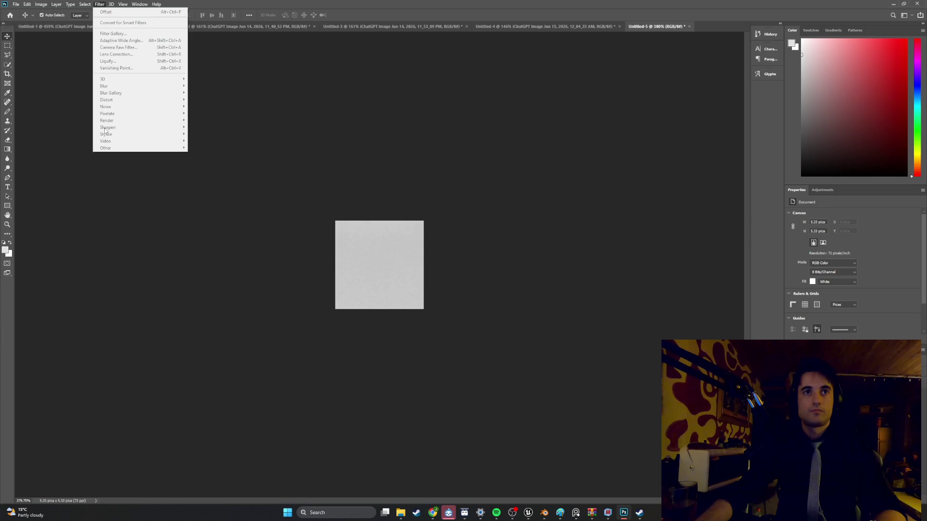
pyautogui.click(60, 87)
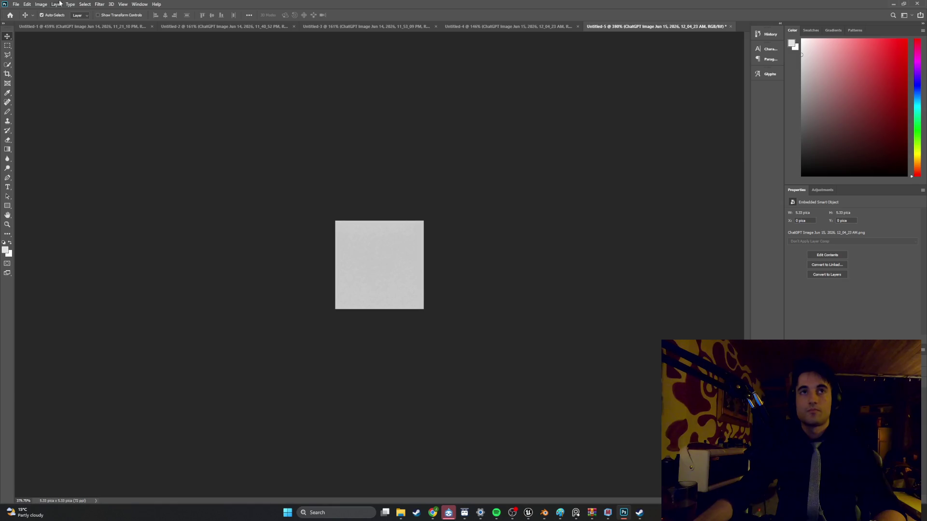
pyautogui.click(99, 5)
pyautogui.moveTo(117, 149)
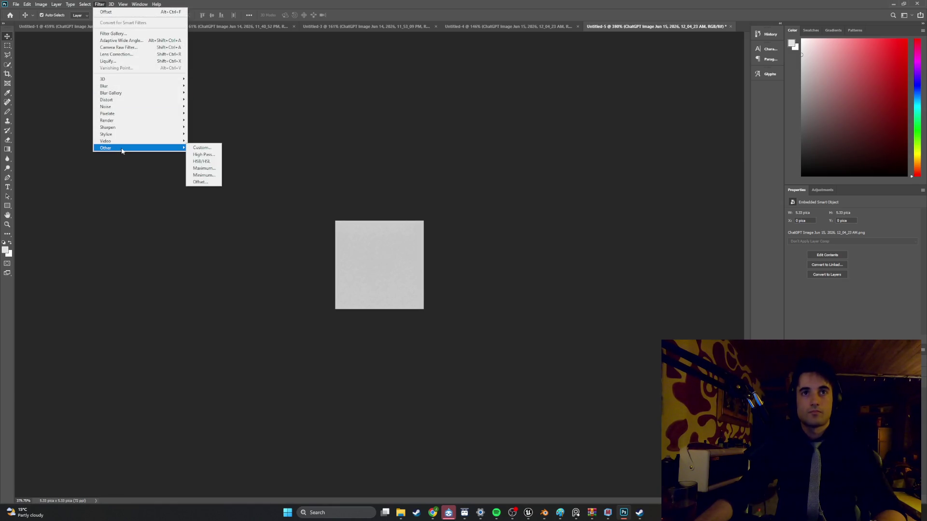
pyautogui.click(208, 184)
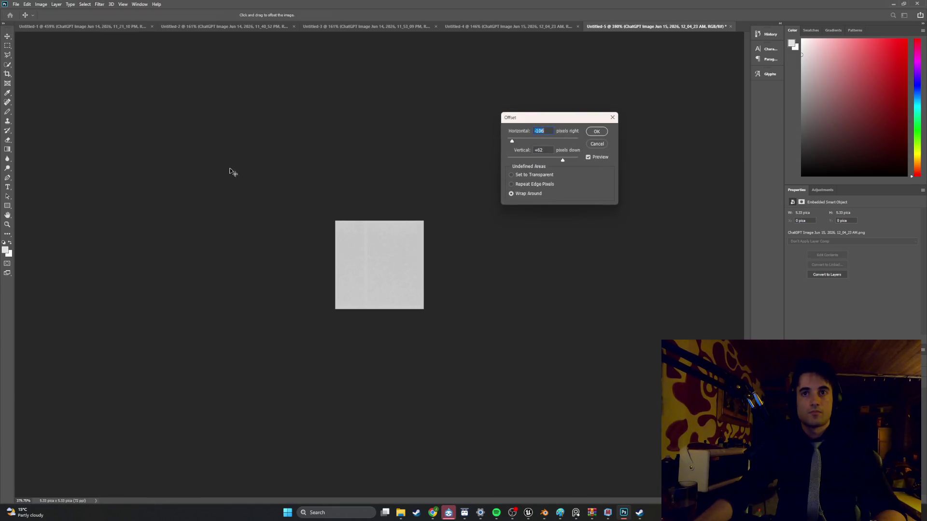
pyautogui.click(597, 131)
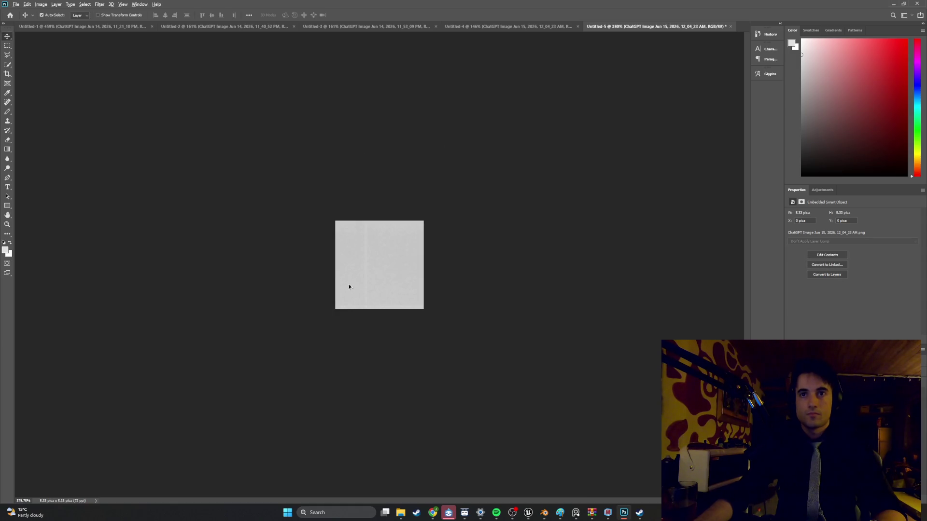
pyautogui.keyDown('alt'); pyautogui.scroll(3, 354, 297); pyautogui.keyUp('alt')
pyautogui.keyDown('alt'); pyautogui.scroll(-2, 355, 296); pyautogui.keyUp('alt')
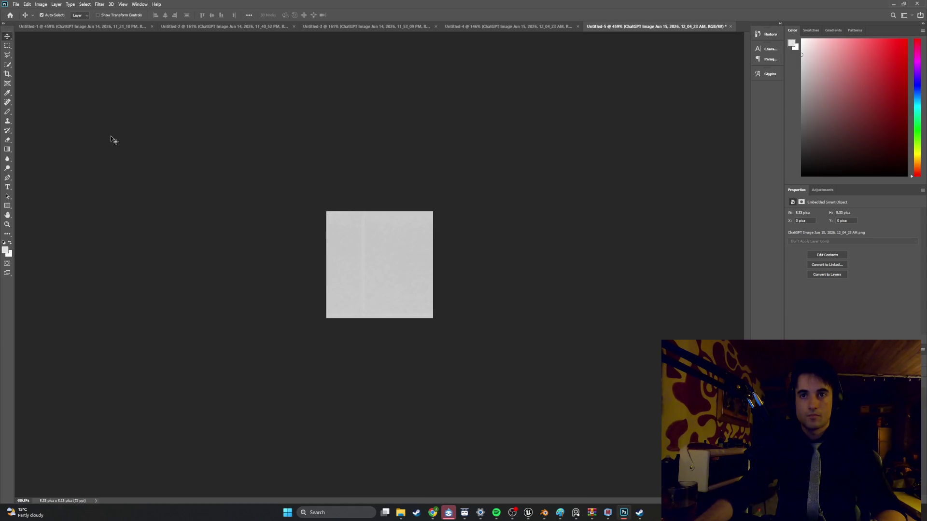
# Clone-stamp the seam, accepting rasterization of the smart object.
pyautogui.click(11, 122)
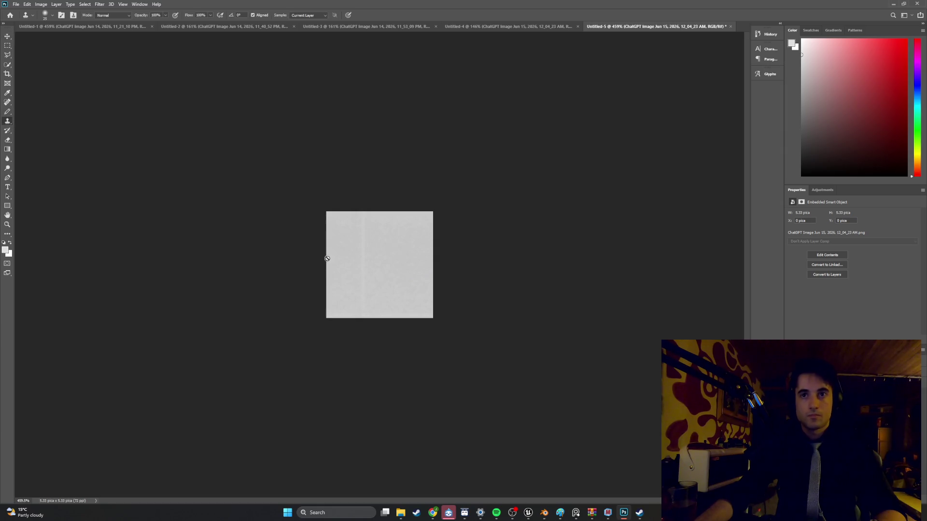
pyautogui.click(388, 286)
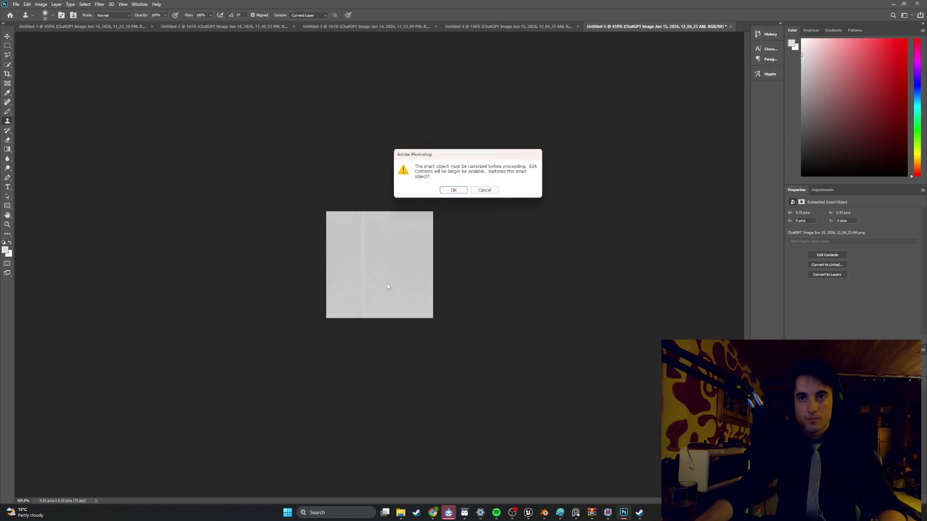
pyautogui.click(454, 191)
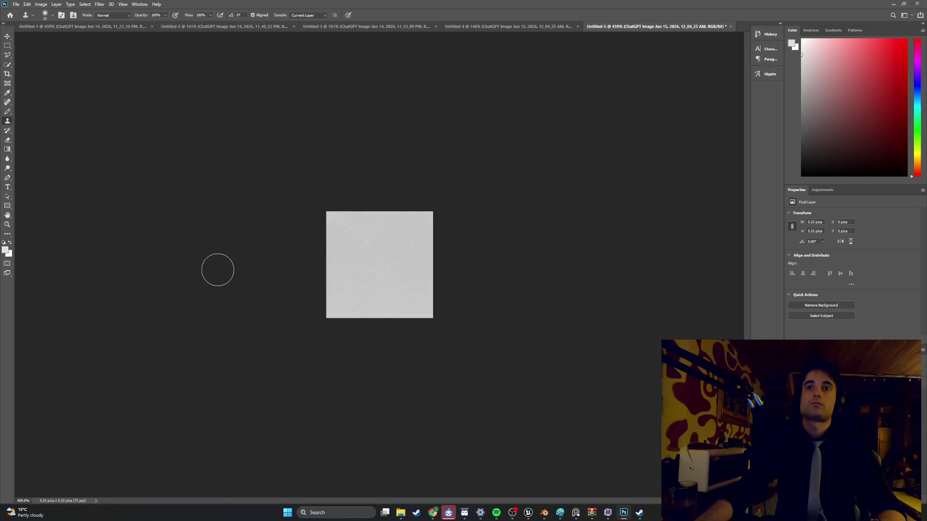
# Export the texture, browsing to the project's Furniture > Textures folder.
pyautogui.click(16, 4)
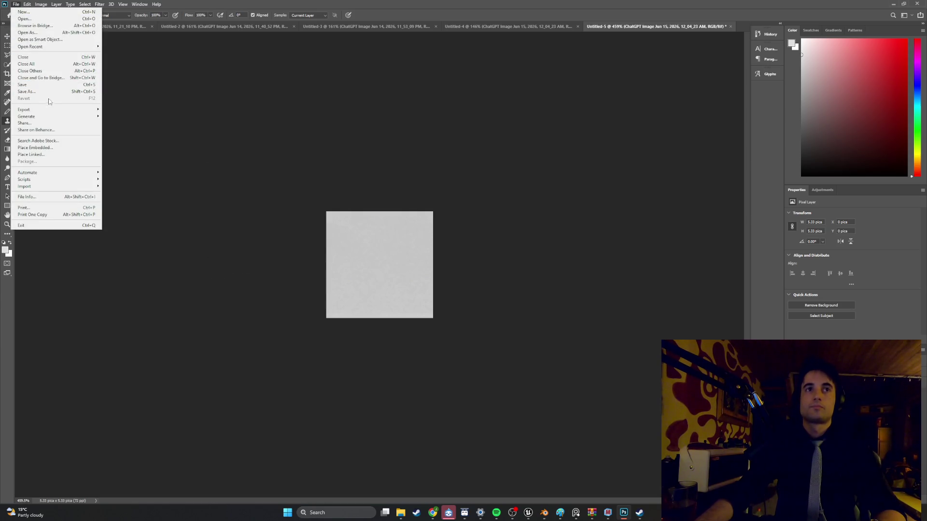
pyautogui.moveTo(52, 110)
pyautogui.click(125, 110)
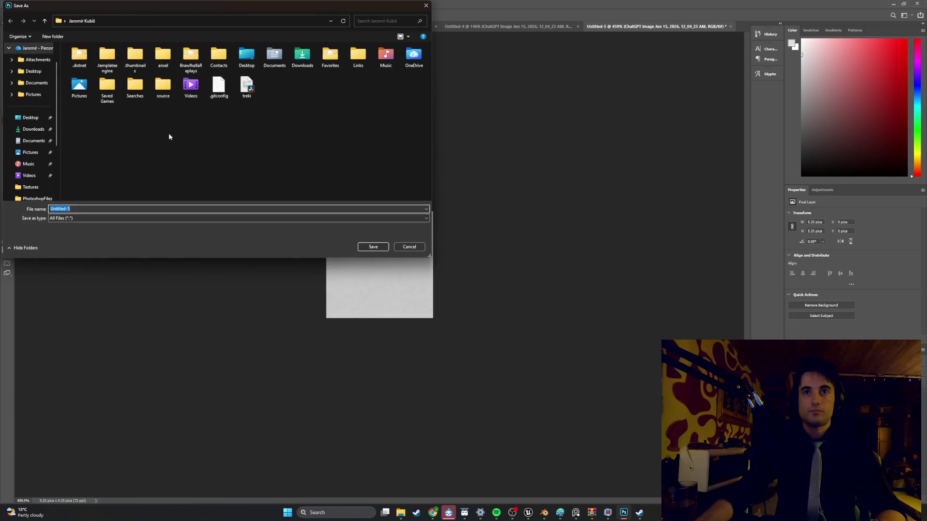
pyautogui.scroll(-3, 42, 96)
pyautogui.click(43, 130)
pyautogui.click(30, 106)
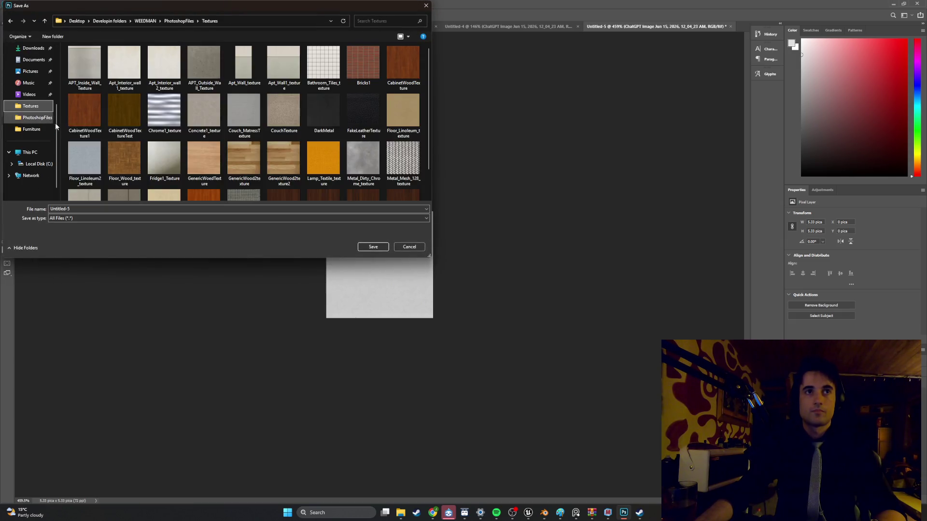
# Save the file as Metal_Grey_64_texture and bring Blender back to the front.
pyautogui.click(96, 211)
pyautogui.write('Gre')
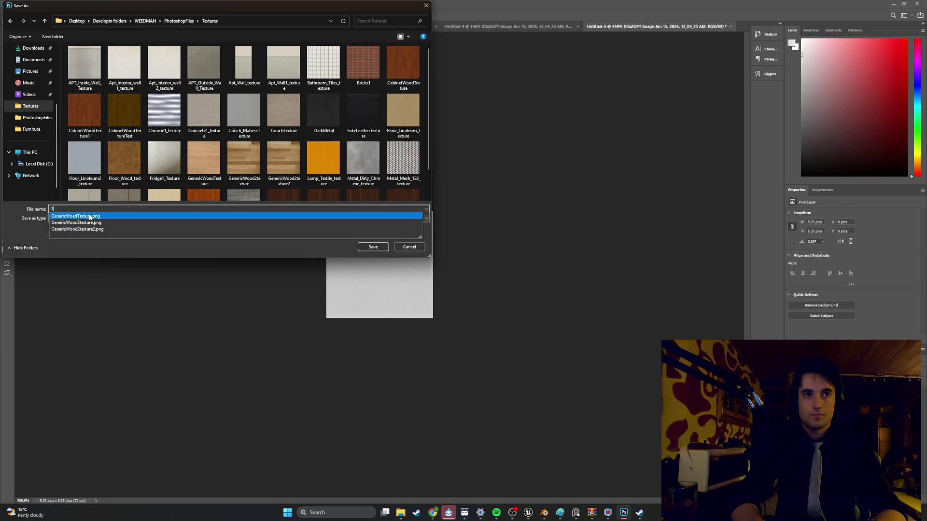
pyautogui.press('BackSpace')
pyautogui.press('BackSpace')
pyautogui.press('BackSpace')
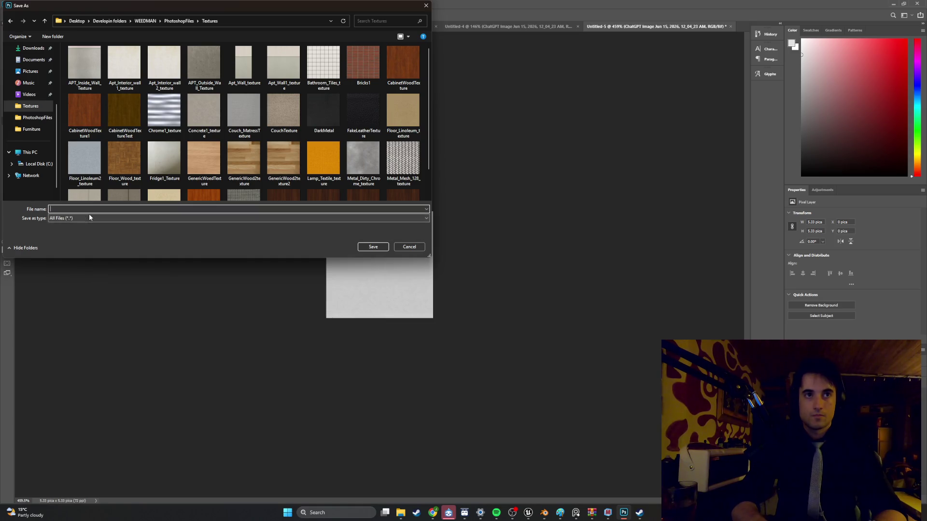
pyautogui.write('Metal_')
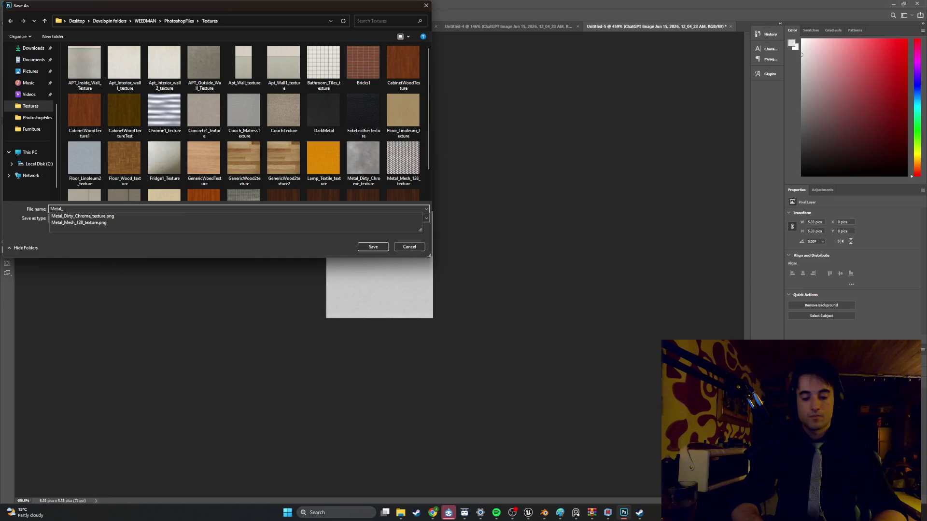
pyautogui.write('Grey_64_texture')
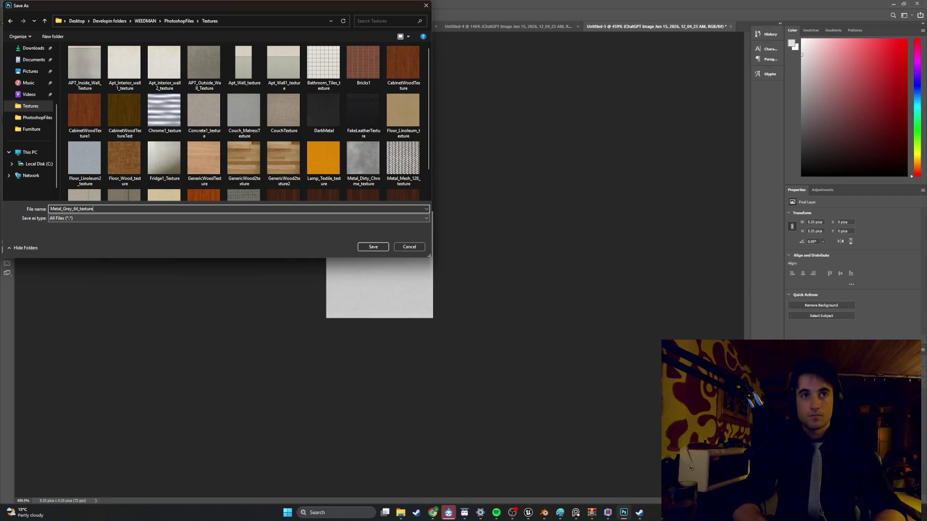
pyautogui.click(373, 248)
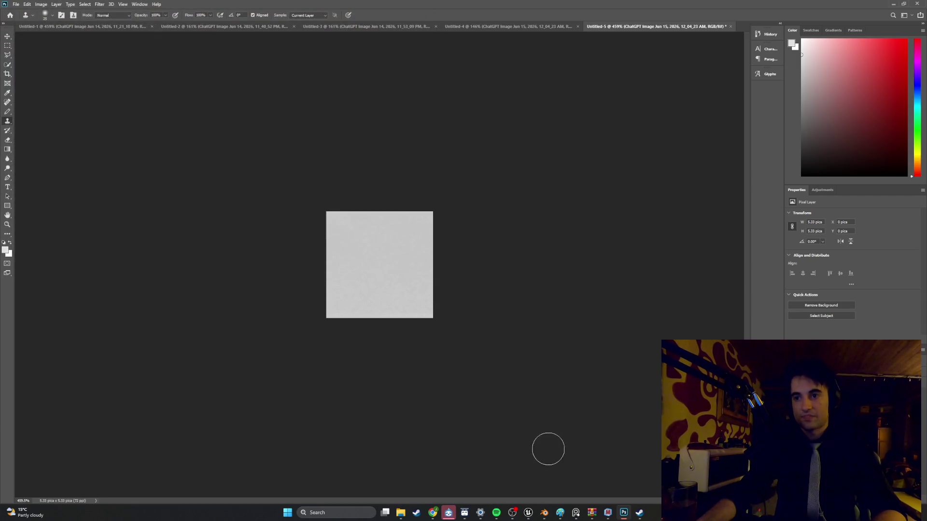
pyautogui.moveTo(574, 516)
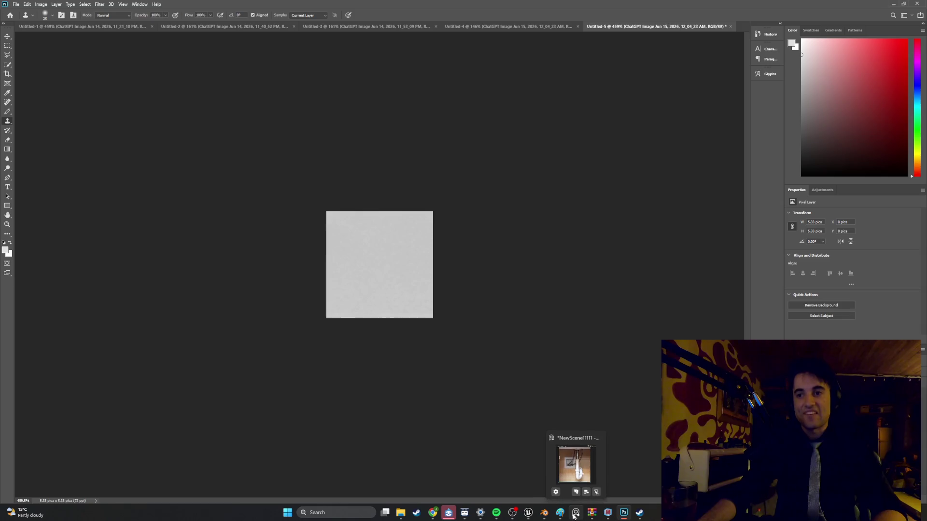
pyautogui.click(547, 516)
# Load Metal_Grey_64_texture.png from the Textures folder as Faucet_mat's base colour image.
pyautogui.scroll(5, 585, 242)
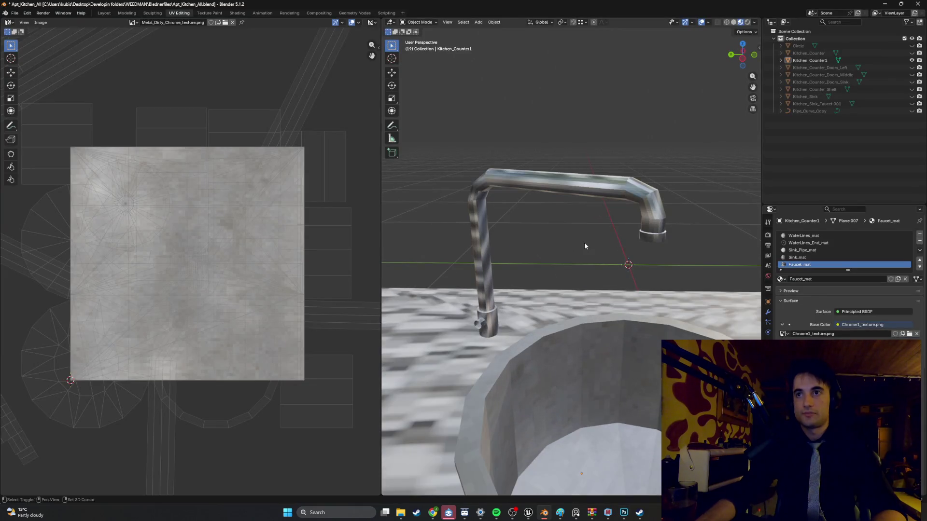
pyautogui.press('Tab')
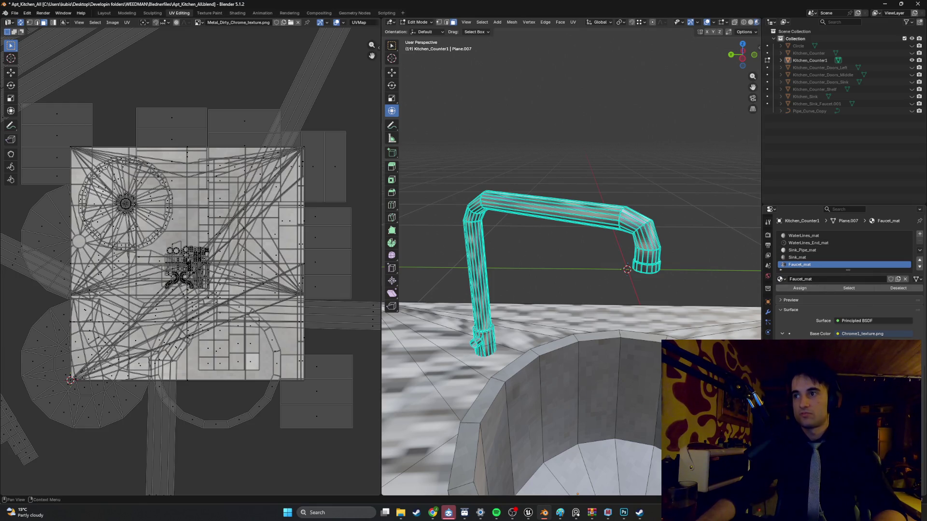
pyautogui.hotkey('alt', 'o')
pyautogui.click(641, 223)
pyautogui.doubleClick(642, 223)
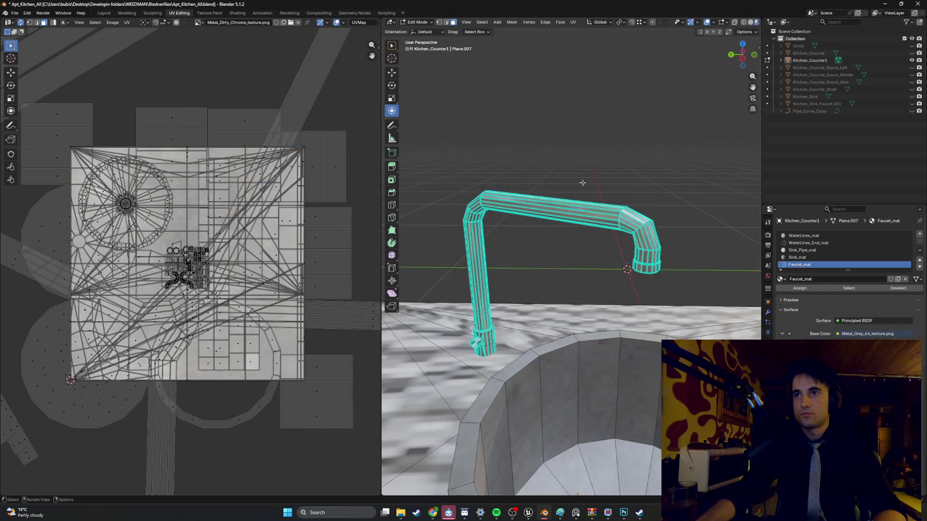
pyautogui.press('Tab')
# Darken and fine-tune the faucet material values while orbiting around the faucet and sink.
pyautogui.moveTo(582, 190)
pyautogui.mouseDown(button='middle')
pyautogui.moveTo(561, 190)
pyautogui.moveTo(581, 188)
pyautogui.moveTo(560, 188)
pyautogui.moveTo(564, 201)
pyautogui.moveTo(598, 208)
pyautogui.moveTo(587, 201)
pyautogui.mouseUp(button='middle')
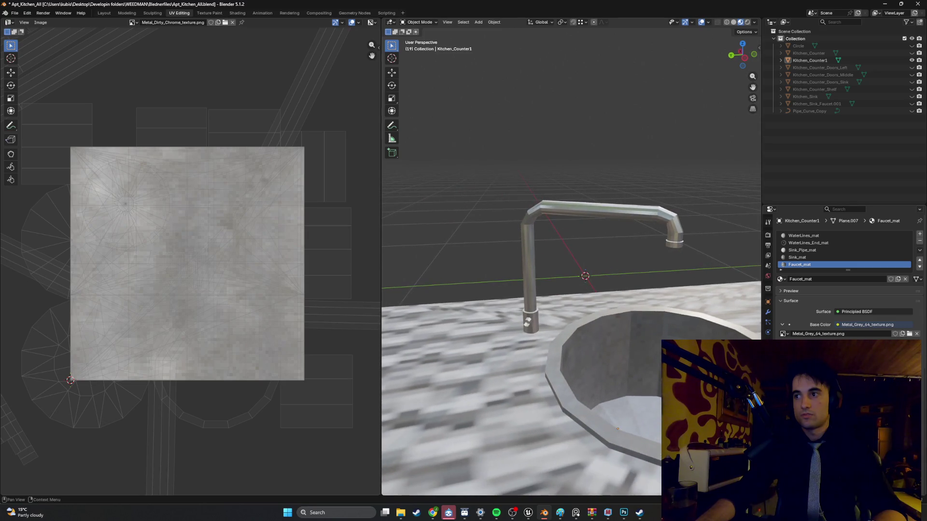
pyautogui.moveTo(849, 367); pyautogui.dragTo(859, 366)
pyautogui.moveTo(603, 260)
pyautogui.mouseDown(button='middle')
pyautogui.moveTo(566, 247)
pyautogui.moveTo(579, 250)
pyautogui.mouseUp(button='middle')
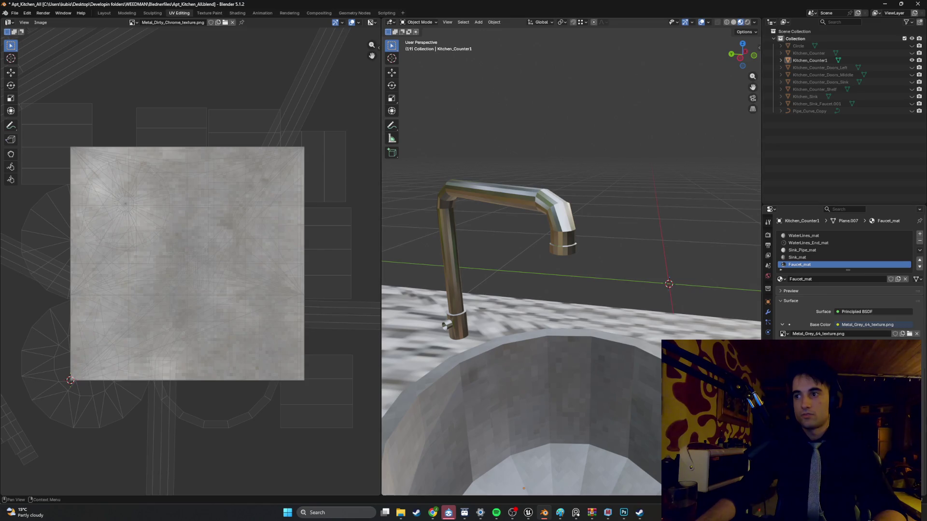
pyautogui.moveTo(583, 285)
pyautogui.mouseDown(button='middle')
pyautogui.moveTo(594, 290)
pyautogui.moveTo(584, 286)
pyautogui.mouseUp(button='middle')
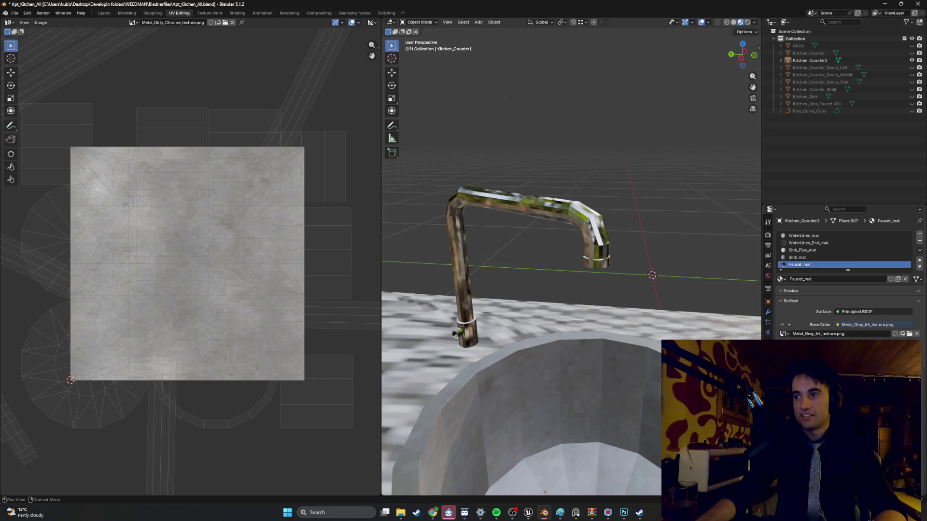
pyautogui.moveTo(585, 287)
pyautogui.keyDown('shift'); pyautogui.mouseDown(button='middle')
pyautogui.moveTo(552, 261)
pyautogui.moveTo(573, 267)
pyautogui.moveTo(606, 250)
pyautogui.moveTo(589, 256)
pyautogui.mouseUp(button='middle'); pyautogui.keyUp('shift')
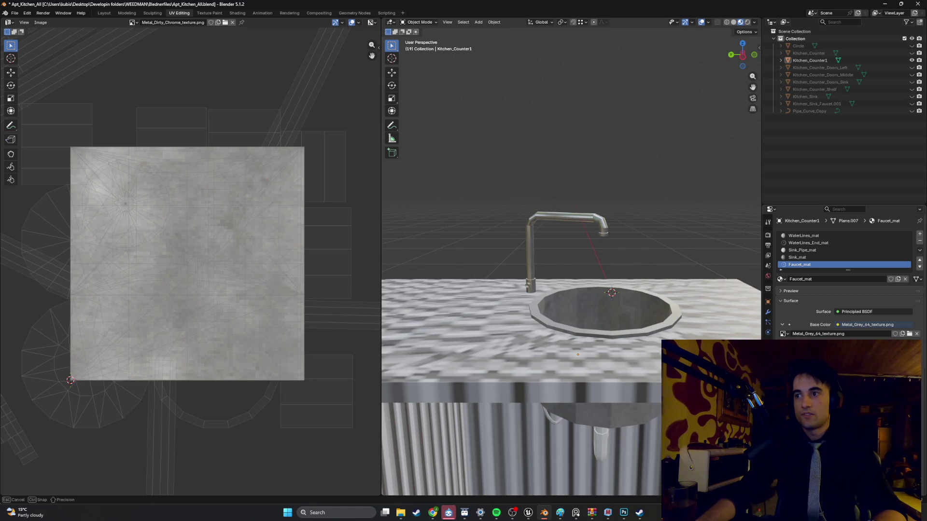
pyautogui.scroll(4, 587, 273)
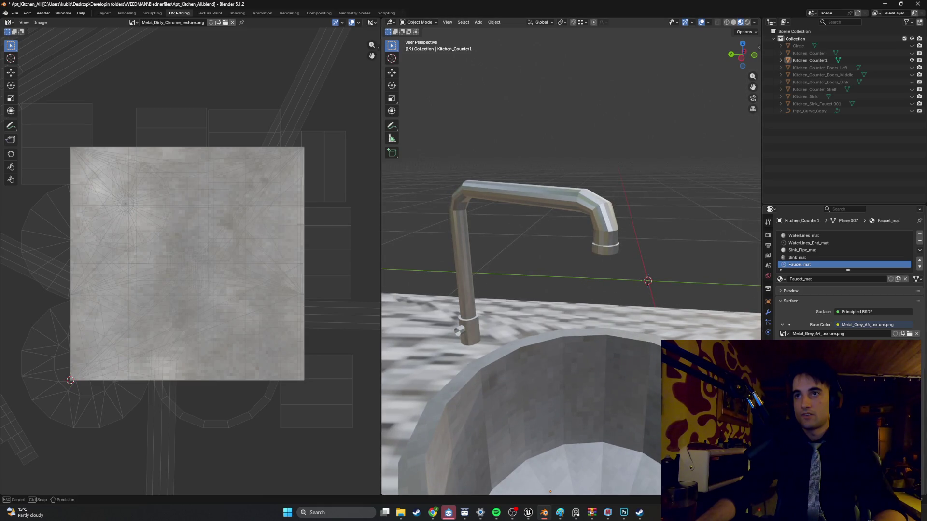
pyautogui.moveTo(570, 309)
pyautogui.mouseDown(button='middle')
pyautogui.moveTo(599, 310)
pyautogui.moveTo(546, 327)
pyautogui.moveTo(601, 318)
pyautogui.moveTo(608, 299)
pyautogui.moveTo(627, 290)
pyautogui.moveTo(593, 280)
pyautogui.moveTo(613, 289)
pyautogui.moveTo(604, 302)
pyautogui.mouseUp(button='middle')
pyautogui.scroll(-5, 601, 318)
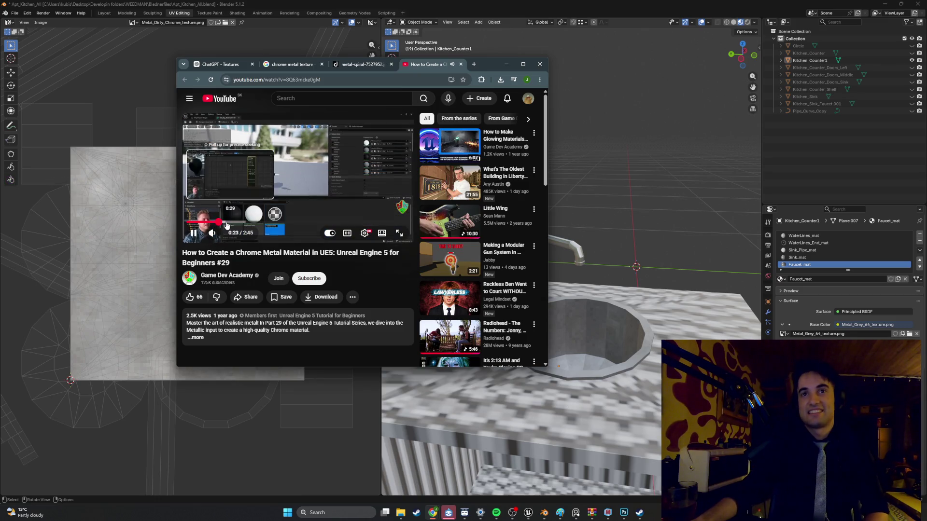
# Skip through the UE5 chrome tutorial to about 2:12 and play it full screen.
pyautogui.click(231, 223)
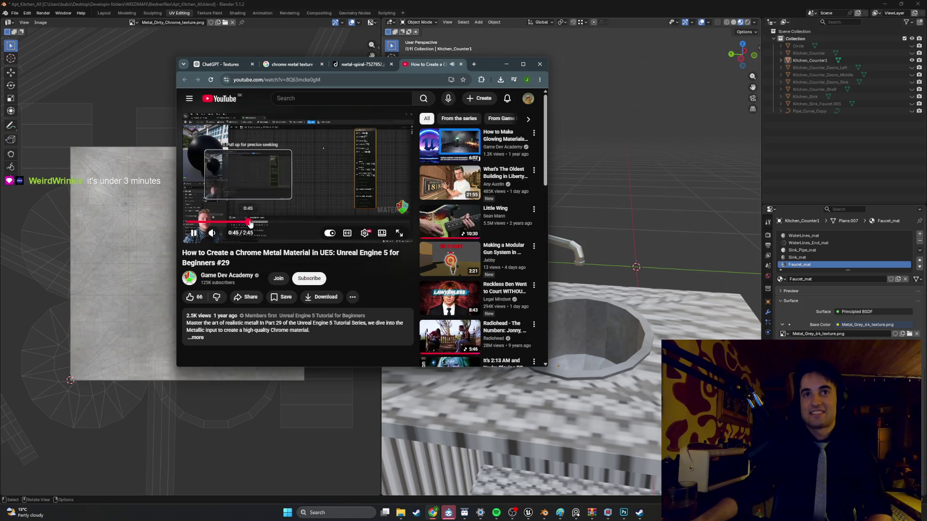
pyautogui.click(259, 222)
pyautogui.moveTo(259, 223); pyautogui.dragTo(385, 222)
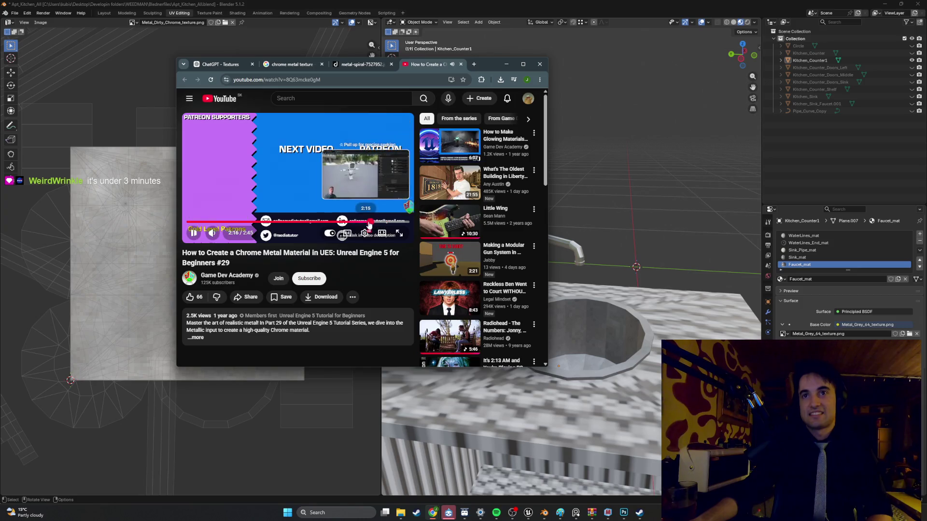
pyautogui.click(365, 222)
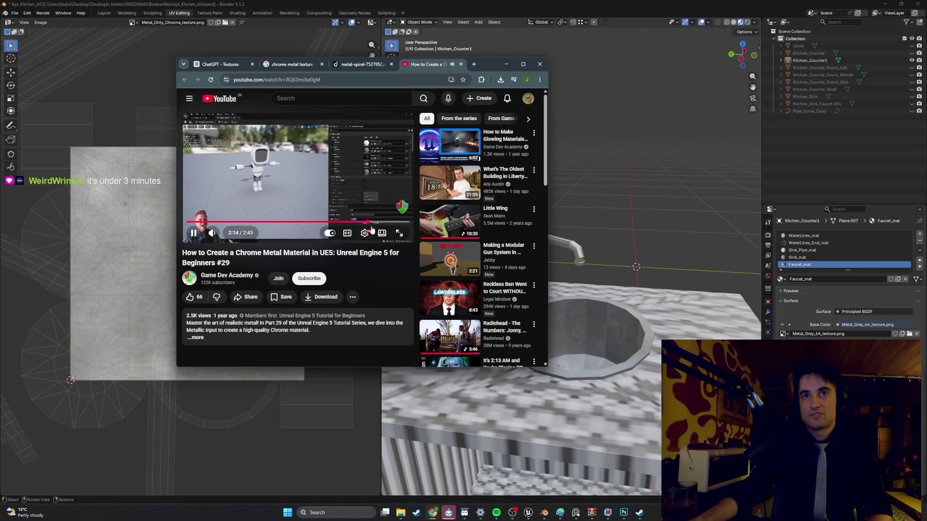
pyautogui.click(399, 234)
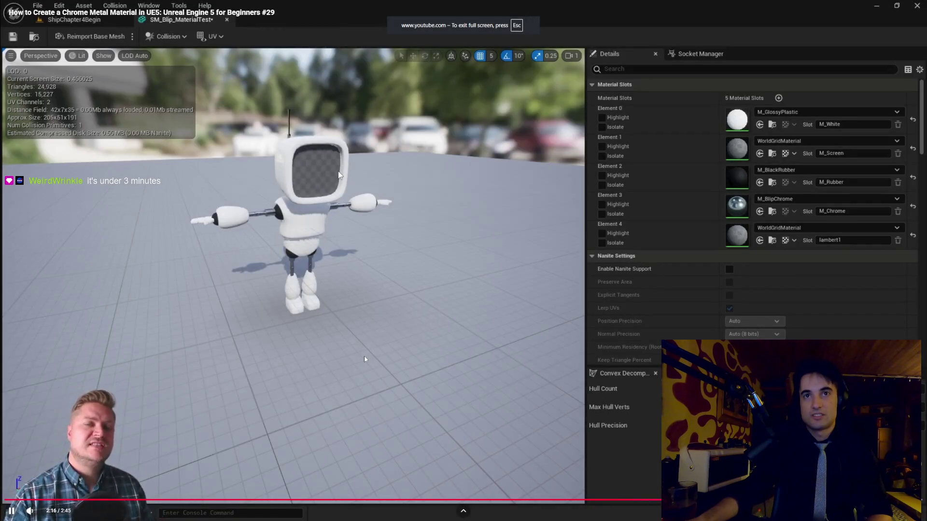
# Scrub back to the tutorial's M_BlipChrome material graph at 1:32, pause, and exit full screen.
pyautogui.click(652, 500)
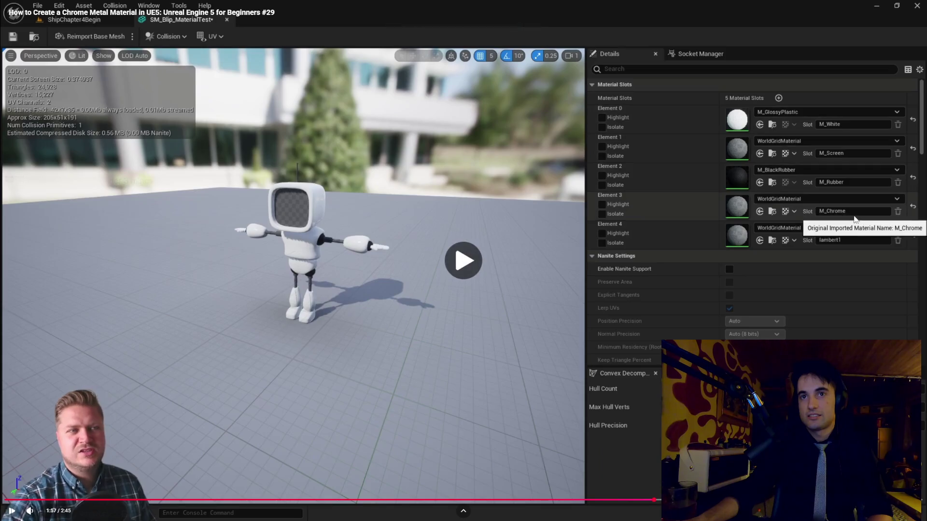
pyautogui.click(382, 186)
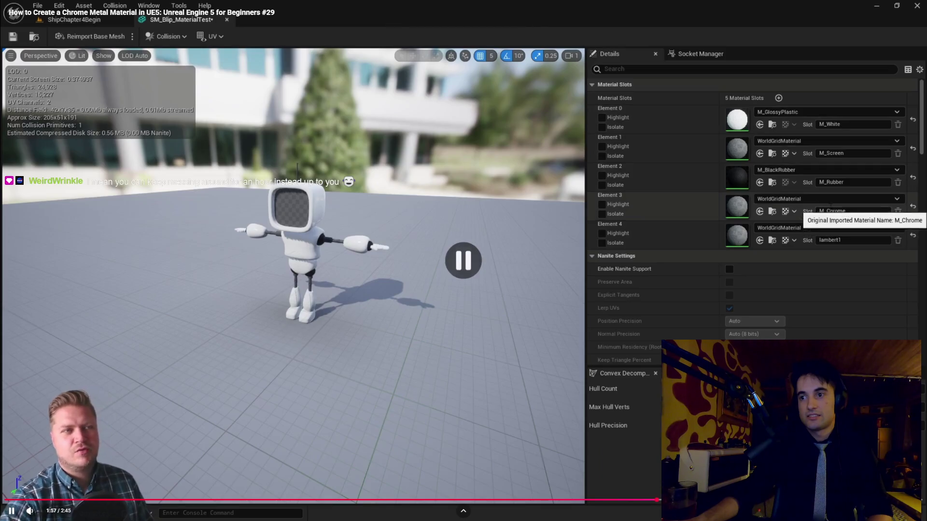
pyautogui.press('Right')
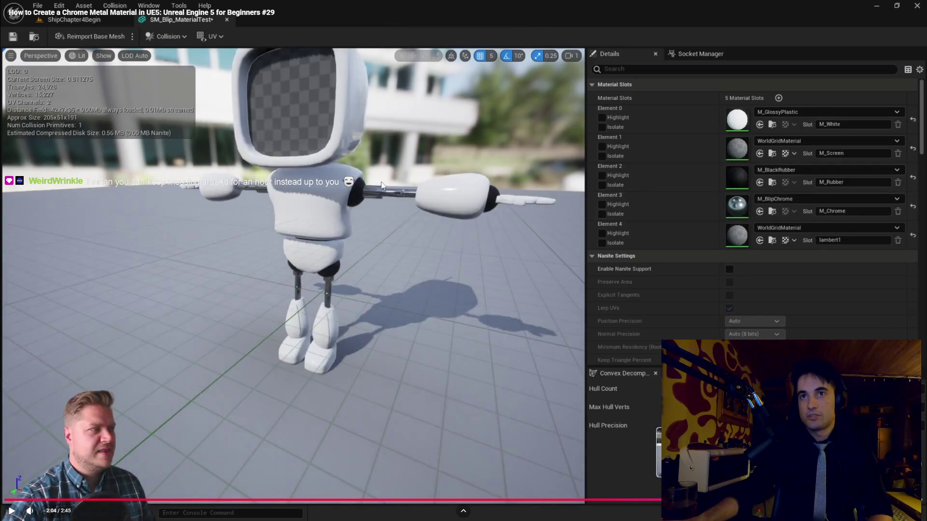
pyautogui.moveTo(621, 500); pyautogui.dragTo(366, 500)
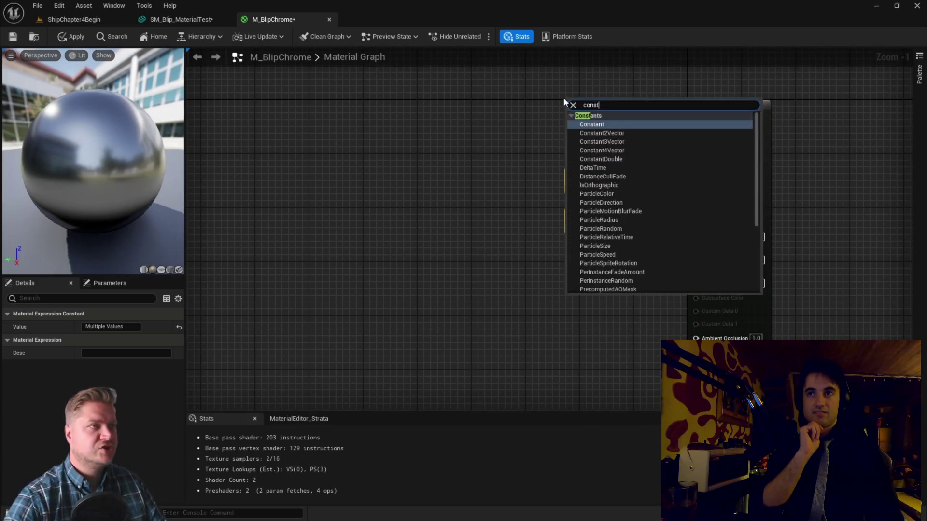
pyautogui.click(365, 370)
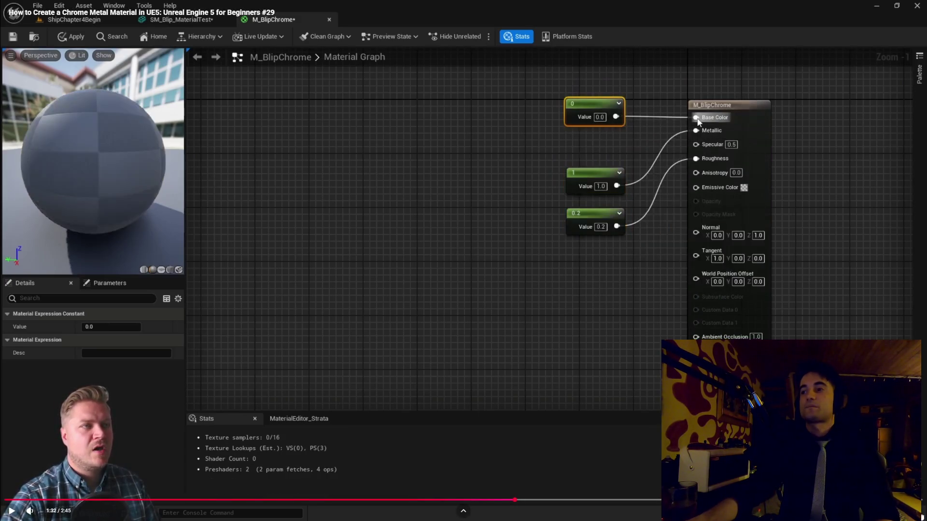
pyautogui.press('Escape')
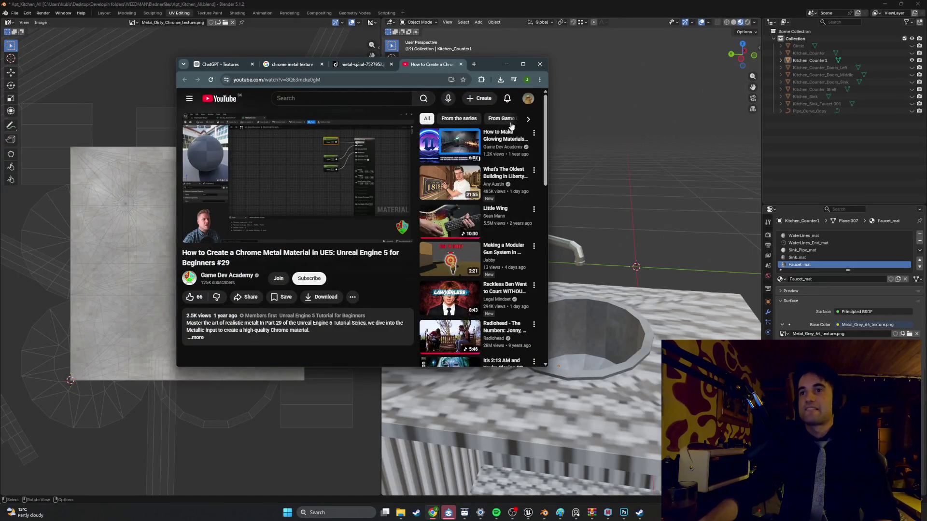
# Return to Blender and frame the faucet, toggling Edit Mode in and out.
pyautogui.click(507, 64)
pyautogui.scroll(6, 587, 166)
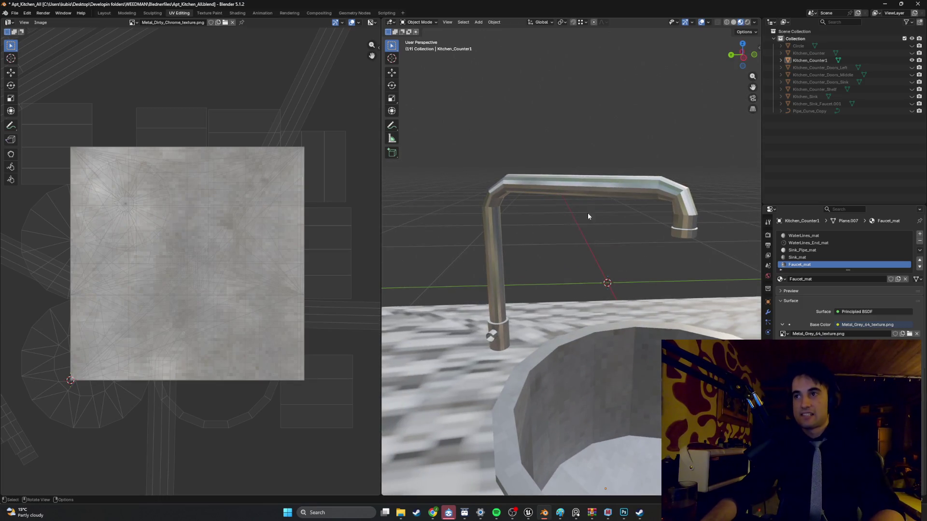
pyautogui.press('Tab')
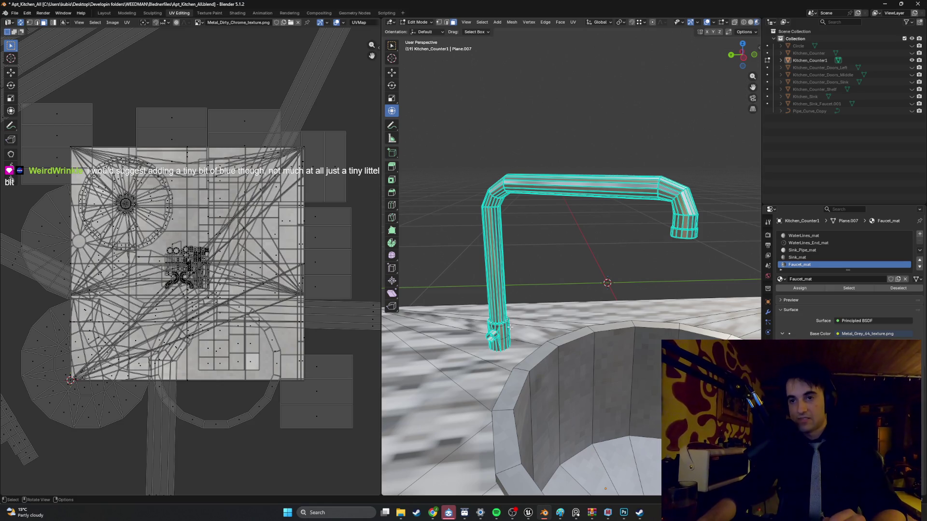
pyautogui.scroll(-7, 516, 316)
pyautogui.moveTo(512, 322); pyautogui.dragTo(501, 332, button='middle')
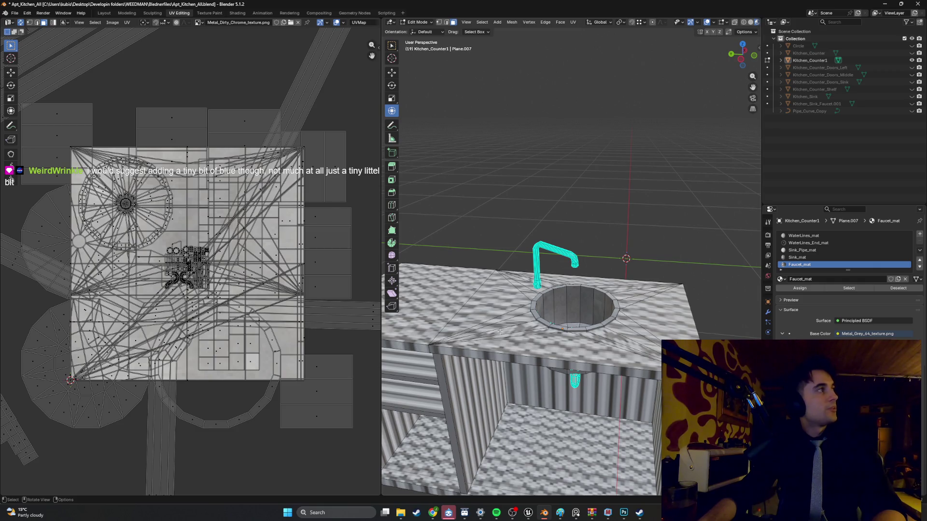
pyautogui.press('KP_Decimal')
pyautogui.press('Tab')
pyautogui.moveTo(519, 263)
pyautogui.mouseDown(button='middle')
pyautogui.moveTo(552, 261)
pyautogui.moveTo(643, 300)
pyautogui.mouseUp(button='middle')
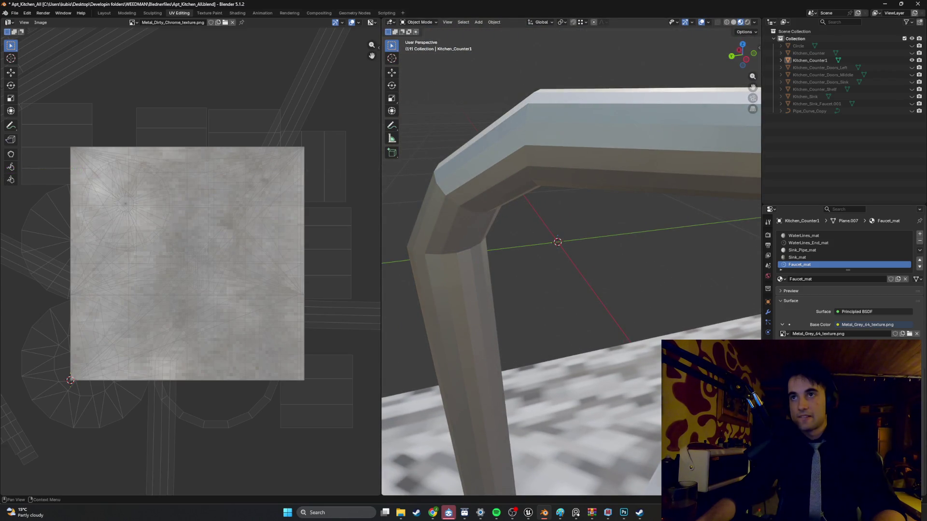
# Brighten the faucet material to light grey and inspect it up close.
pyautogui.moveTo(864, 377); pyautogui.dragTo(883, 377)
pyautogui.moveTo(676, 324); pyautogui.dragTo(588, 315, button='middle')
pyautogui.scroll(-5, 617, 320)
pyautogui.scroll(4, 593, 316)
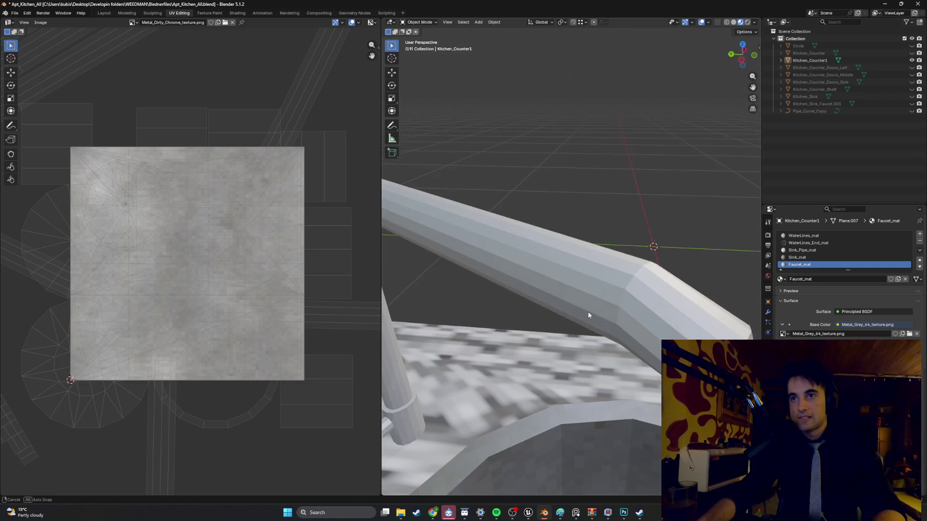
pyautogui.scroll(-4, 633, 287)
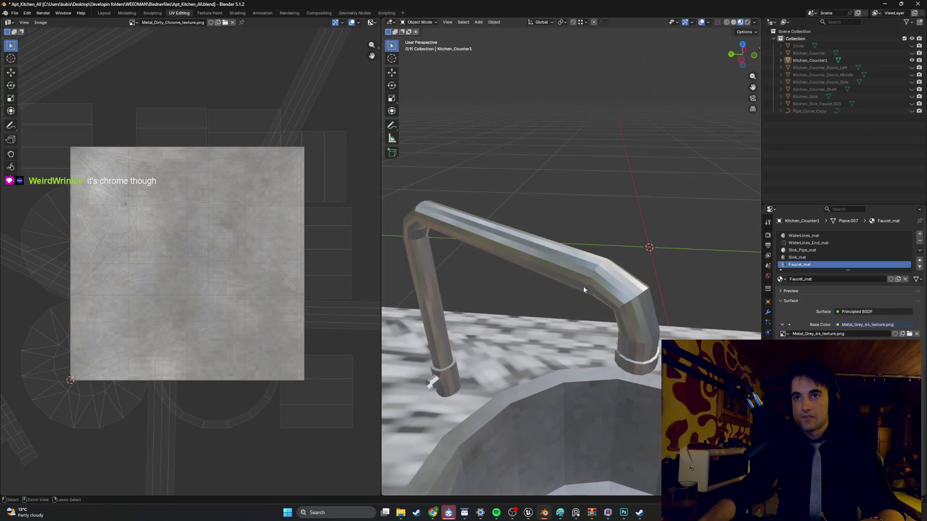
# Undo back to the Metal_Grey_64_texture.png base colour and leave Edit Mode.
pyautogui.press('Tab')
pyautogui.press('Tab')
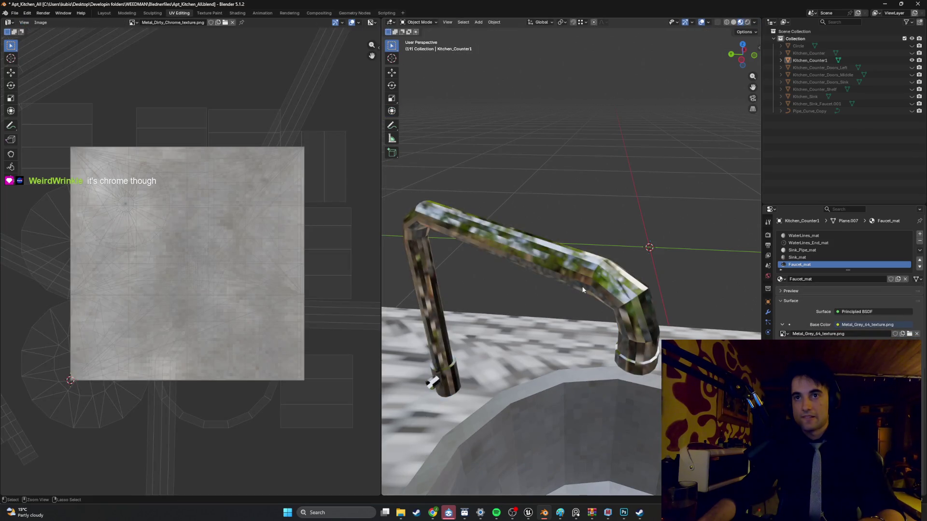
pyautogui.press('Tab')
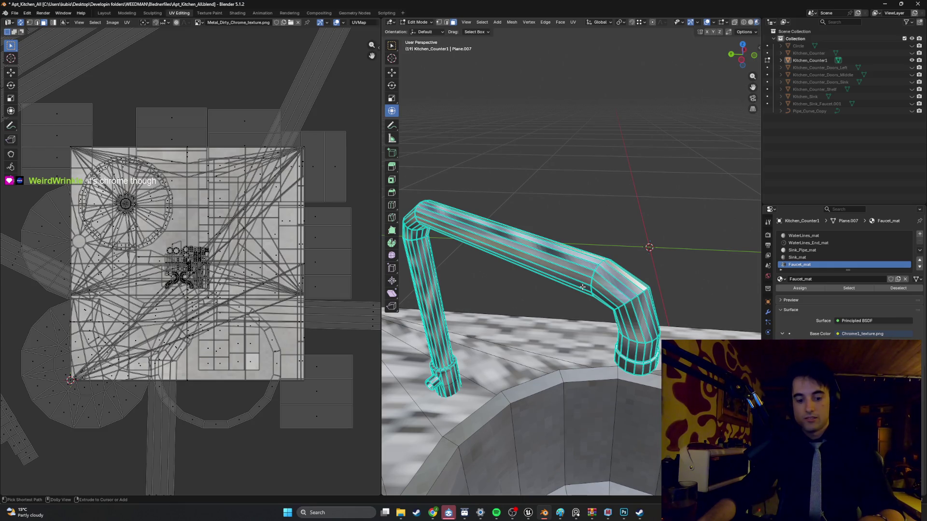
pyautogui.hotkey('ctrl', 'z')
pyautogui.press('Tab')
pyautogui.moveTo(584, 267); pyautogui.dragTo(593, 259, button='middle')
pyautogui.scroll(-2, 593, 258)
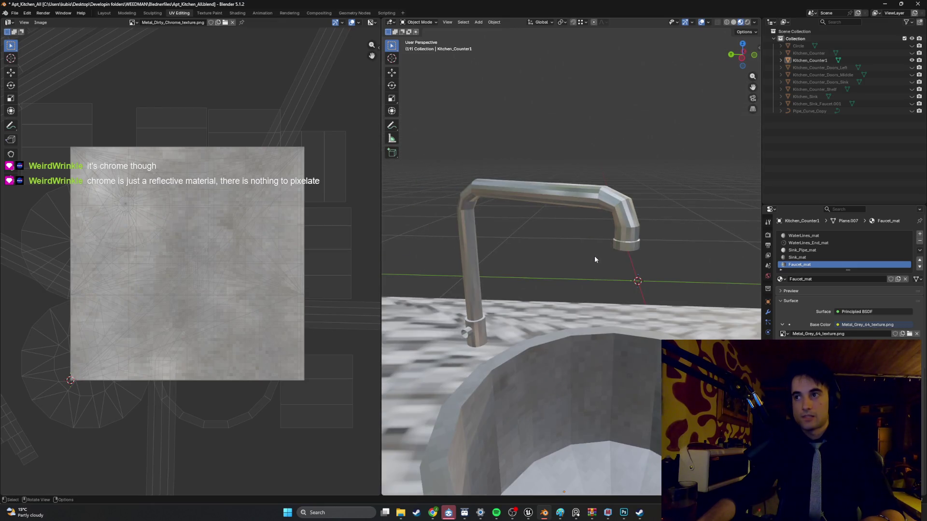
# In a left wireframe view, select the whole faucet mesh in Edit Mode.
pyautogui.press('ctrl+KP_3')
pyautogui.press('z')
pyautogui.press('4')
pyautogui.moveTo(646, 264)
pyautogui.mouseDown()
pyautogui.moveTo(592, 207)
pyautogui.moveTo(445, 150)
pyautogui.mouseUp()
pyautogui.press('Tab')
pyautogui.moveTo(675, 266)
pyautogui.mouseDown()
pyautogui.moveTo(533, 171)
pyautogui.moveTo(482, 215)
pyautogui.mouseUp()
pyautogui.hotkey('ctrl', 'l')
pyautogui.press('KP_Decimal')
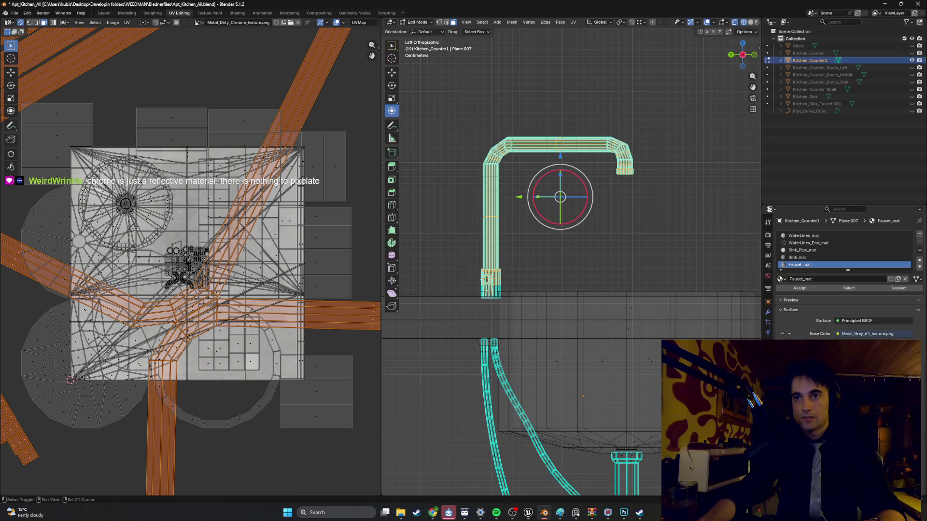
# Add the far-right faucet geometry to the selection and frame the faucet.
pyautogui.scroll(2, 500, 294)
pyautogui.keyDown('shift'); pyautogui.moveTo(500, 293); pyautogui.dragTo(567, 287, button='middle'); pyautogui.keyUp('shift')
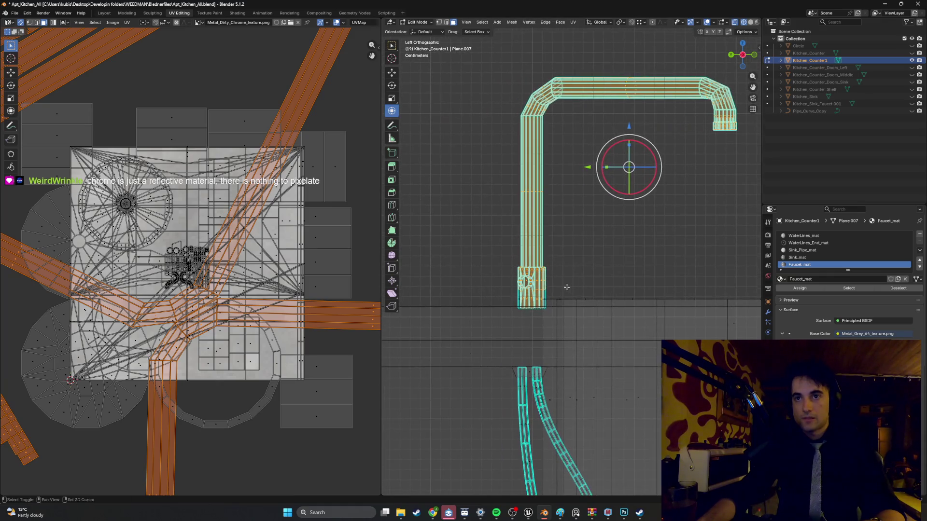
pyautogui.press('KP_1')
pyautogui.press('ctrl+KP_1')
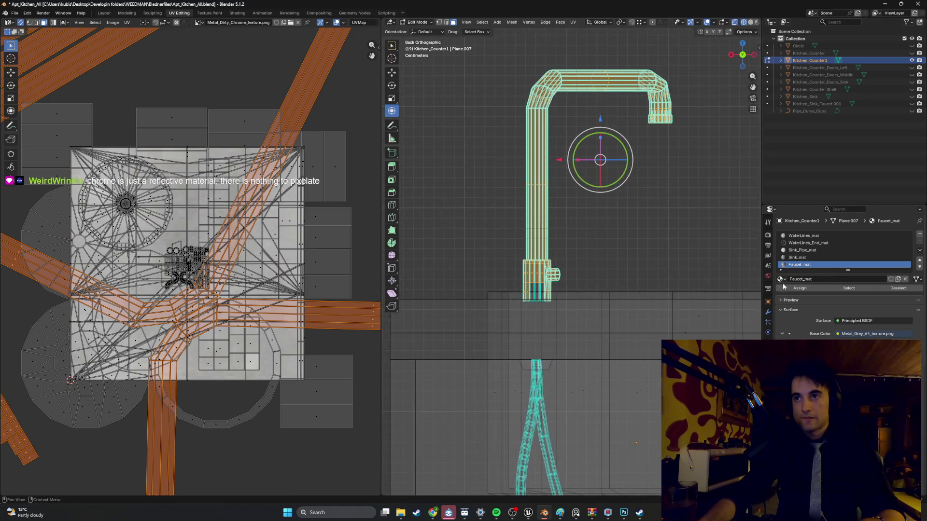
pyautogui.scroll(5, 508, 293)
pyautogui.moveTo(508, 293)
pyautogui.mouseDown(button='middle')
pyautogui.moveTo(538, 321)
pyautogui.moveTo(550, 314)
pyautogui.mouseUp(button='middle')
pyautogui.moveTo(627, 292); pyautogui.dragTo(563, 274, button='middle')
pyautogui.moveTo(756, 274); pyautogui.dragTo(678, 226)
pyautogui.press('KP_Decimal')
pyautogui.moveTo(599, 227); pyautogui.dragTo(568, 237, button='middle')
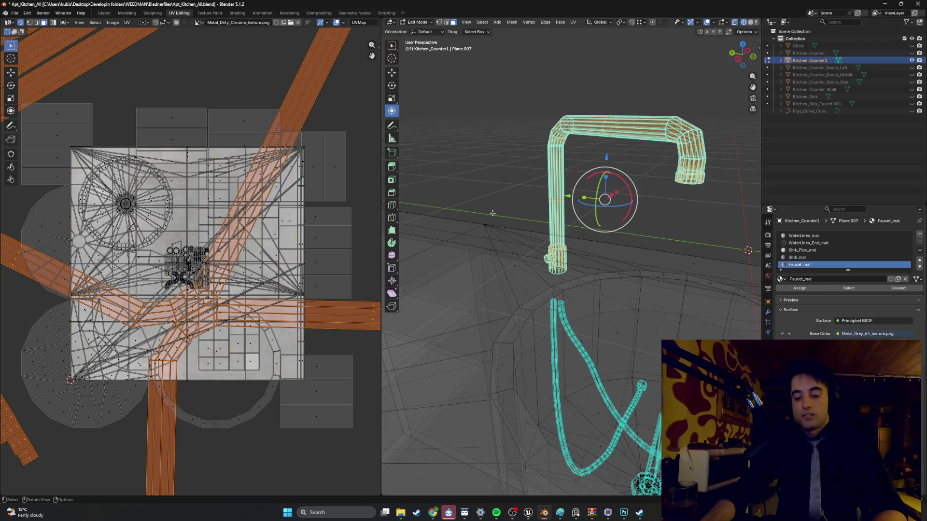
# Re-unwrap the faucet with Smart UV Project and switch to textured shading.
pyautogui.press('u')
pyautogui.click(450, 204)
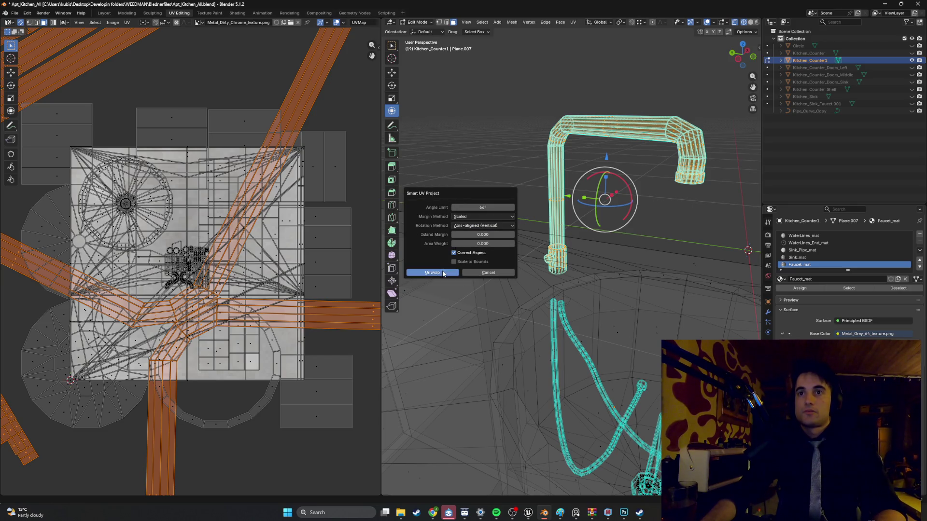
pyautogui.click(413, 272)
pyautogui.scroll(-5, 245, 247)
pyautogui.scroll(5, 245, 247)
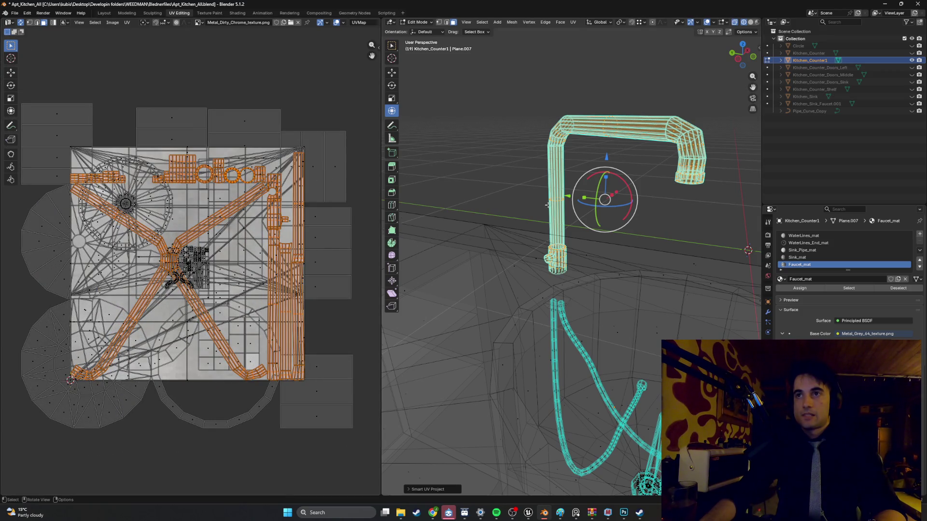
pyautogui.hotkey('shift', 'z')
pyautogui.scroll(5, 512, 216)
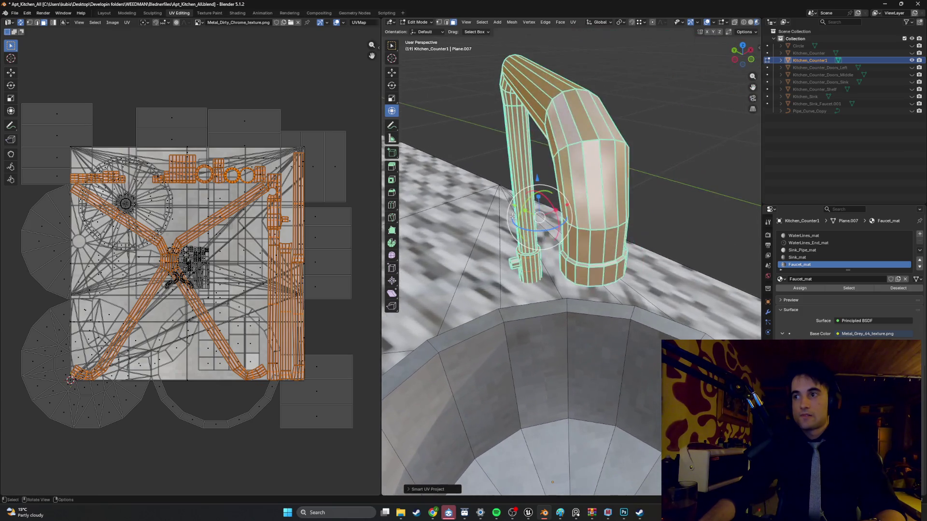
pyautogui.moveTo(512, 216); pyautogui.dragTo(560, 220, button='middle')
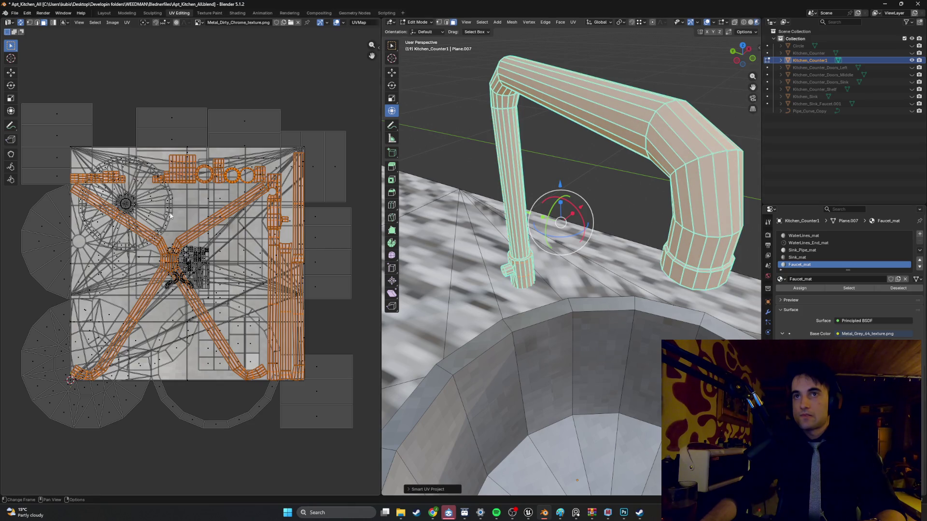
# Scale the faucet's UV islands to about 1.18 and return to Object Mode.
pyautogui.press('s')
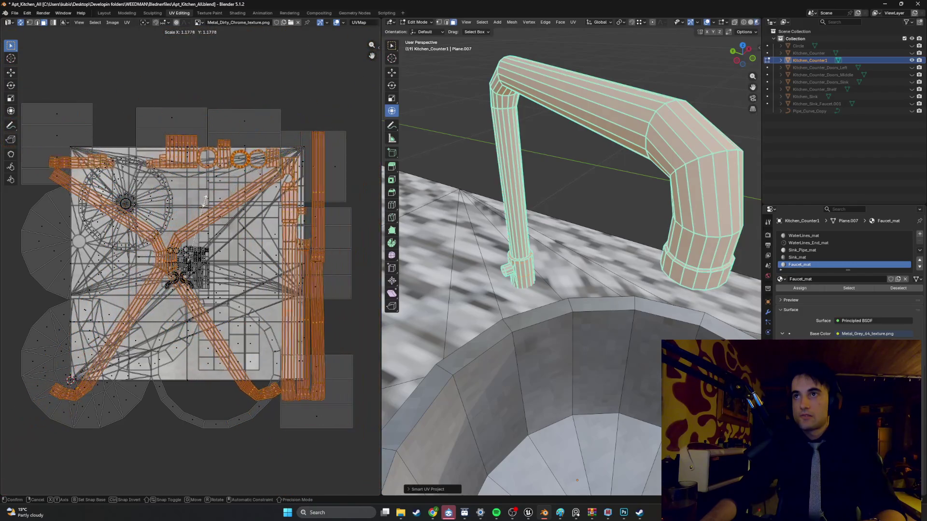
pyautogui.click(208, 203)
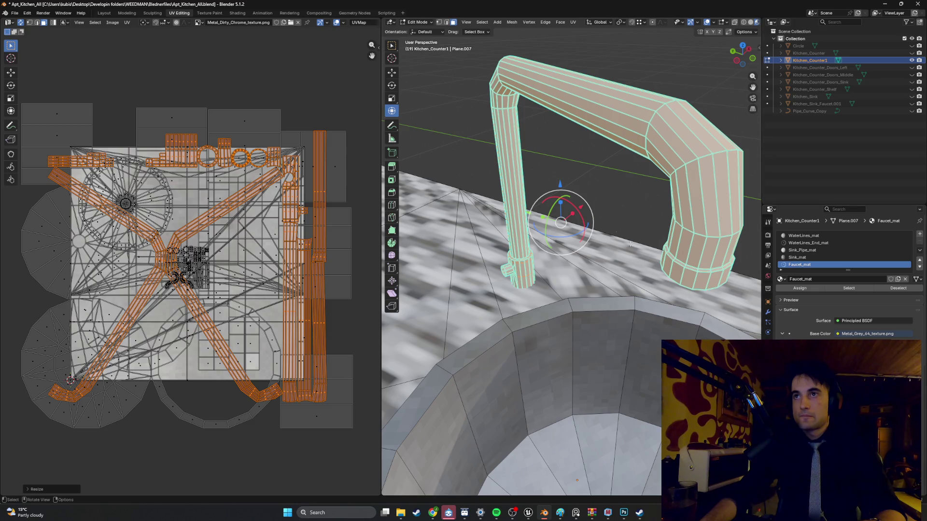
pyautogui.press('Tab')
pyautogui.moveTo(587, 162); pyautogui.dragTo(666, 163, button='middle')
pyautogui.scroll(-5, 666, 163)
pyautogui.scroll(3, 620, 161)
pyautogui.scroll(4, 608, 222)
pyautogui.scroll(-1, 569, 256)
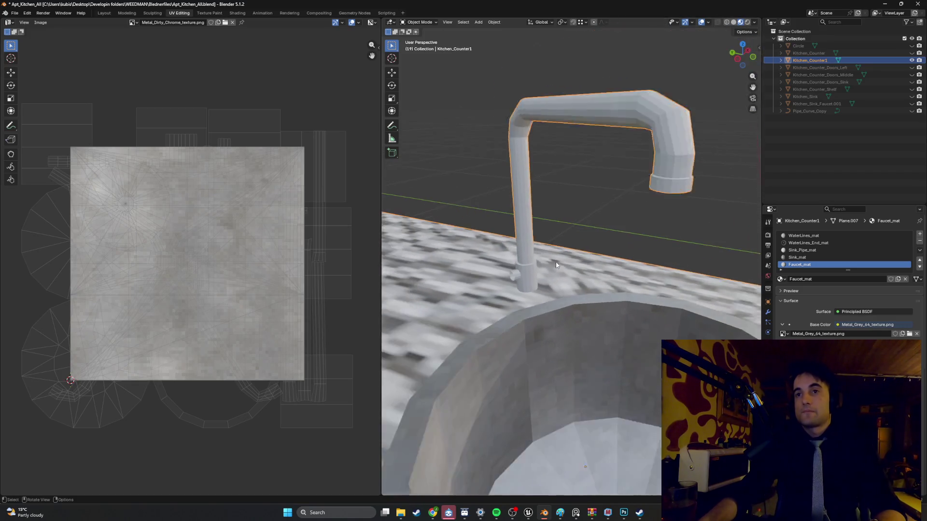
# Edit the counter mesh with X-ray on and deselect the countertop face.
pyautogui.scroll(-3, 557, 264)
pyautogui.moveTo(557, 265)
pyautogui.mouseDown(button='middle')
pyautogui.moveTo(544, 250)
pyautogui.moveTo(599, 281)
pyautogui.moveTo(635, 265)
pyautogui.moveTo(569, 249)
pyautogui.moveTo(555, 255)
pyautogui.moveTo(620, 201)
pyautogui.moveTo(597, 184)
pyautogui.moveTo(562, 182)
pyautogui.moveTo(561, 191)
pyautogui.moveTo(593, 202)
pyautogui.moveTo(534, 221)
pyautogui.moveTo(621, 214)
pyautogui.mouseUp(button='middle')
pyautogui.press('Tab')
pyautogui.scroll(4, 540, 212)
pyautogui.hotkey('alt', 'z')
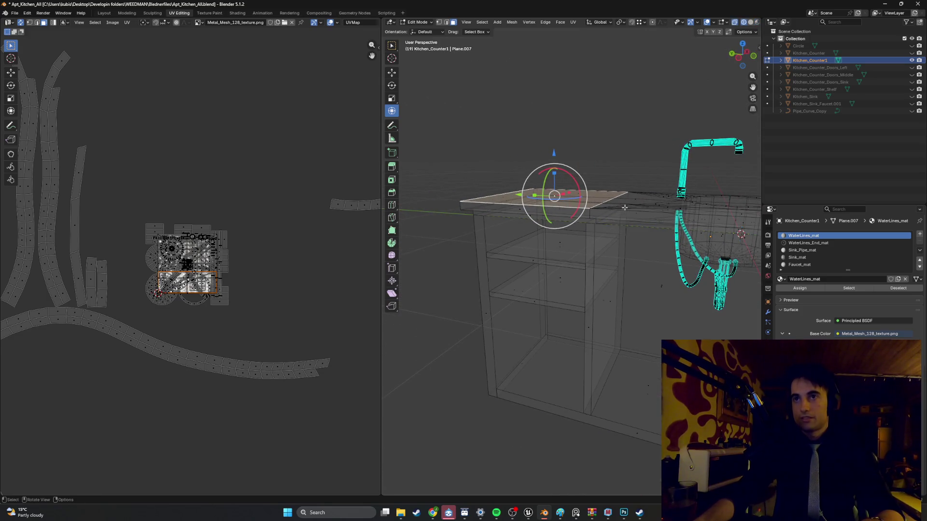
pyautogui.click(591, 140)
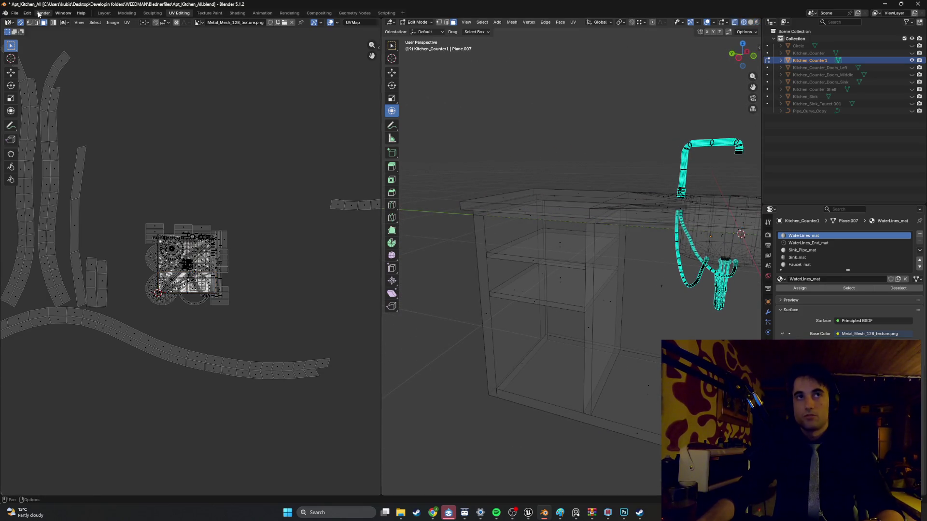
# Switch to the Modeling workspace and select the left countertop face in wireframe view.
pyautogui.click(127, 13)
pyautogui.scroll(-6, 371, 179)
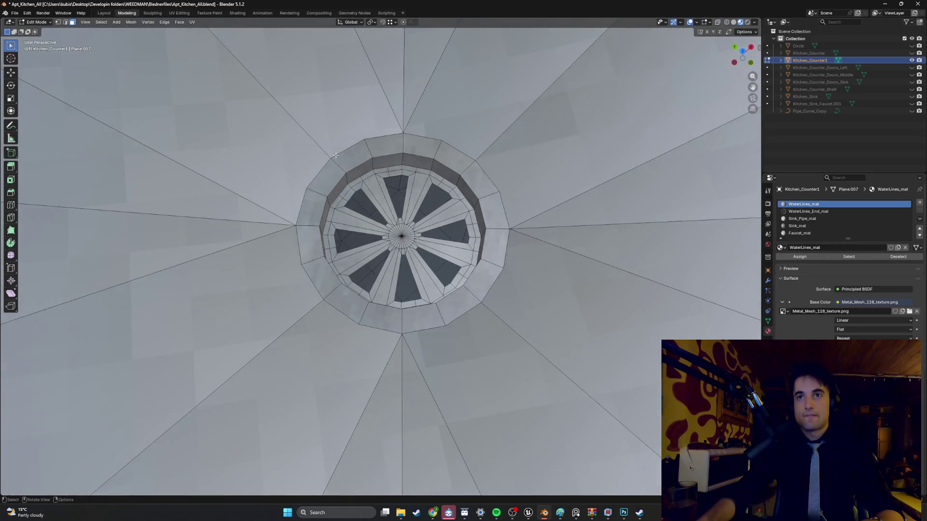
pyautogui.scroll(-3, 371, 179)
pyautogui.moveTo(371, 180)
pyautogui.mouseDown(button='middle')
pyautogui.moveTo(400, 144)
pyautogui.moveTo(365, 153)
pyautogui.moveTo(443, 162)
pyautogui.moveTo(406, 191)
pyautogui.mouseUp(button='middle')
pyautogui.hotkey('shift', 'z')
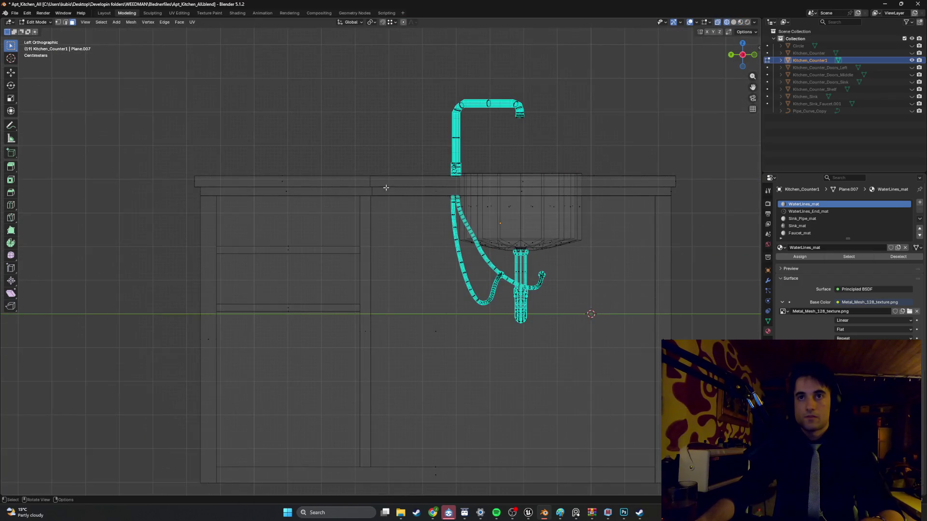
pyautogui.moveTo(321, 181); pyautogui.dragTo(157, 159)
pyautogui.keyDown('shift'); pyautogui.moveTo(395, 182); pyautogui.dragTo(313, 182, button='middle'); pyautogui.keyUp('shift')
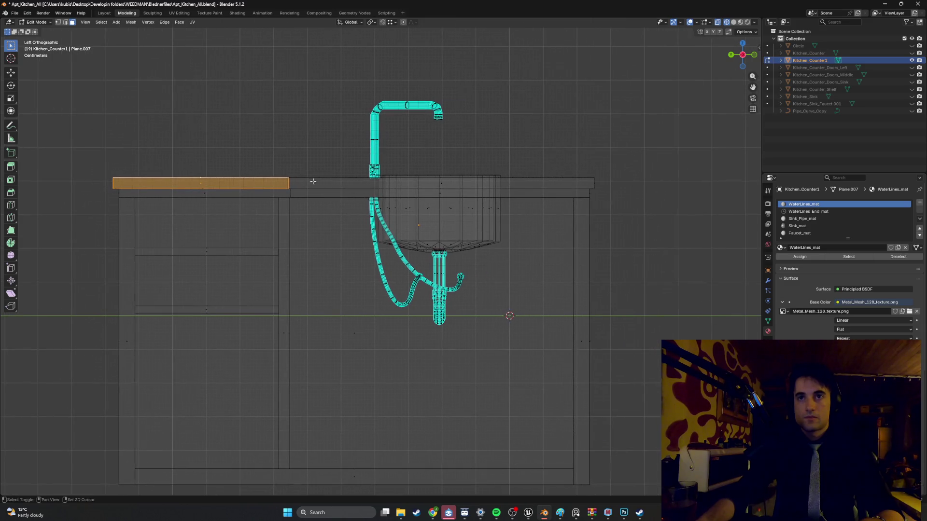
pyautogui.moveTo(586, 191)
pyautogui.mouseDown(button='middle')
pyautogui.moveTo(447, 269)
pyautogui.moveTo(490, 193)
pyautogui.moveTo(463, 212)
pyautogui.mouseUp(button='middle')
pyautogui.hotkey('shift', 'z')
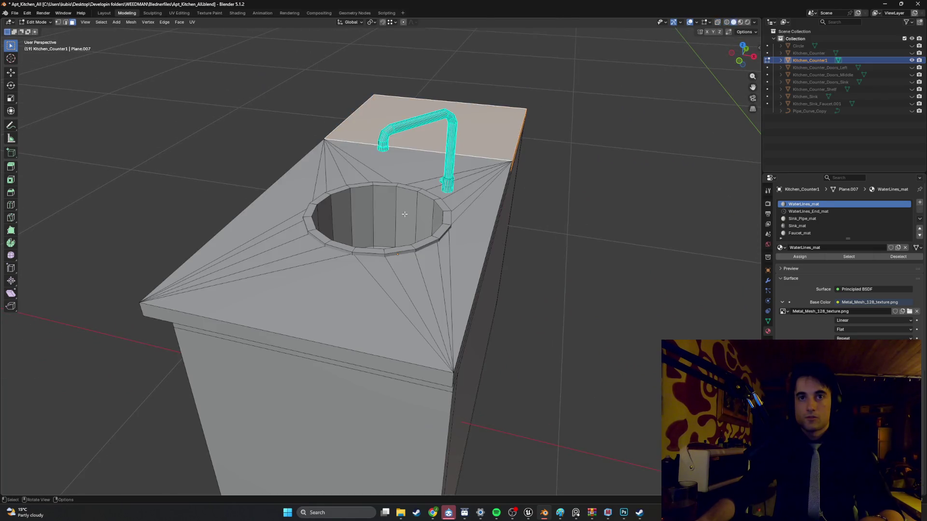
# Add the front, back, right and below-sink fan faces to the countertop selection.
pyautogui.moveTo(319, 305)
pyautogui.mouseDown()
pyautogui.moveTo(232, 223)
pyautogui.moveTo(232, 252)
pyautogui.mouseUp()
pyautogui.keyDown('shift'); pyautogui.moveTo(309, 159); pyautogui.dragTo(208, 232); pyautogui.keyUp('shift')
pyautogui.keyDown('shift'); pyautogui.click(379, 164); pyautogui.keyUp('shift')
pyautogui.keyDown('shift'); pyautogui.click(378, 164); pyautogui.keyUp('shift')
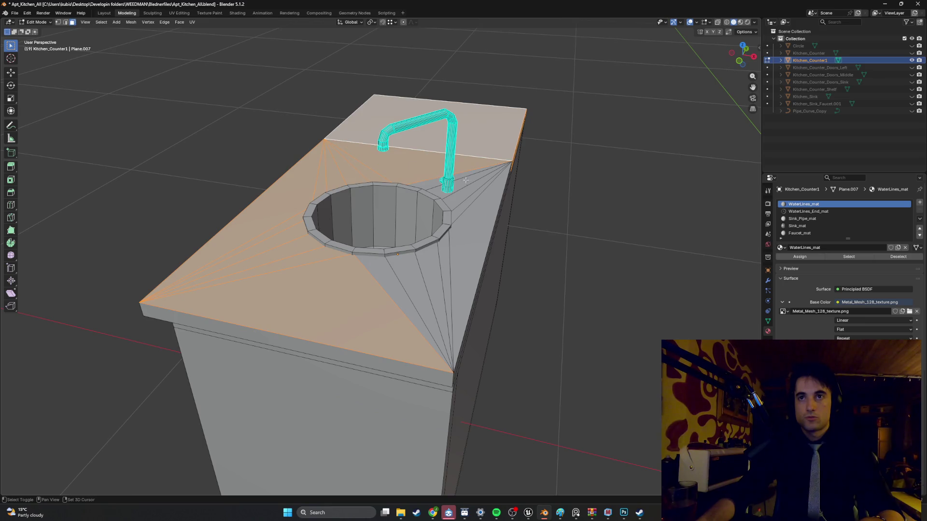
pyautogui.keyDown('shift'); pyautogui.click(475, 190); pyautogui.keyUp('shift')
pyautogui.keyDown('shift'); pyautogui.click(440, 285); pyautogui.keyUp('shift')
pyautogui.keyDown('shift'); pyautogui.click(391, 297); pyautogui.keyUp('shift')
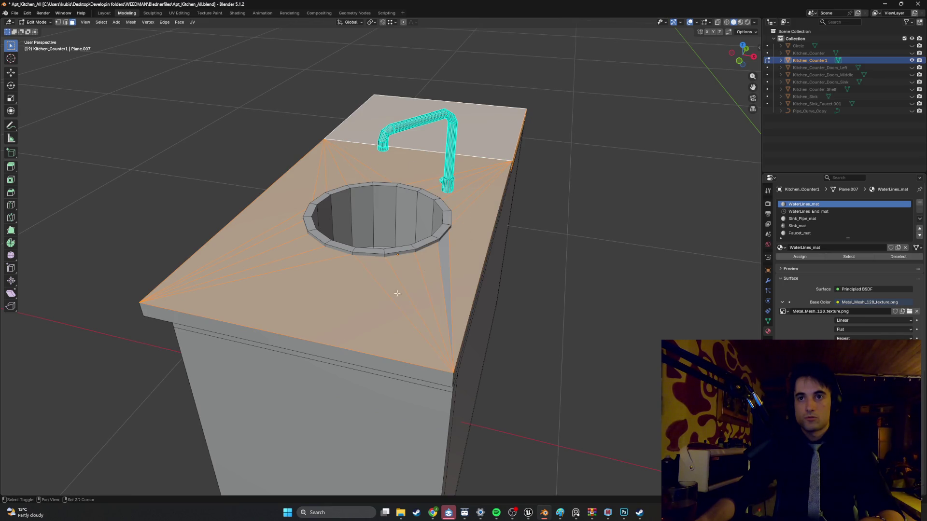
pyautogui.moveTo(427, 230)
pyautogui.mouseDown(button='middle')
pyautogui.moveTo(331, 228)
pyautogui.moveTo(423, 234)
pyautogui.moveTo(422, 216)
pyautogui.mouseUp(button='middle')
pyautogui.scroll(2, 386, 231)
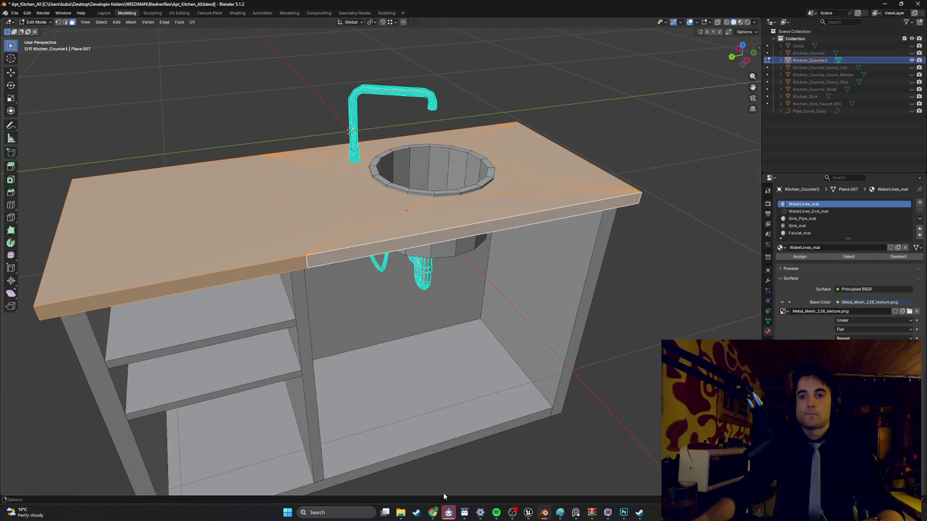
# Bring PureRef over Blender and zoom in to the old white gas stove photo.
pyautogui.click(581, 513)
pyautogui.scroll(-5, 601, 248)
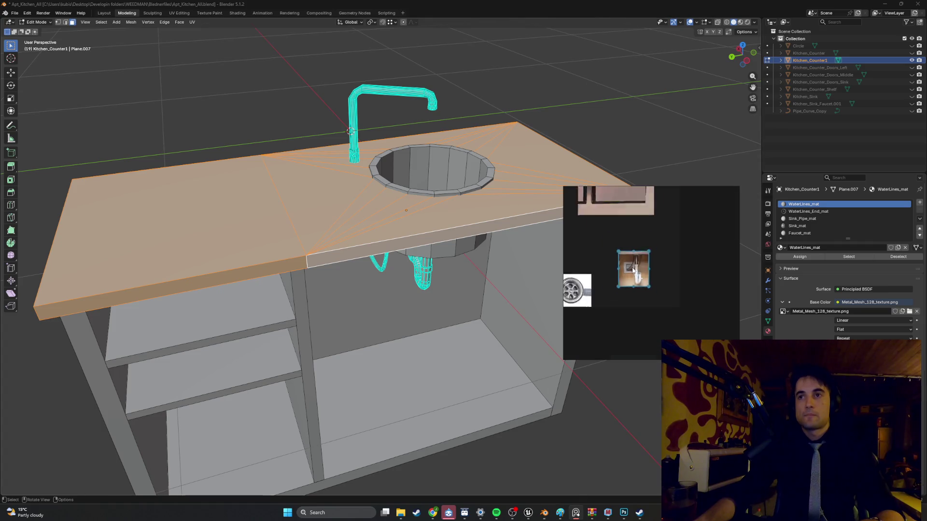
pyautogui.scroll(10, 609, 251)
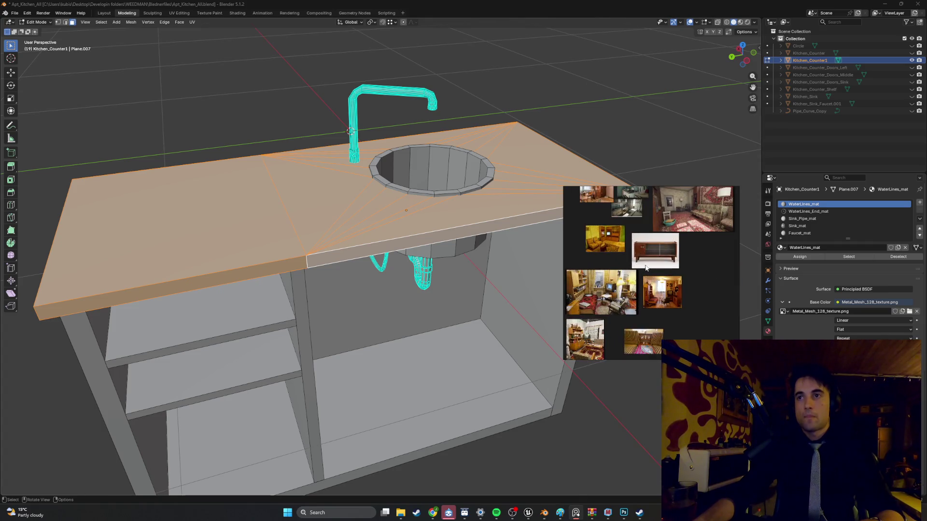
pyautogui.scroll(-5, 618, 321)
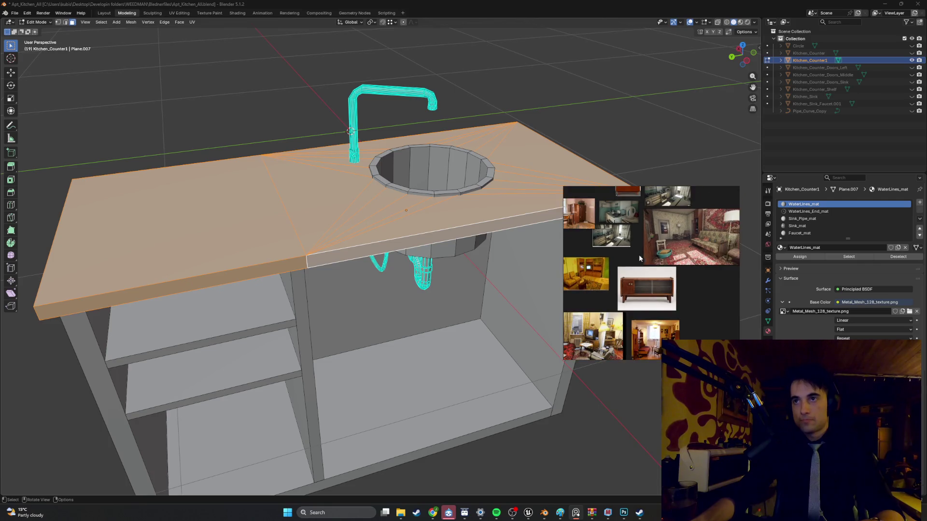
pyautogui.scroll(5, 619, 255)
pyautogui.scroll(6, 619, 254)
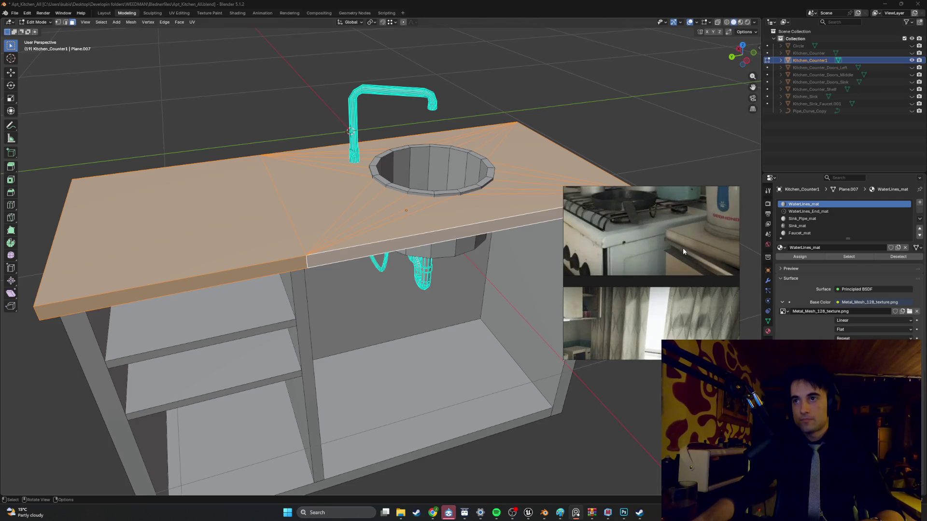
pyautogui.scroll(-5, 619, 248)
pyautogui.scroll(6, 616, 261)
pyautogui.scroll(-3, 616, 263)
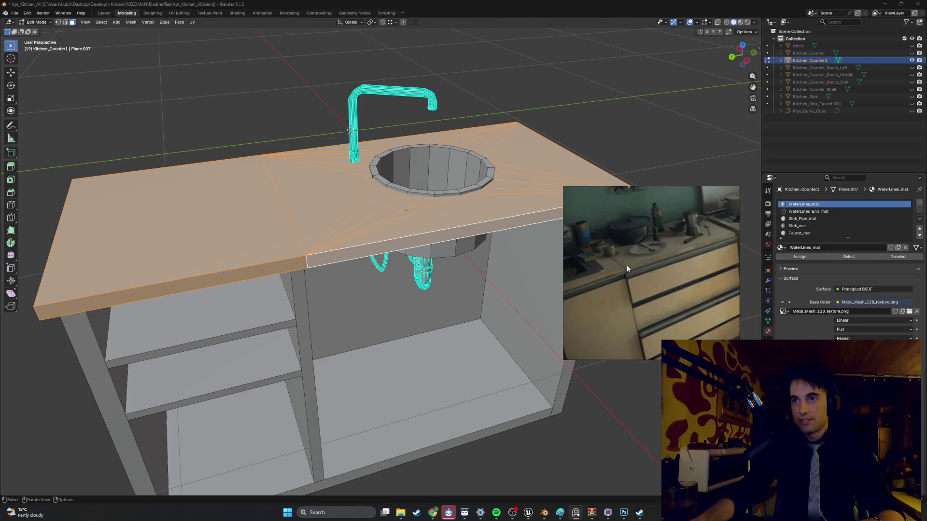
pyautogui.scroll(-5, 652, 266)
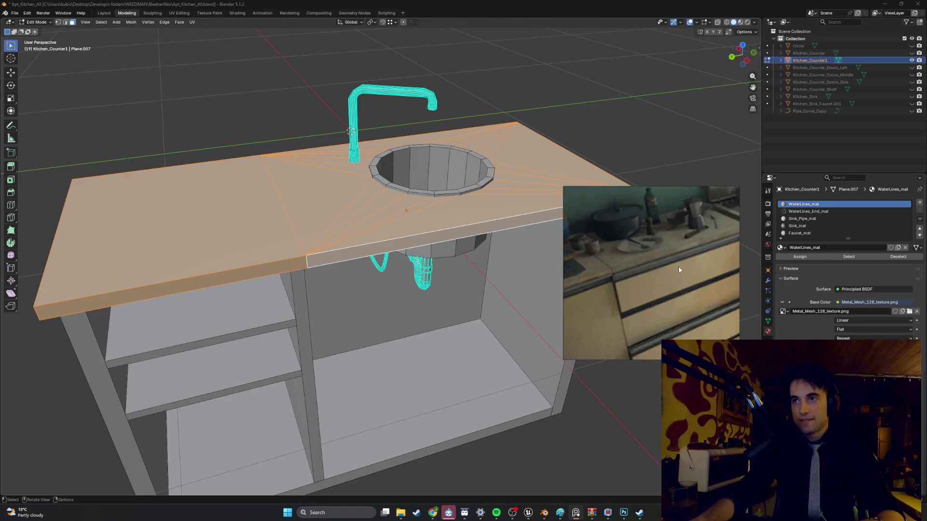
pyautogui.scroll(6, 665, 268)
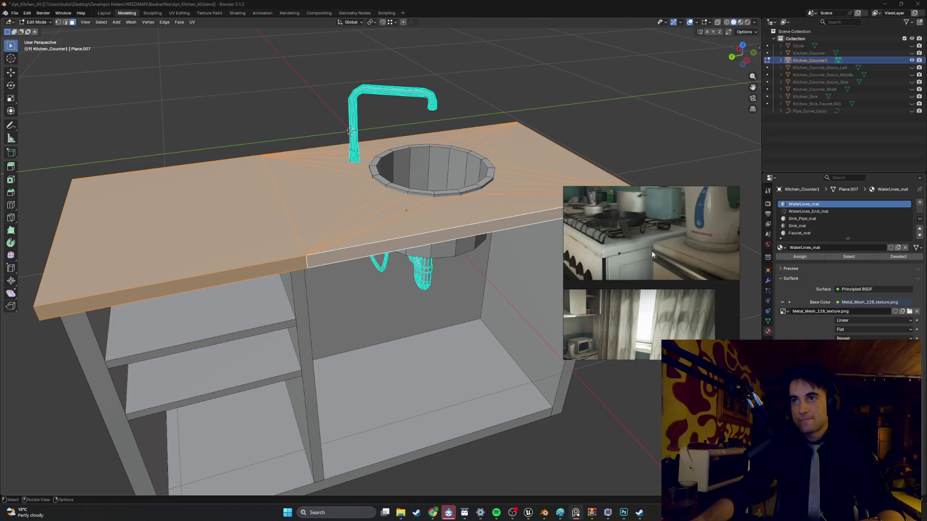
pyautogui.scroll(-3, 631, 235)
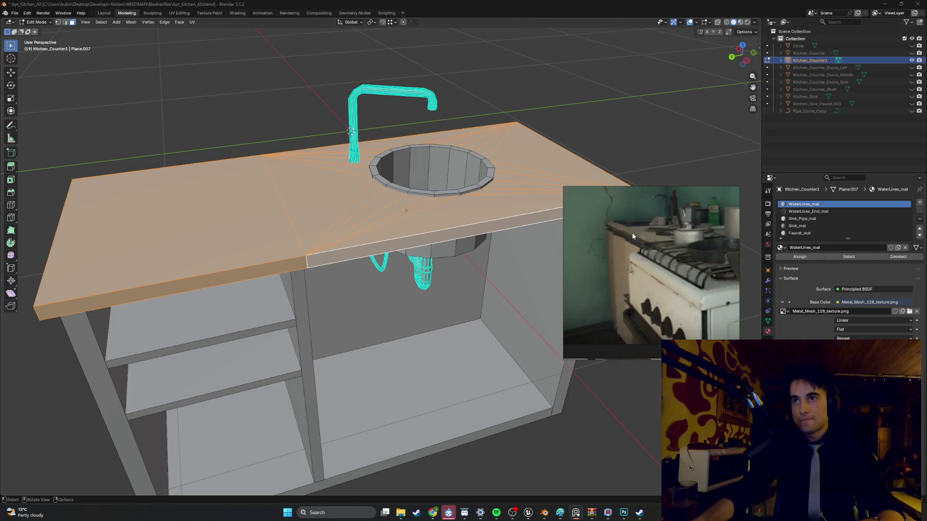
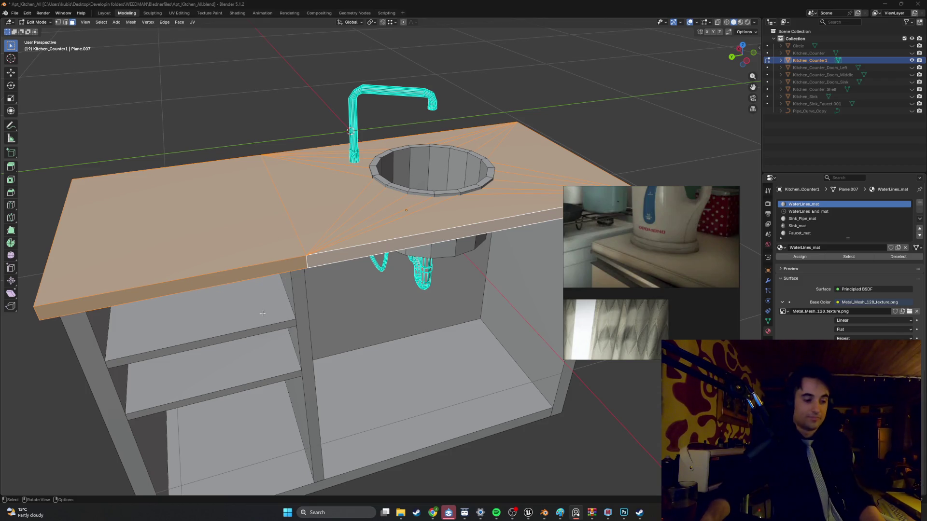
# Orbit to view the whole counter at an angle, then bring Chrome in front of Blender.
pyautogui.moveTo(174, 237)
pyautogui.mouseDown(button='middle')
pyautogui.moveTo(228, 218)
pyautogui.moveTo(299, 222)
pyautogui.moveTo(274, 222)
pyautogui.mouseUp(button='middle')
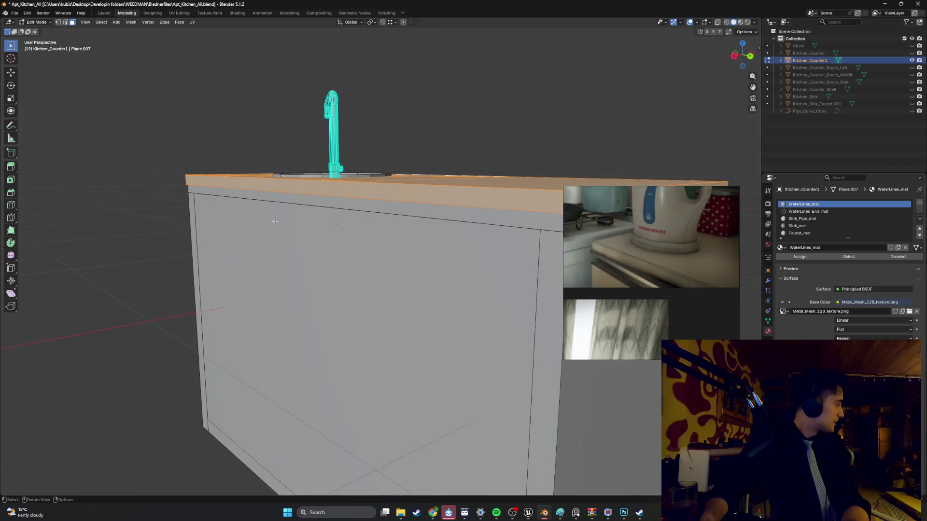
pyautogui.moveTo(271, 222)
pyautogui.mouseDown(button='middle')
pyautogui.moveTo(236, 219)
pyautogui.moveTo(313, 244)
pyautogui.moveTo(217, 218)
pyautogui.moveTo(259, 218)
pyautogui.moveTo(297, 233)
pyautogui.moveTo(307, 221)
pyautogui.moveTo(248, 231)
pyautogui.moveTo(333, 220)
pyautogui.moveTo(331, 209)
pyautogui.moveTo(304, 226)
pyautogui.mouseUp(button='middle')
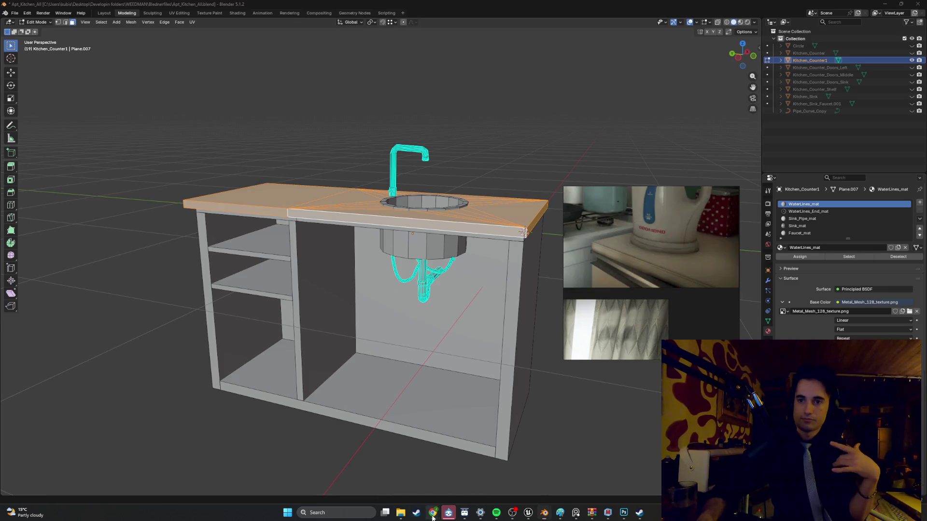
pyautogui.moveTo(432, 512)
pyautogui.click(410, 470)
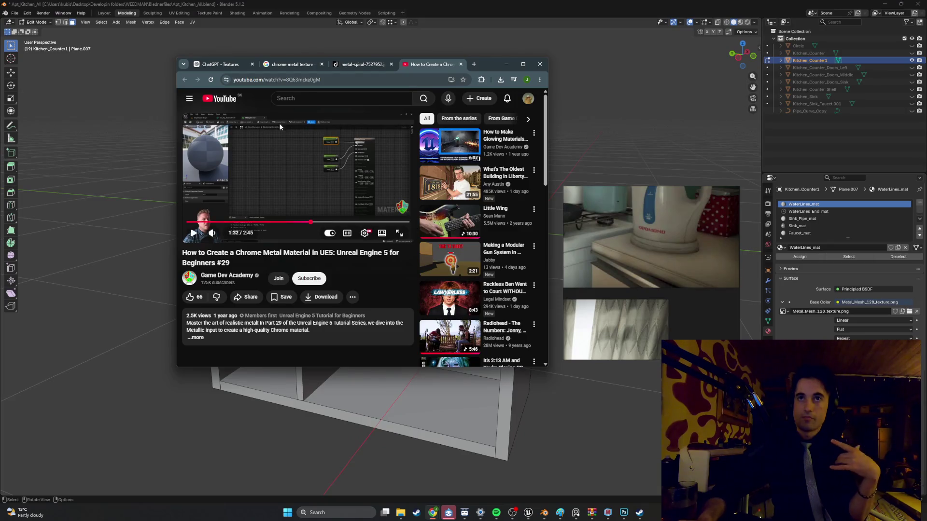
# Switch to the ChatGPT Textures tab, close the brushed metal image and open the Textures project page.
pyautogui.click(243, 64)
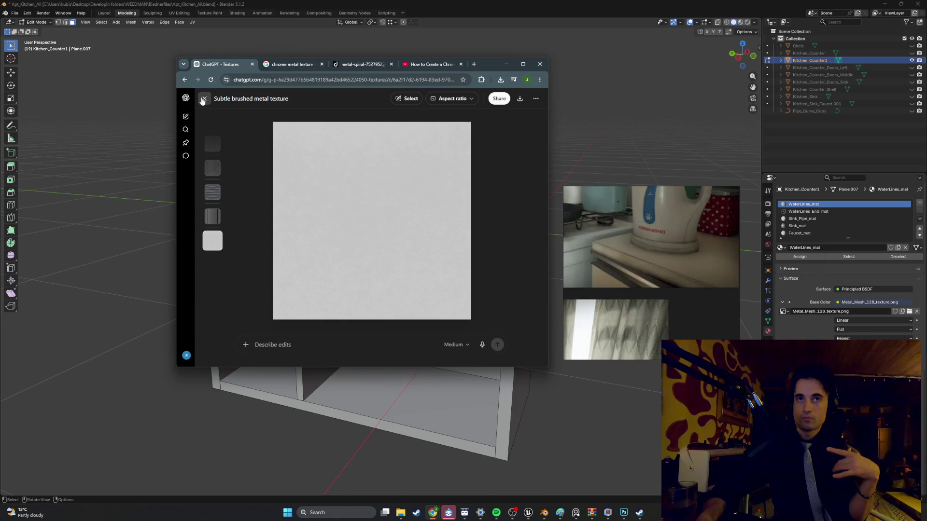
pyautogui.click(204, 99)
pyautogui.click(205, 225)
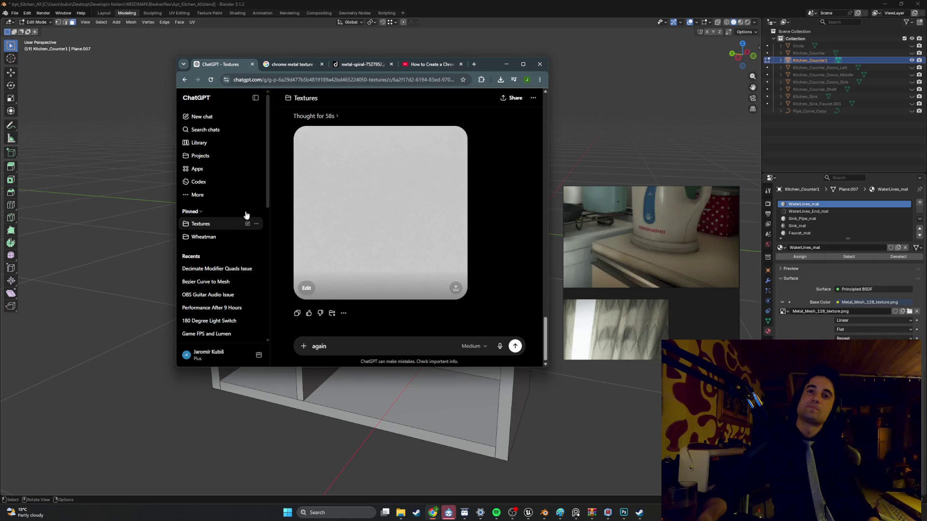
pyautogui.click(232, 226)
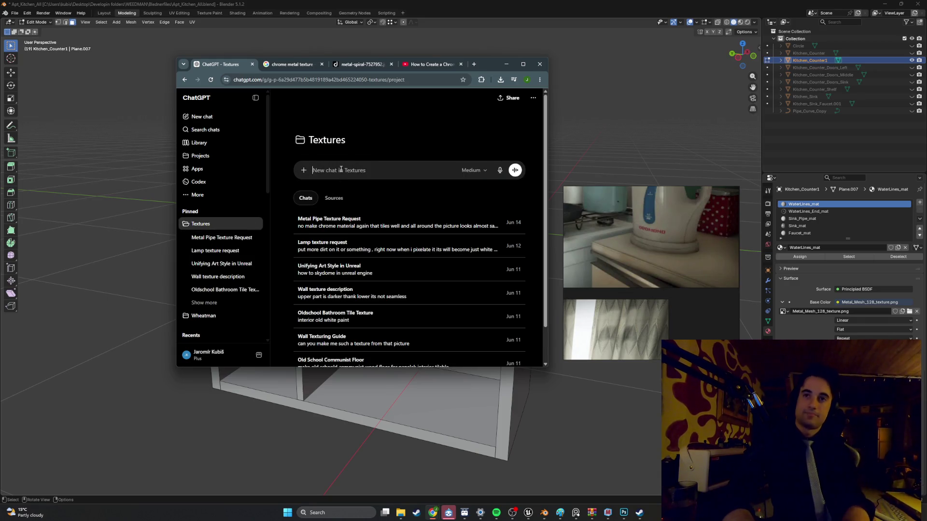
# Ask ChatGPT to 'make texture of old communist kitchen counter top' in a new Textures chat.
pyautogui.write('ma')
pyautogui.write('ex')
pyautogui.write('ture of old communist')
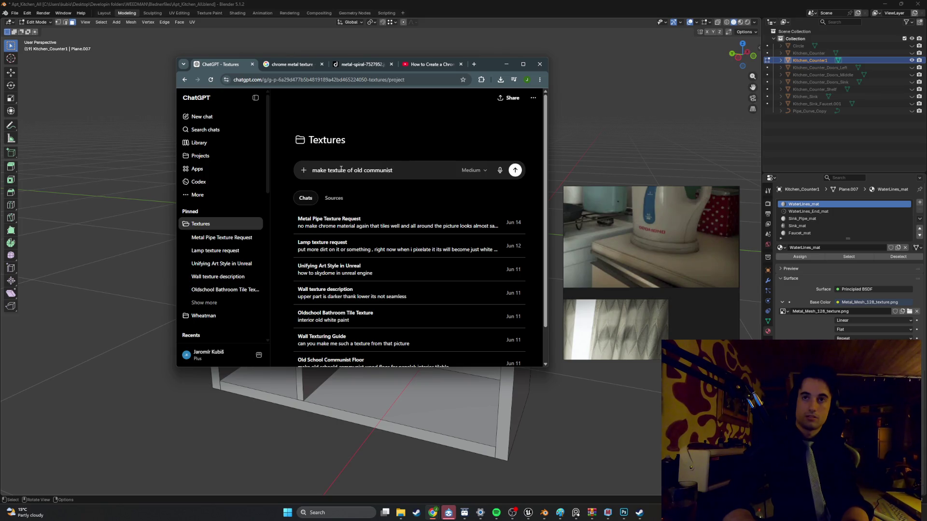
pyautogui.write('chen counter top')
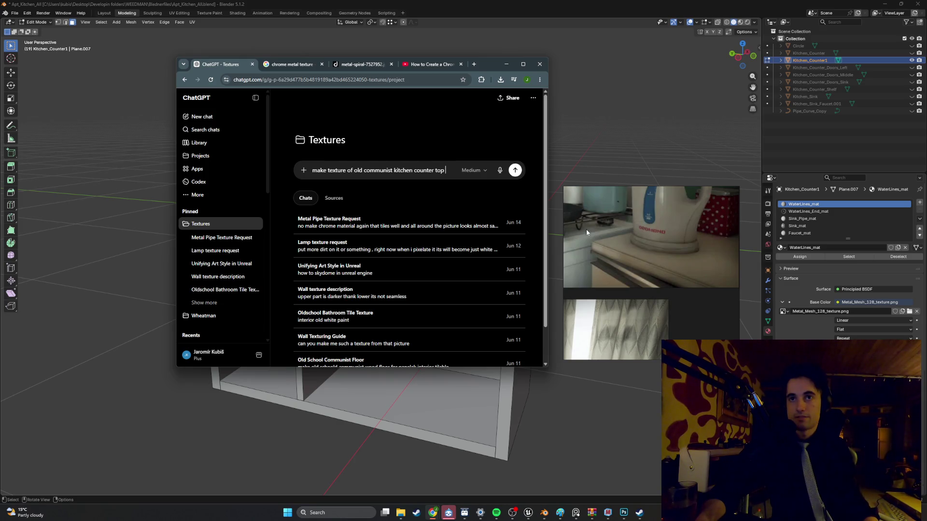
pyautogui.press('Return')
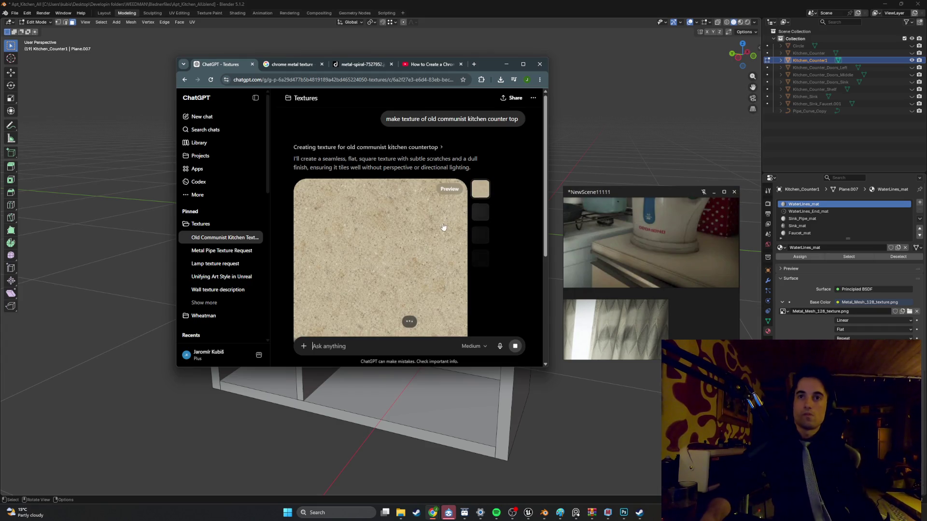
# Download the speckled beige terrazzo countertop image as a PNG and switch to Photoshop.
pyautogui.scroll(-2, 394, 225)
pyautogui.scroll(1, 393, 225)
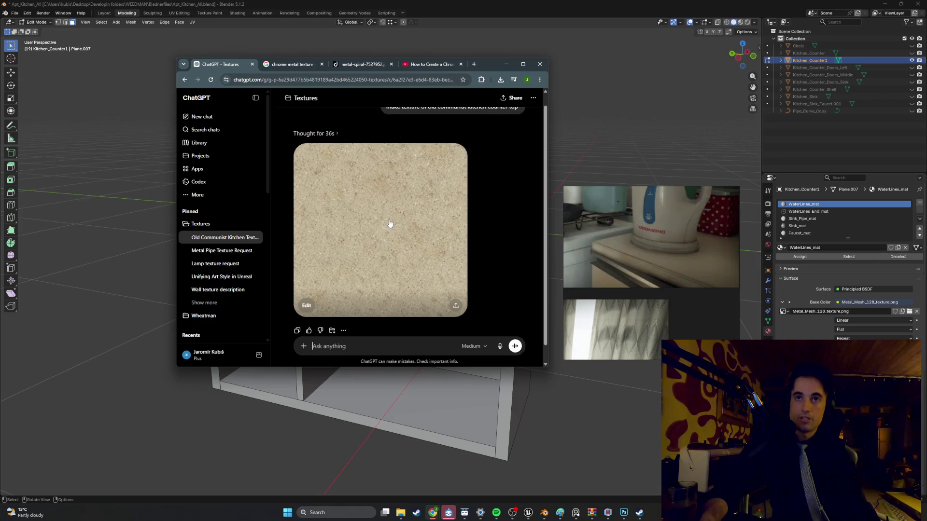
pyautogui.click(392, 226)
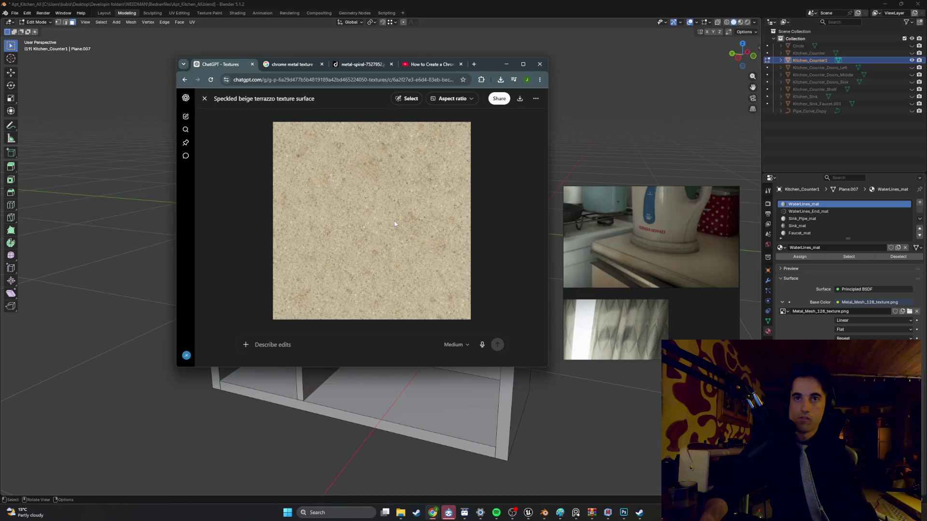
pyautogui.click(520, 99)
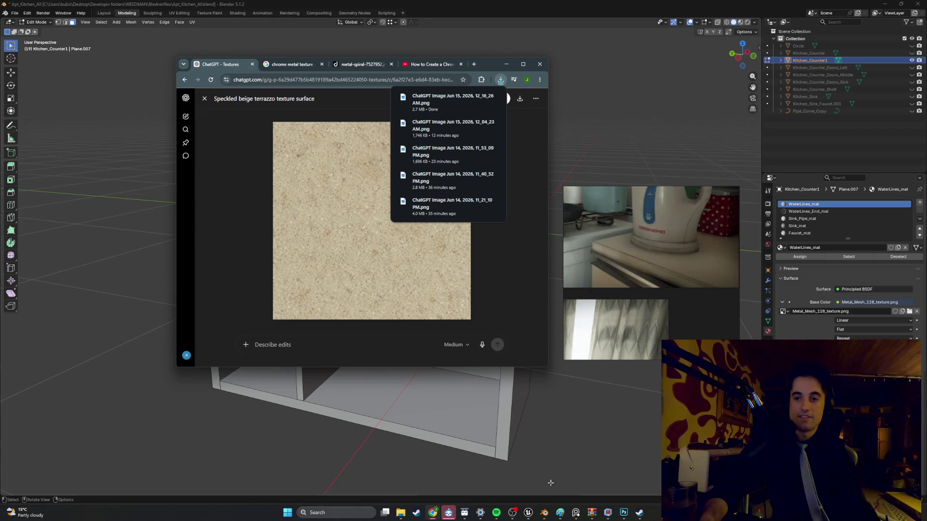
pyautogui.click(624, 513)
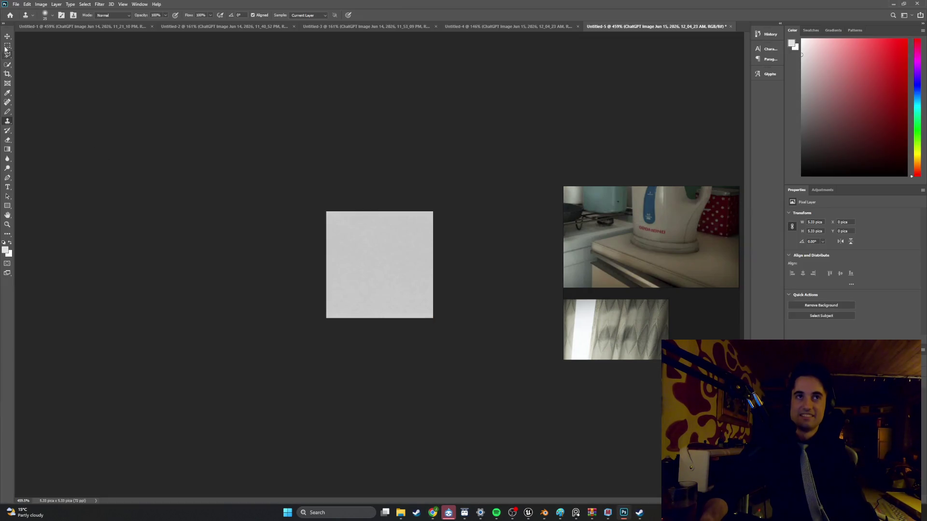
# Close Untitled-5, Untitled-4 and Untitled-3 without saving their changes.
pyautogui.click(731, 26)
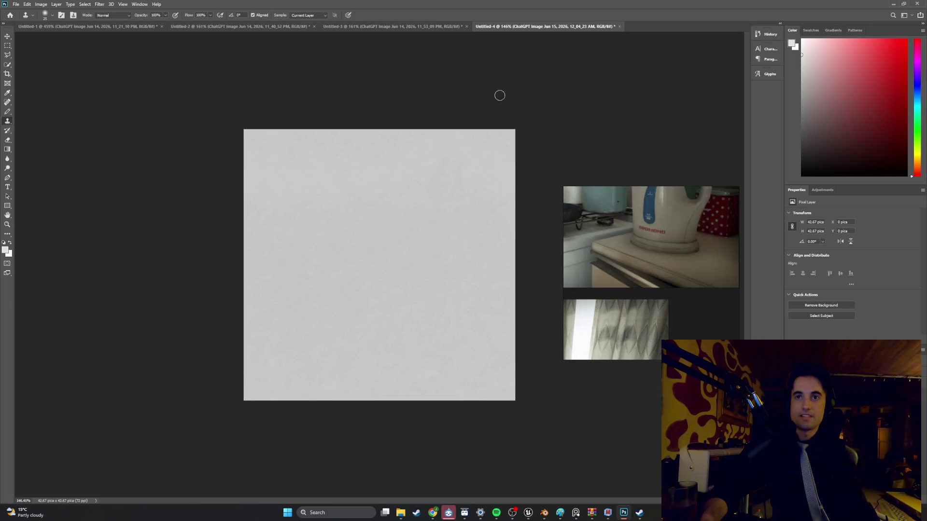
pyautogui.click(620, 27)
pyautogui.click(459, 183)
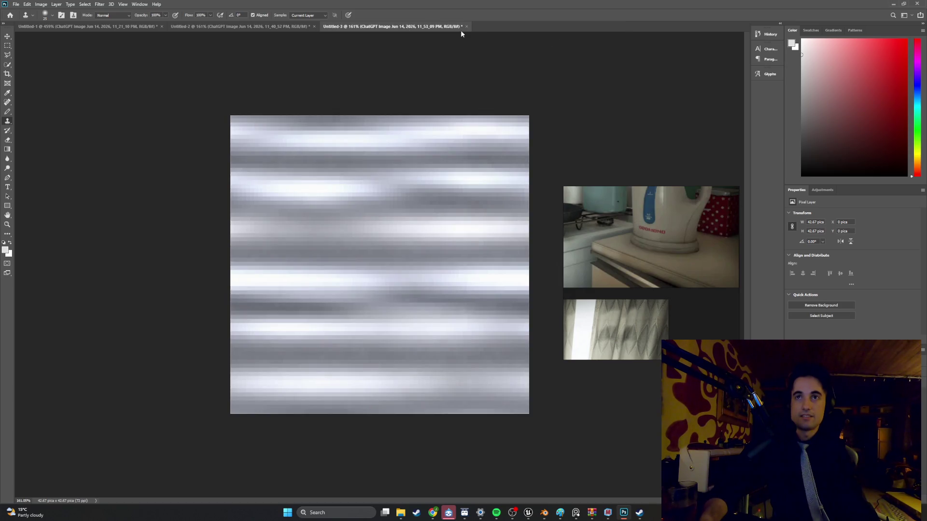
pyautogui.click(466, 27)
pyautogui.click(460, 184)
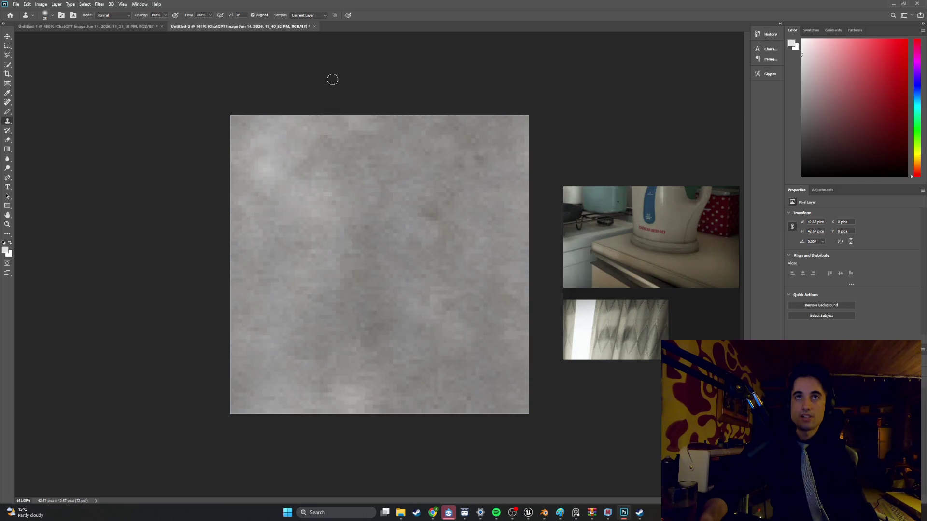
pyautogui.click(117, 26)
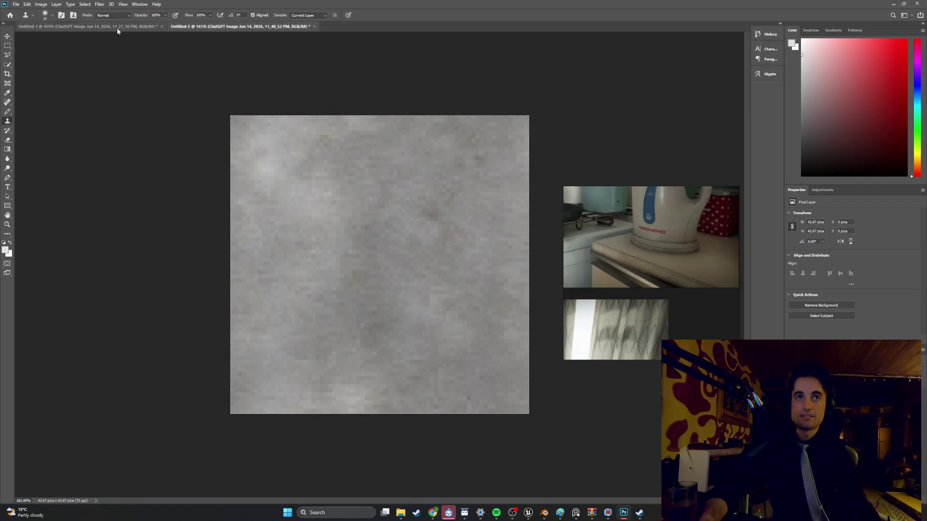
pyautogui.click(212, 29)
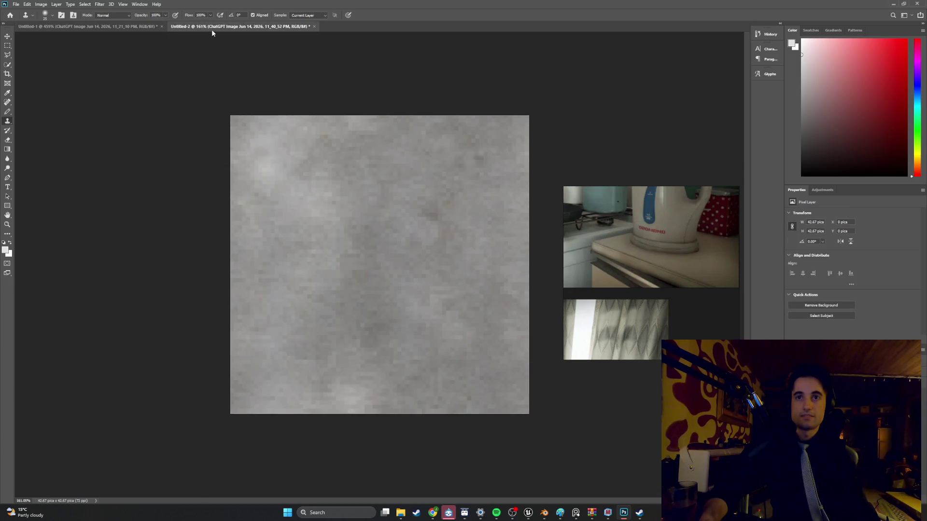
# Create a new blank 512 × 512 px document and bring up the Downloads folder.
pyautogui.click(14, 4)
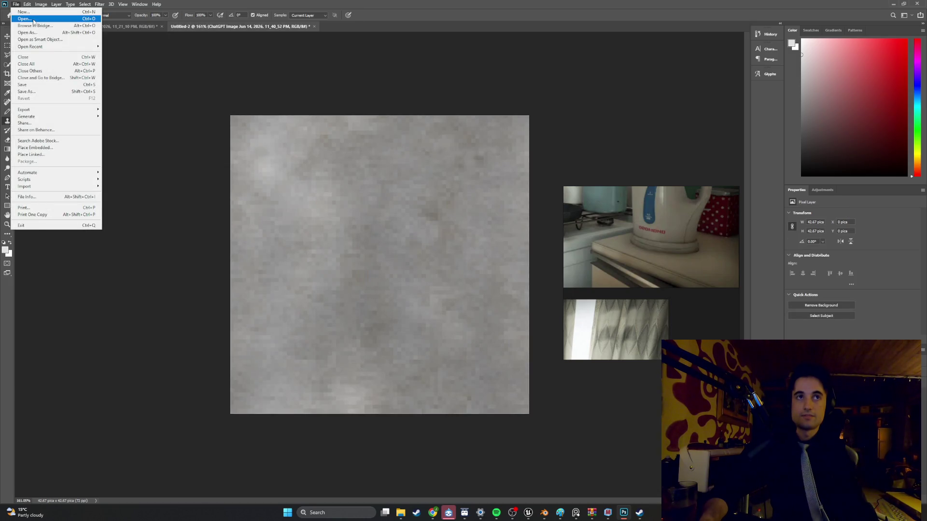
pyautogui.click(33, 18)
pyautogui.press('Escape')
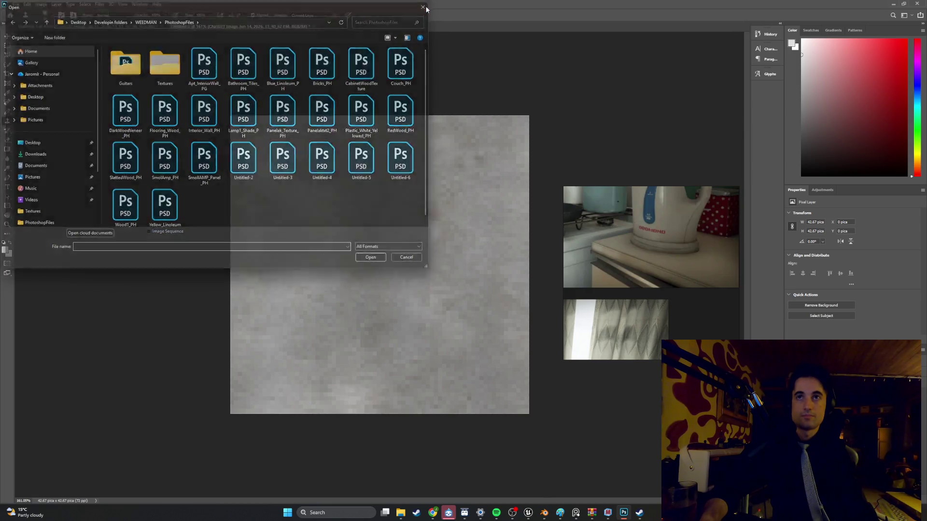
pyautogui.click(15, 4)
pyautogui.click(23, 11)
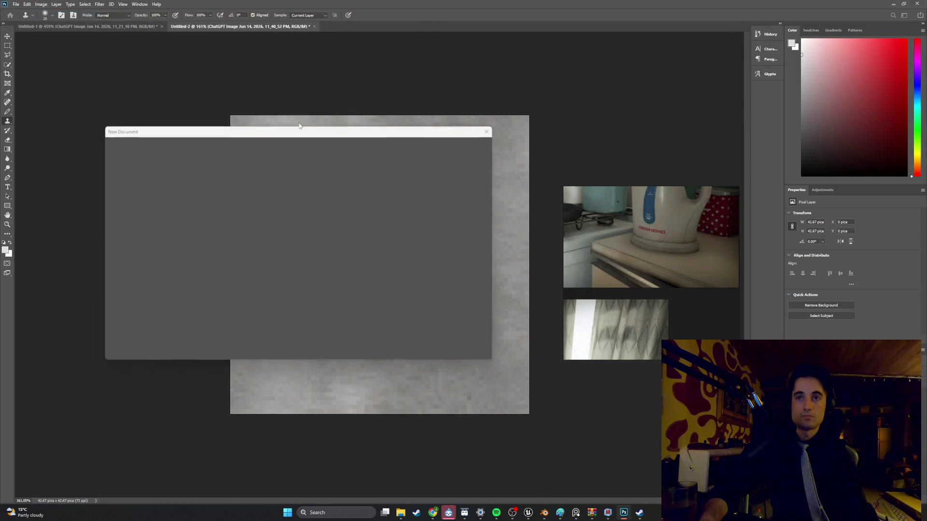
pyautogui.click(404, 195)
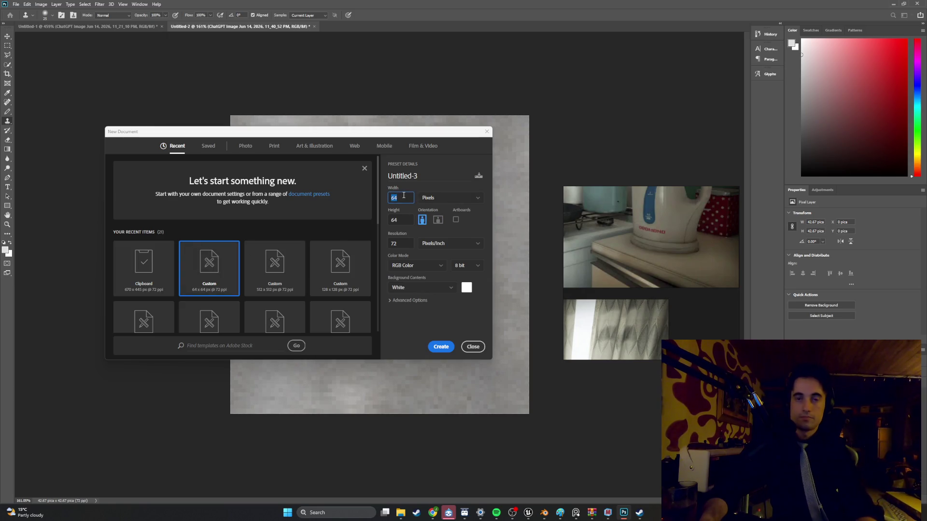
pyautogui.press('Tab')
pyautogui.write('512')
pyautogui.click(441, 347)
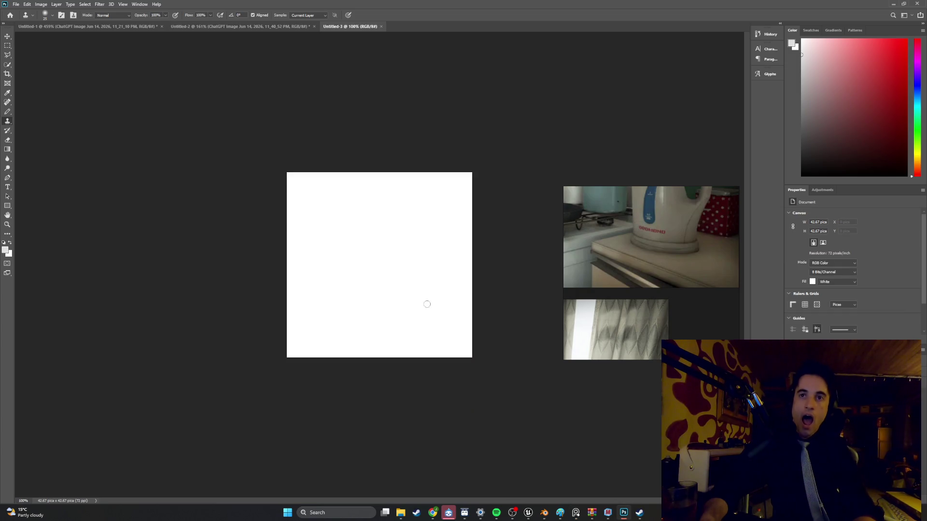
pyautogui.click(400, 512)
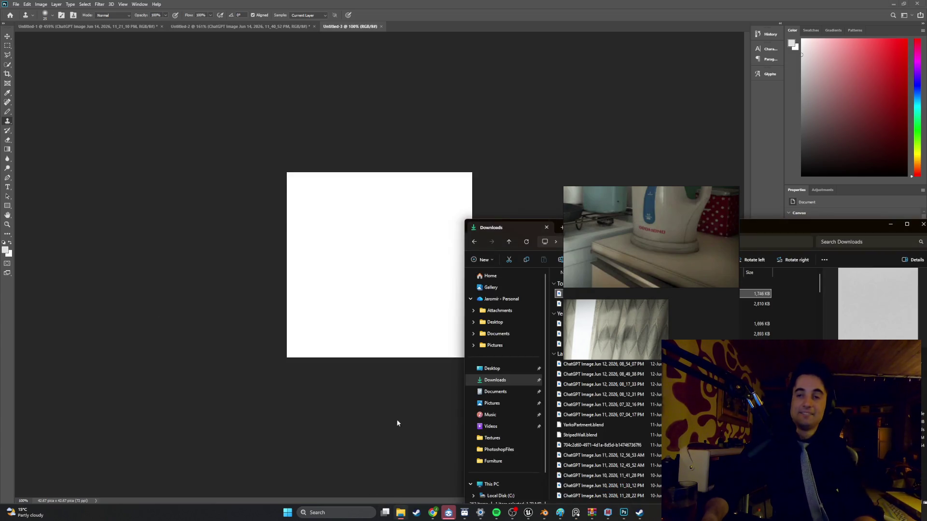
# Place the downloaded countertop texture on the canvas and apply a wrap-around Offset filter.
pyautogui.moveTo(507, 227); pyautogui.dragTo(415, 220)
pyautogui.moveTo(482, 287); pyautogui.dragTo(328, 251)
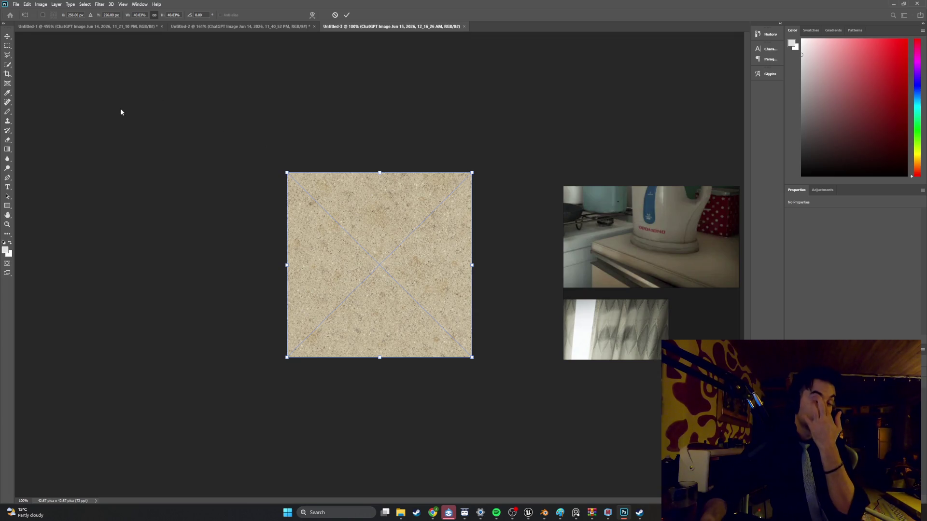
pyautogui.press('Return')
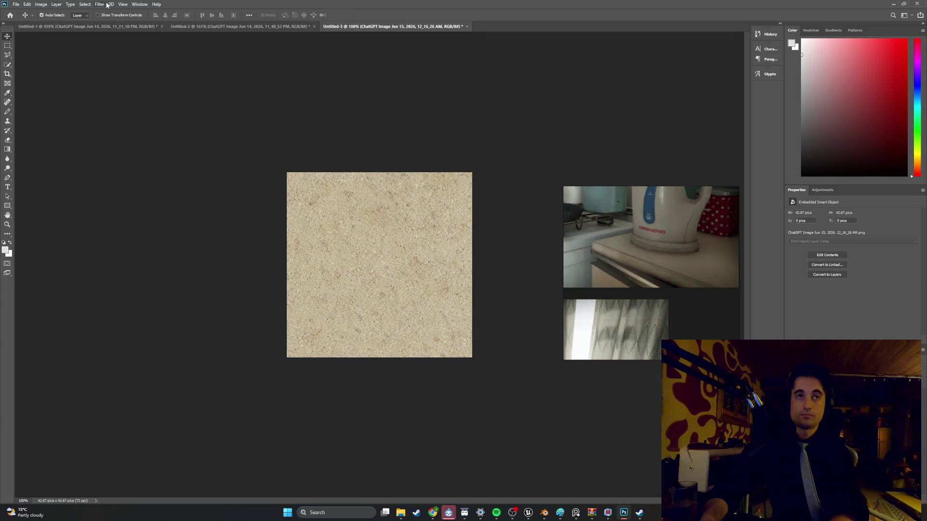
pyautogui.click(99, 4)
pyautogui.moveTo(140, 147)
pyautogui.click(200, 182)
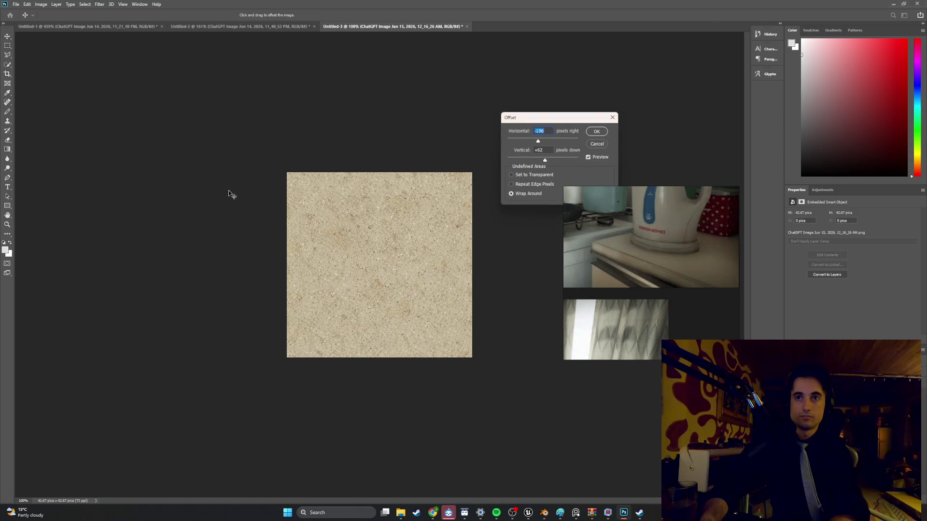
pyautogui.click(603, 133)
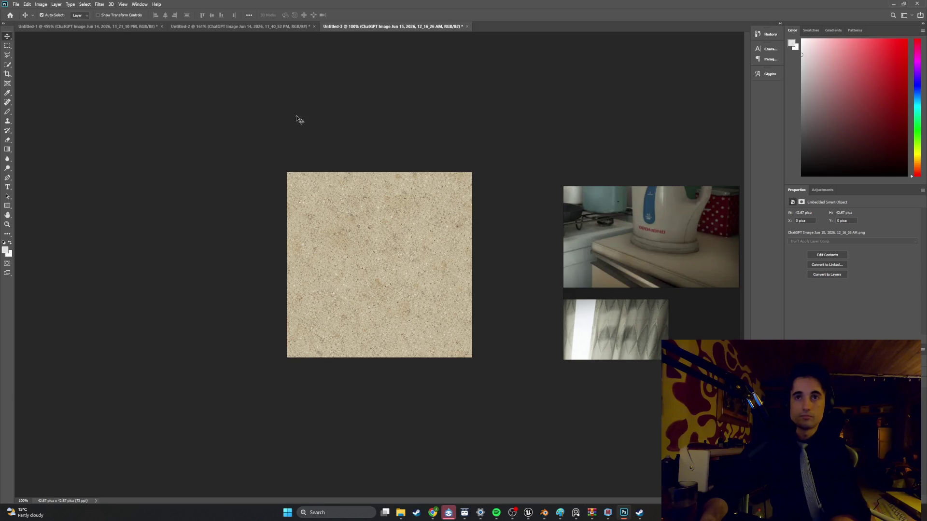
# Rasterize the placed texture into a pixel layer so it can be cloned over.
pyautogui.click(8, 121)
pyautogui.click(356, 242)
pyautogui.click(466, 193)
pyautogui.click(356, 230)
pyautogui.click(454, 192)
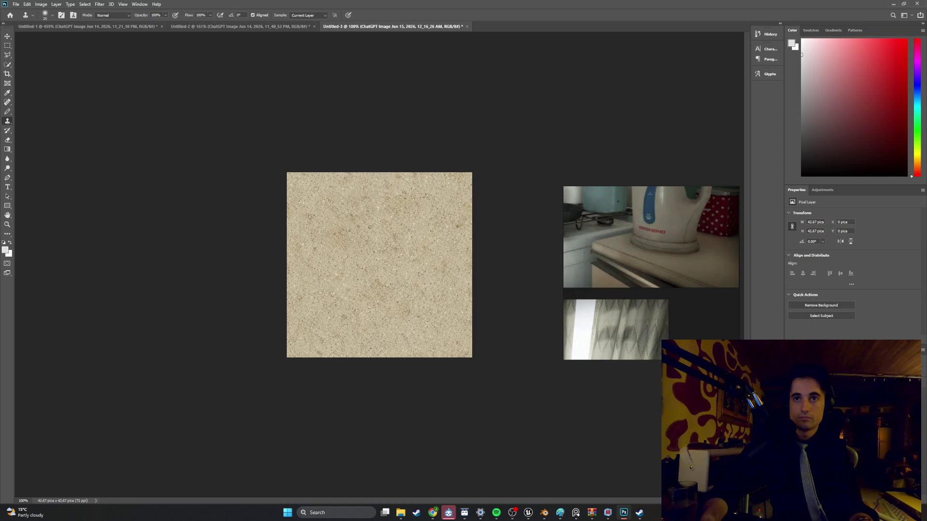
pyautogui.keyDown('alt'); pyautogui.scroll(4, 419, 208); pyautogui.keyUp('alt')
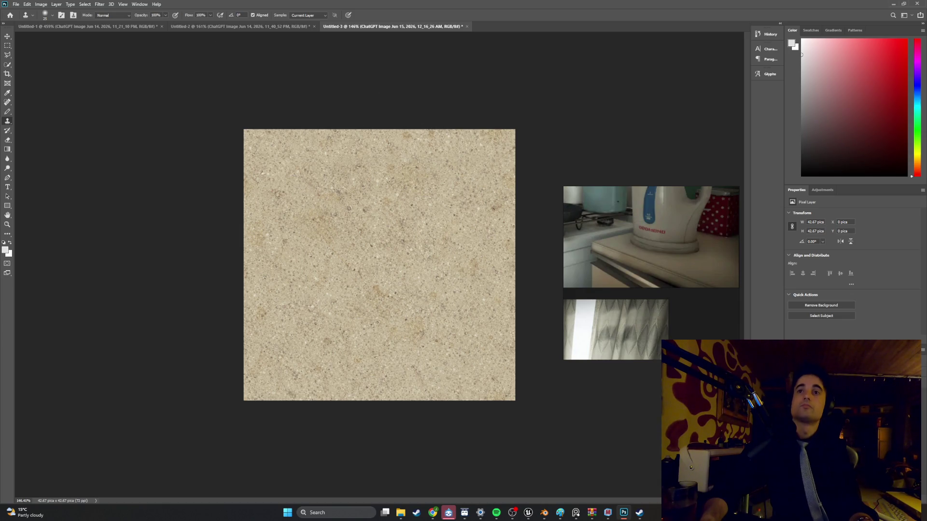
pyautogui.click(100, 4)
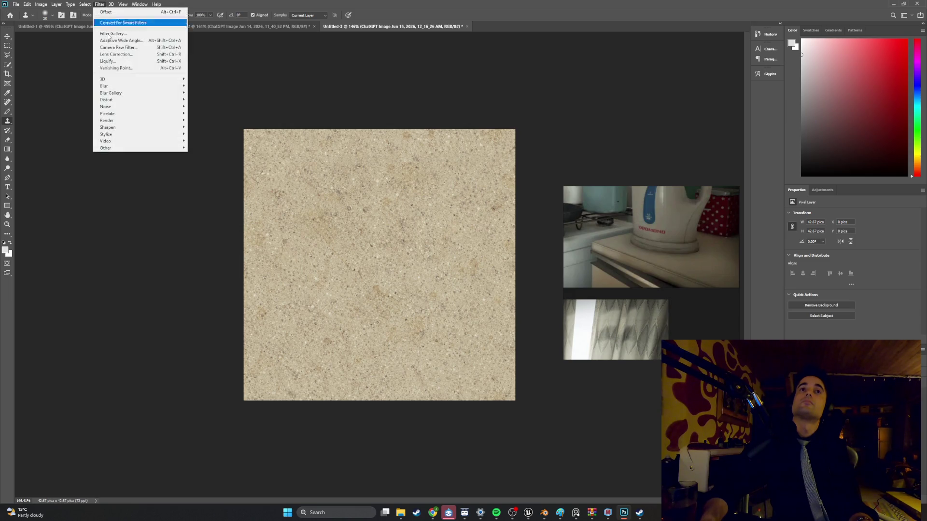
# Preview Filter > Pixelate > Mosaic on the countertop texture with Cell Size 6.
pyautogui.moveTo(106, 148)
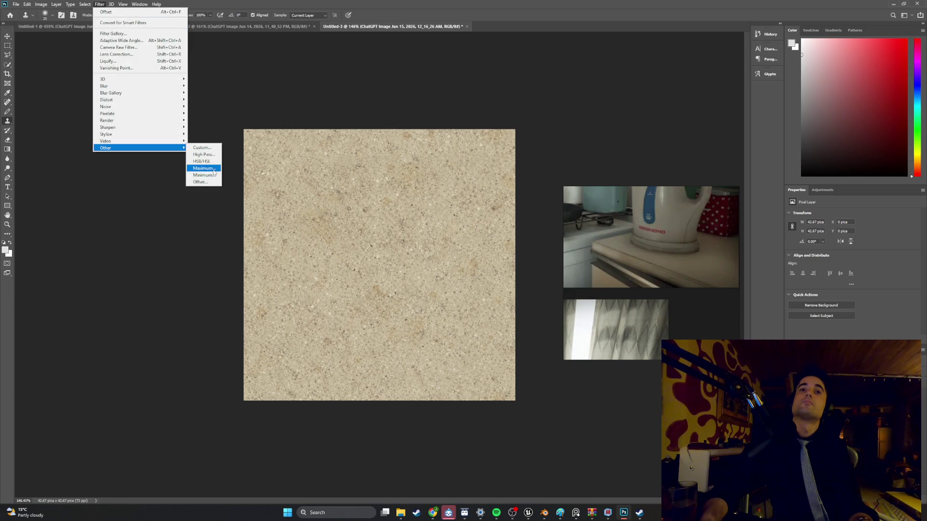
pyautogui.moveTo(144, 113)
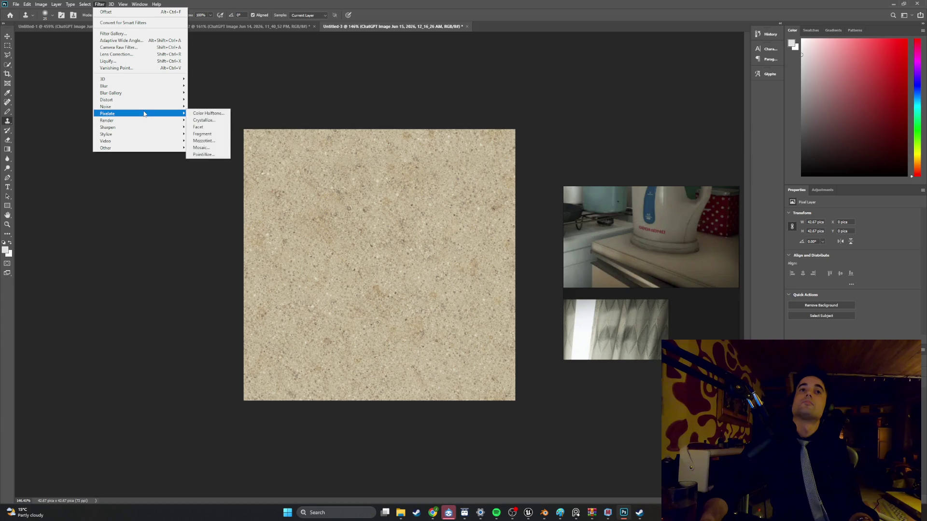
pyautogui.click(213, 148)
pyautogui.moveTo(577, 152)
pyautogui.mouseDown()
pyautogui.moveTo(455, 92)
pyautogui.moveTo(502, 68)
pyautogui.moveTo(517, 76)
pyautogui.mouseUp()
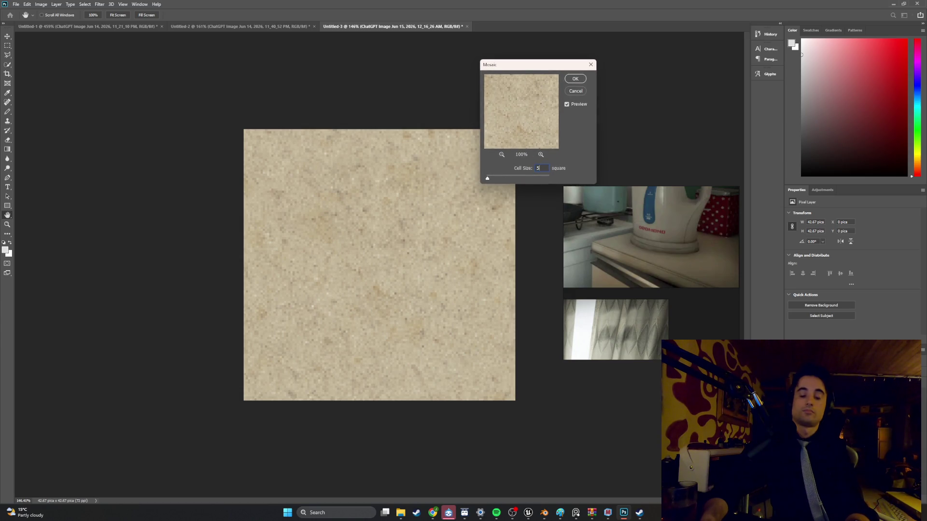
pyautogui.write('5')
pyautogui.click(532, 168)
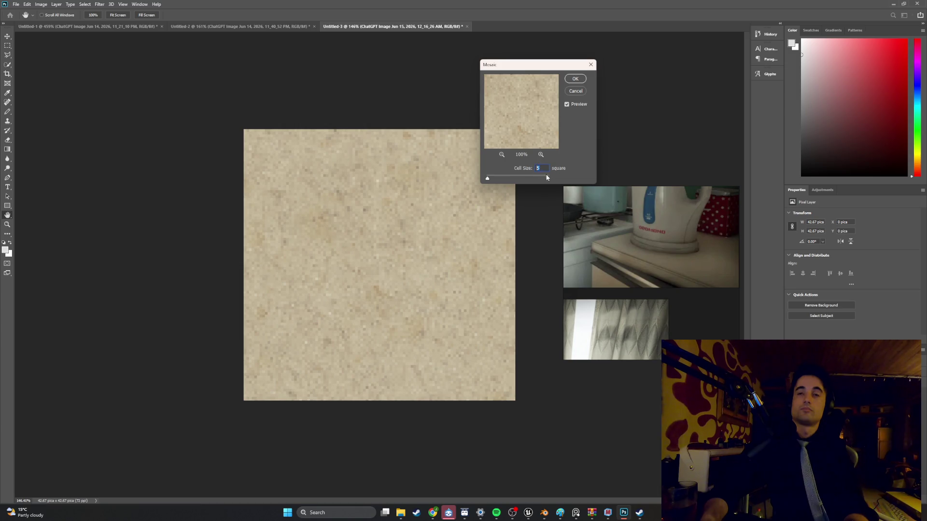
pyautogui.write('6')
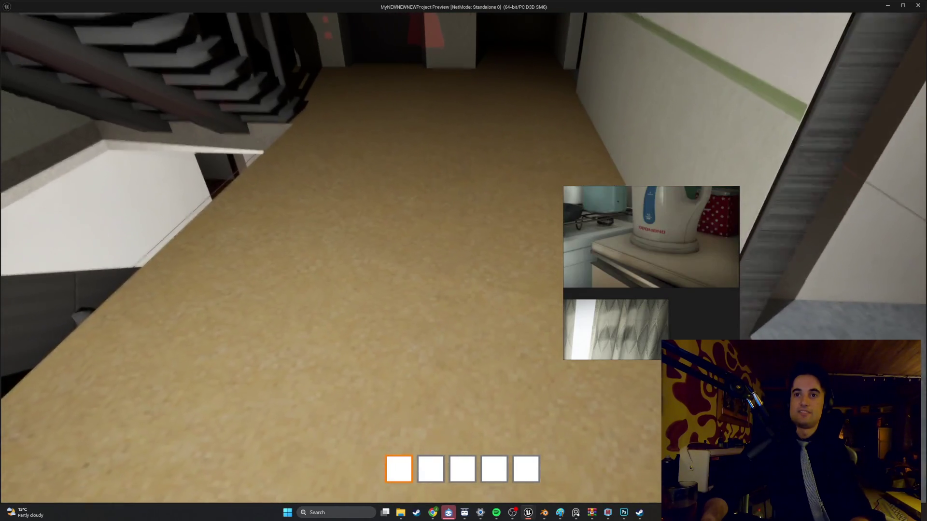
# Stop the Unreal standalone game preview and return to Photoshop's Mosaic settings.
pyautogui.press('Escape')
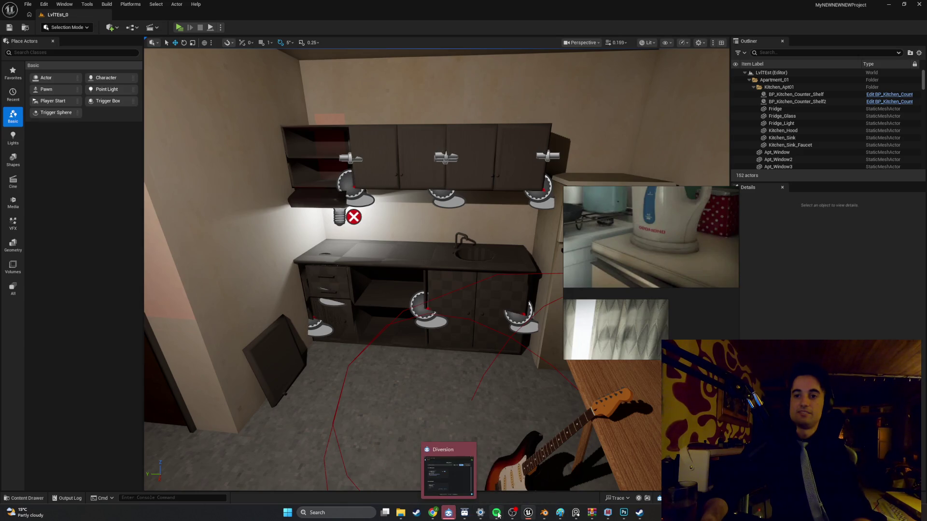
pyautogui.moveTo(526, 513)
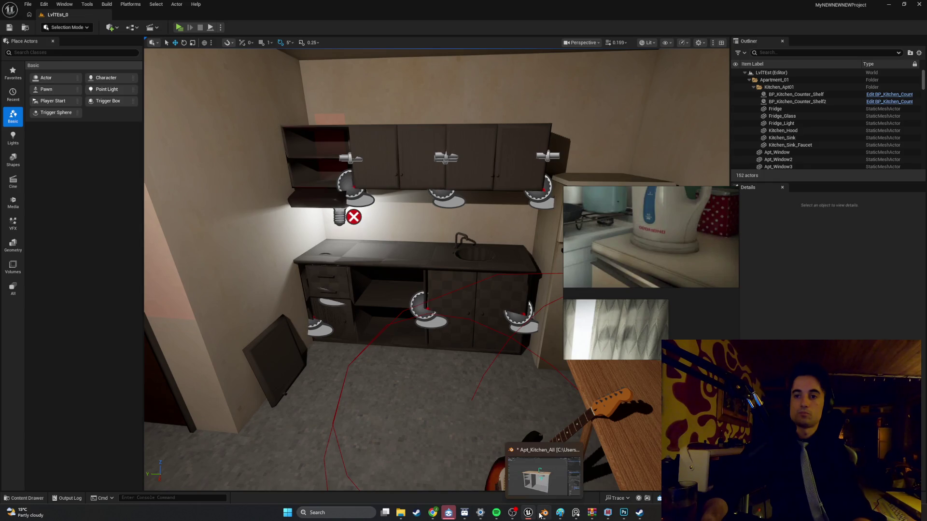
pyautogui.click(624, 513)
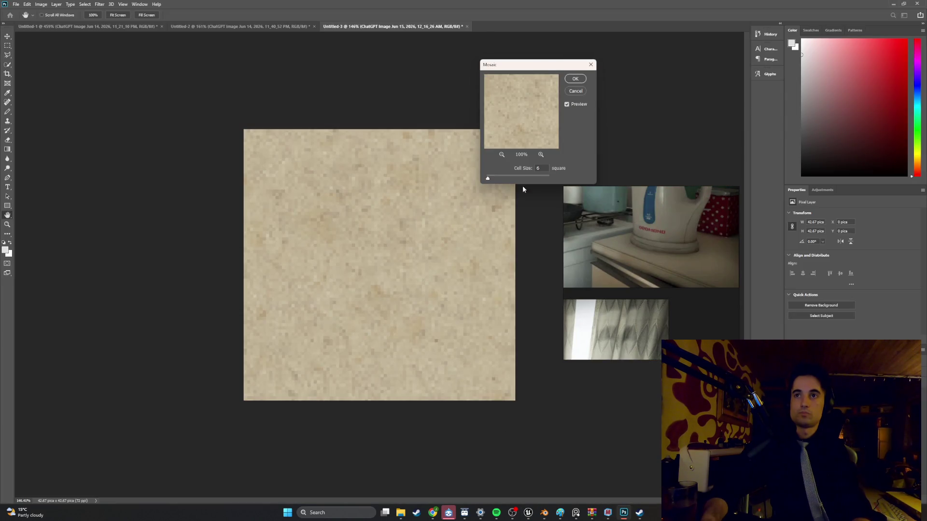
# Apply the Mosaic filter with Cell Size 5 and restore Photoshop to a smaller window.
pyautogui.write('5')
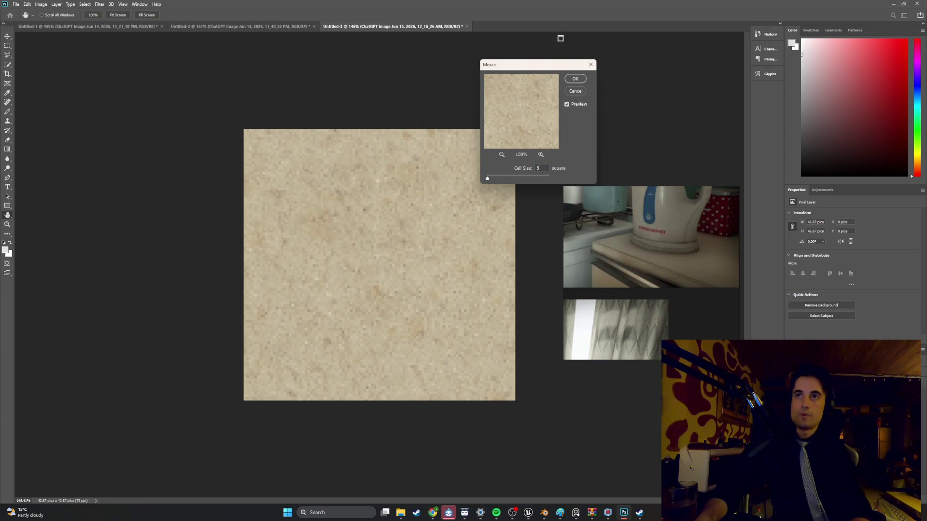
pyautogui.click(575, 78)
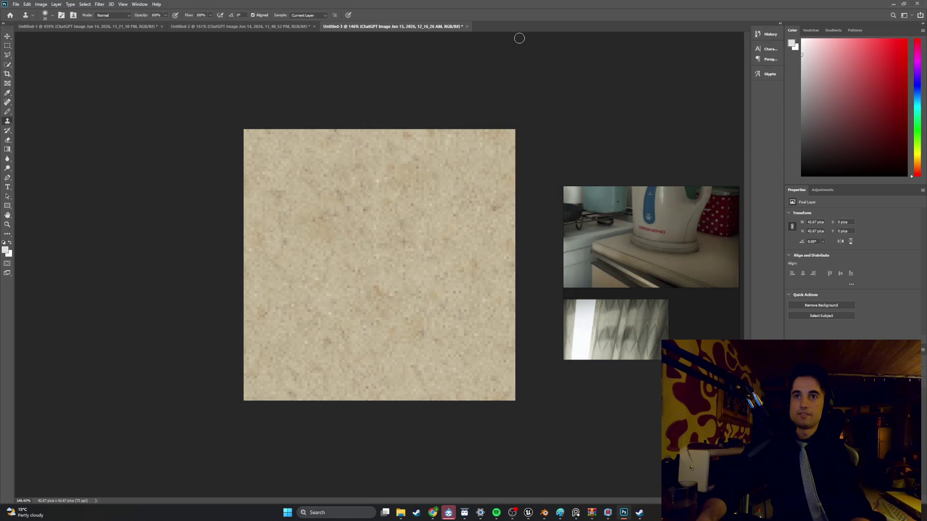
pyautogui.press('super+Down')
# Minimize Photoshop and fly Unreal's camera into the kitchen toward the cabinets.
pyautogui.moveTo(337, 103); pyautogui.dragTo(337, 103, button='right')
pyautogui.moveTo(387, 150); pyautogui.dragTo(388, 149, button='right')
pyautogui.hotkey('alt', 'Tab')
pyautogui.moveTo(473, 154)
pyautogui.mouseDown()
pyautogui.moveTo(654, 78)
pyautogui.moveTo(671, 54)
pyautogui.moveTo(595, 22)
pyautogui.moveTo(578, 271)
pyautogui.moveTo(545, 76)
pyautogui.mouseUp()
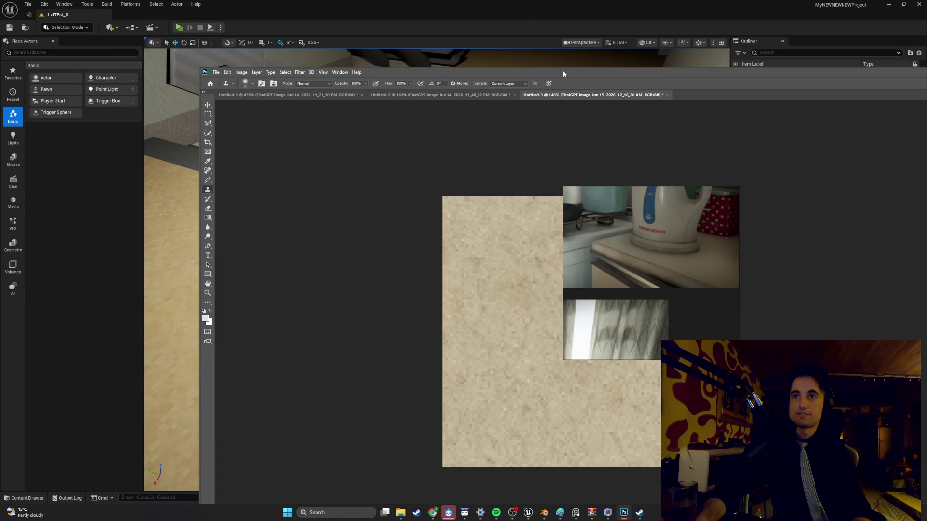
pyautogui.doubleClick(563, 75)
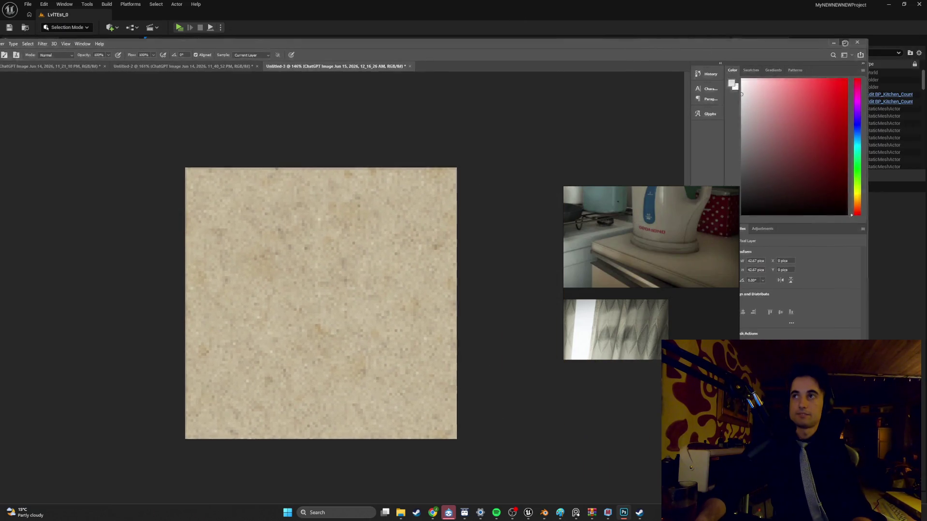
pyautogui.doubleClick(705, 45)
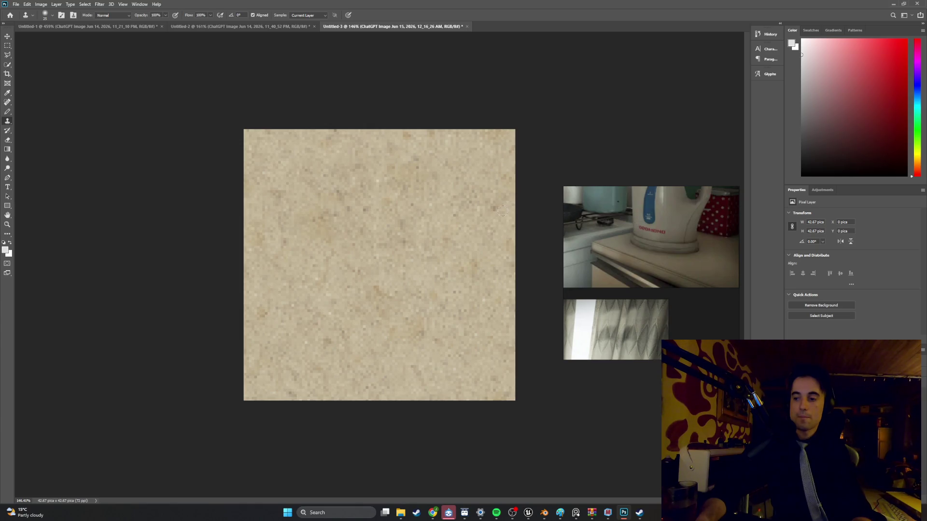
pyautogui.click(894, 4)
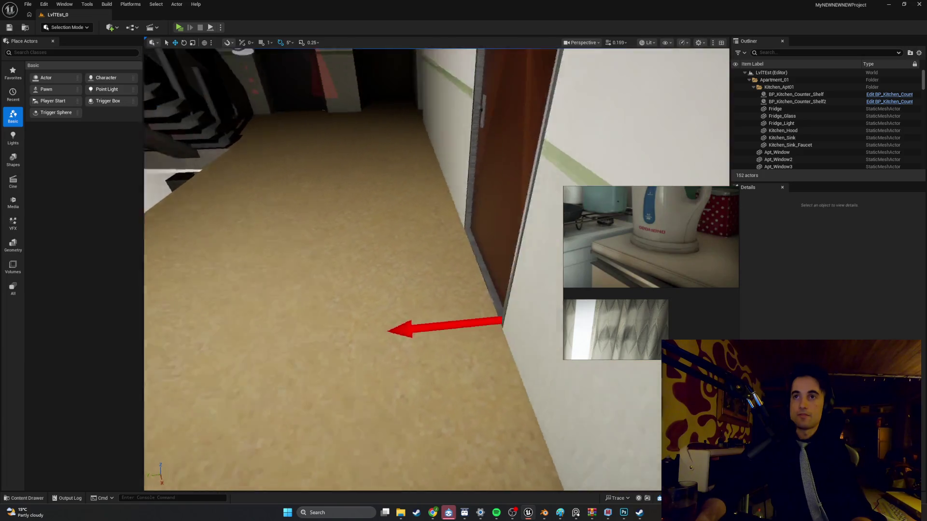
pyautogui.moveTo(403, 269)
pyautogui.mouseDown(button='right')
pyautogui.moveTo(420, 272)
pyautogui.moveTo(427, 251)
pyautogui.moveTo(430, 290)
pyautogui.moveTo(422, 258)
pyautogui.moveTo(401, 280)
pyautogui.moveTo(408, 270)
pyautogui.moveTo(411, 278)
pyautogui.moveTo(406, 271)
pyautogui.mouseUp(button='right')
# Ask ChatGPT for a whiter, different speckled terrazzo texture.
pyautogui.moveTo(431, 514)
pyautogui.click(445, 477)
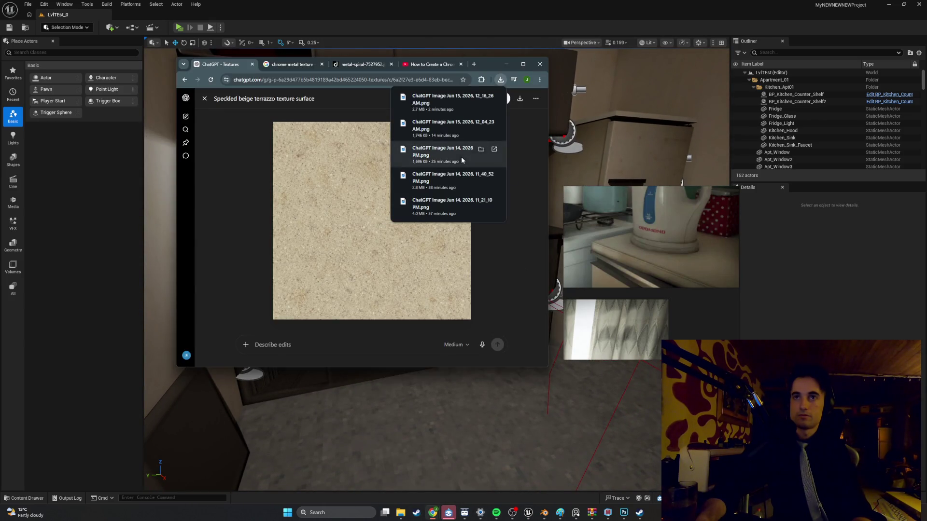
pyautogui.click(346, 333)
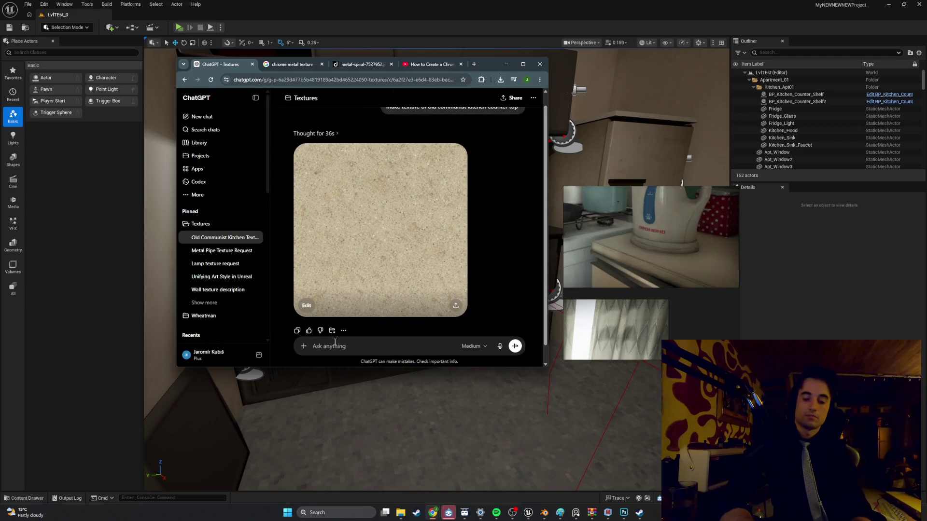
pyautogui.write('it looks re')
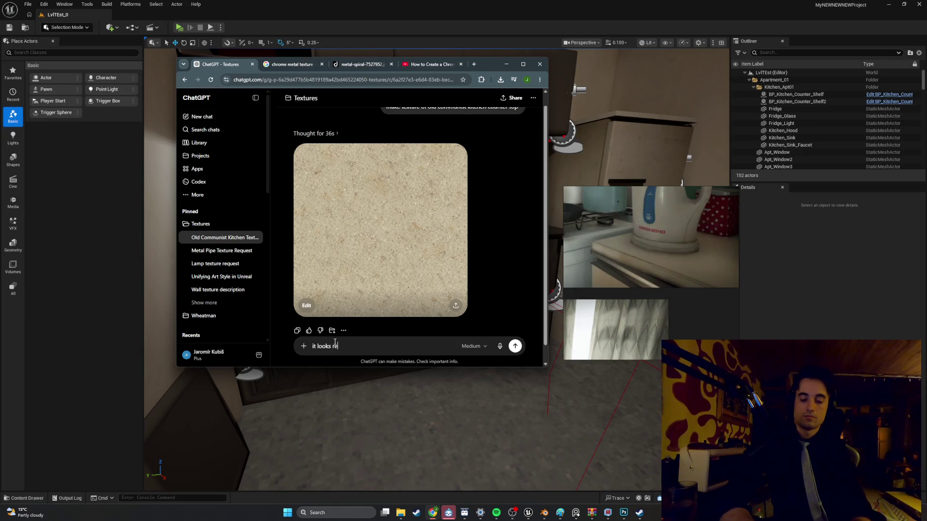
pyautogui.write('liar to my linoleum floor textu')
pyautogui.write('re can you make it more white and di')
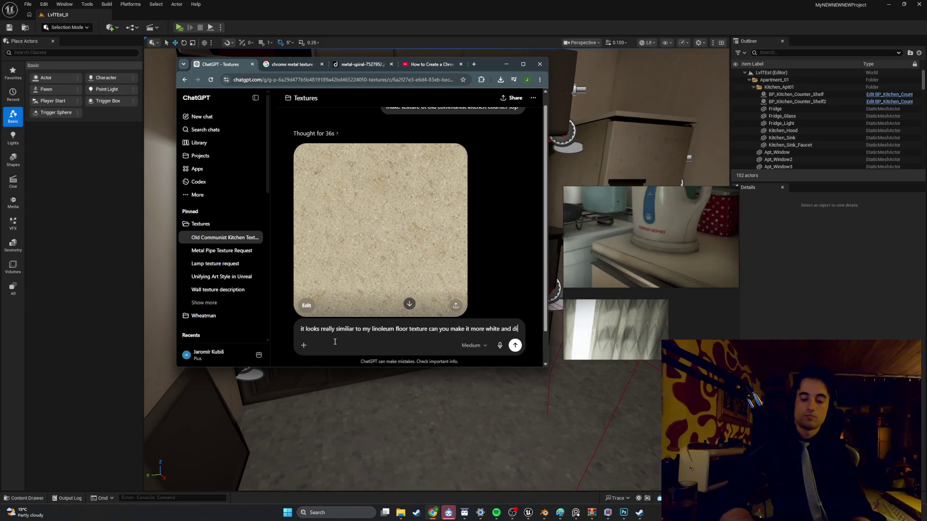
pyautogui.write('fferent')
pyautogui.press('Return')
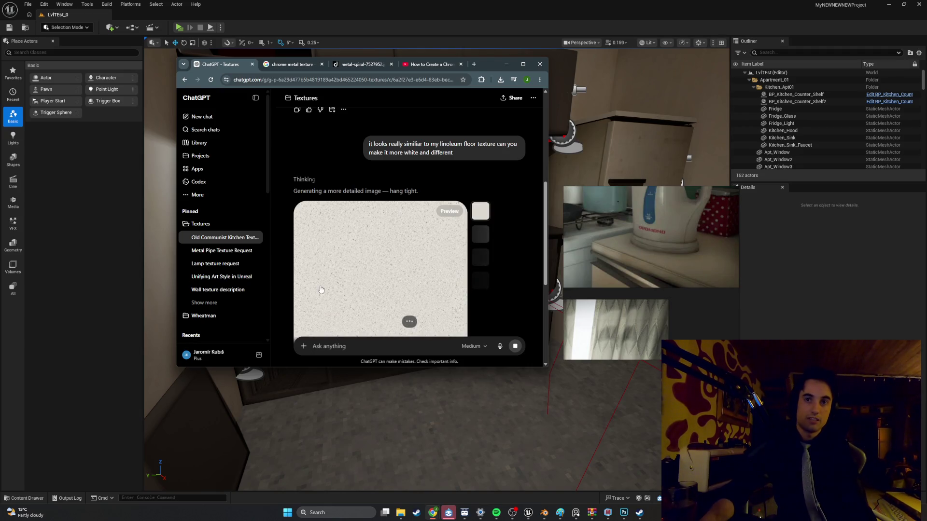
# Open the new light terrazzo image full size and download it as a PNG.
pyautogui.scroll(2, 377, 214)
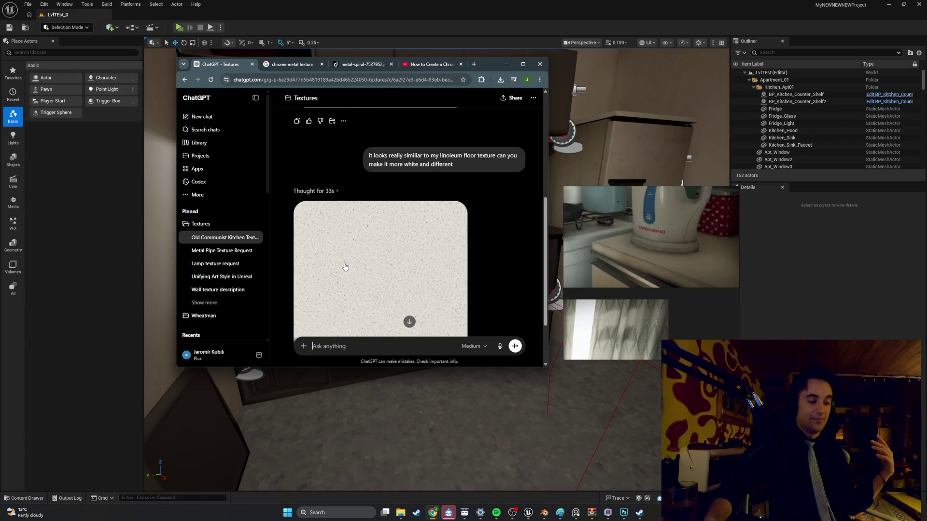
pyautogui.scroll(-1, 353, 260)
pyautogui.click(395, 252)
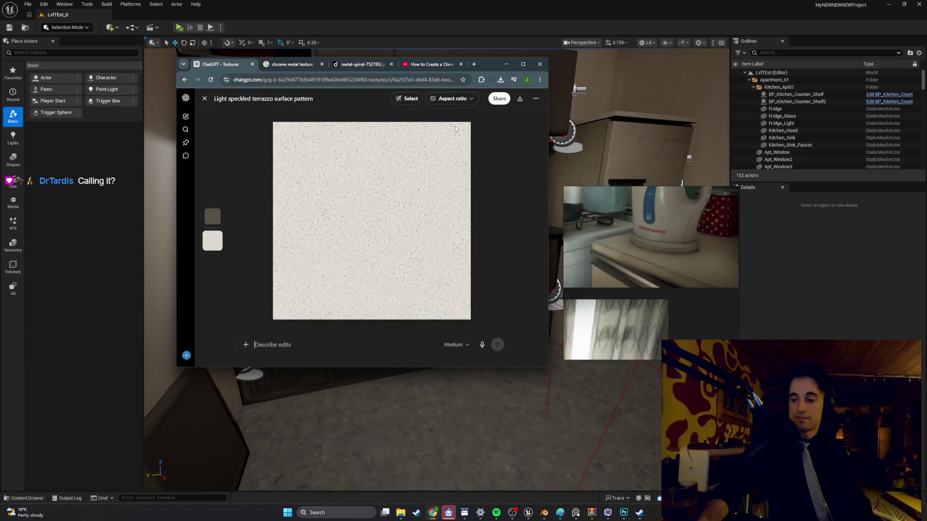
pyautogui.click(521, 102)
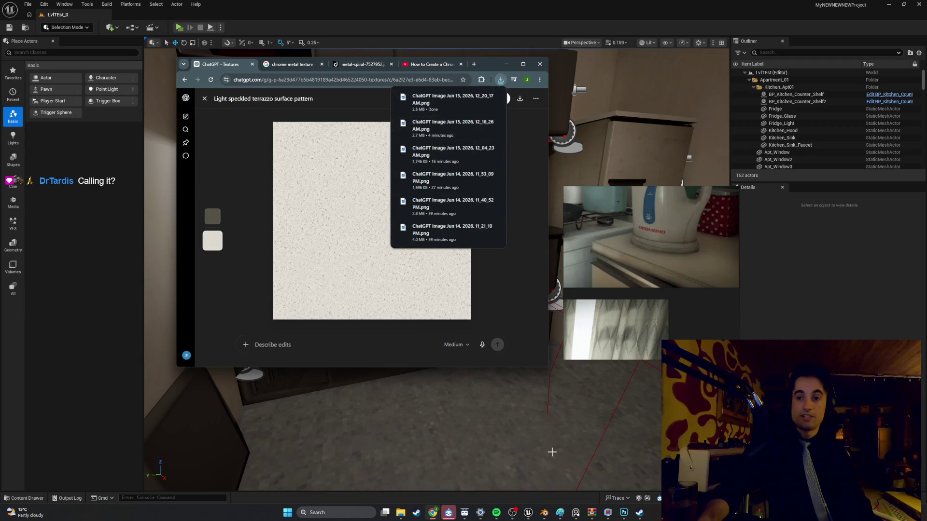
# Delete the old beige texture layer from the Photoshop canvas.
pyautogui.moveTo(464, 513)
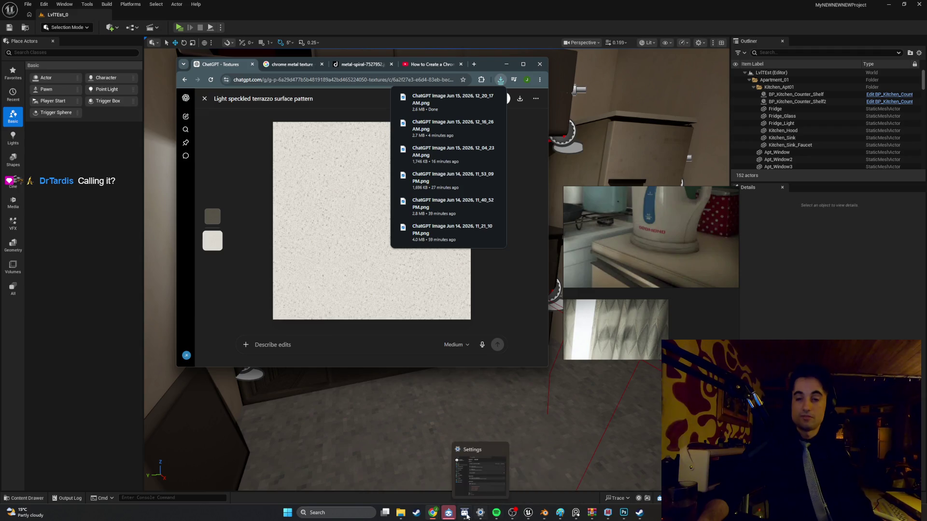
pyautogui.click(544, 512)
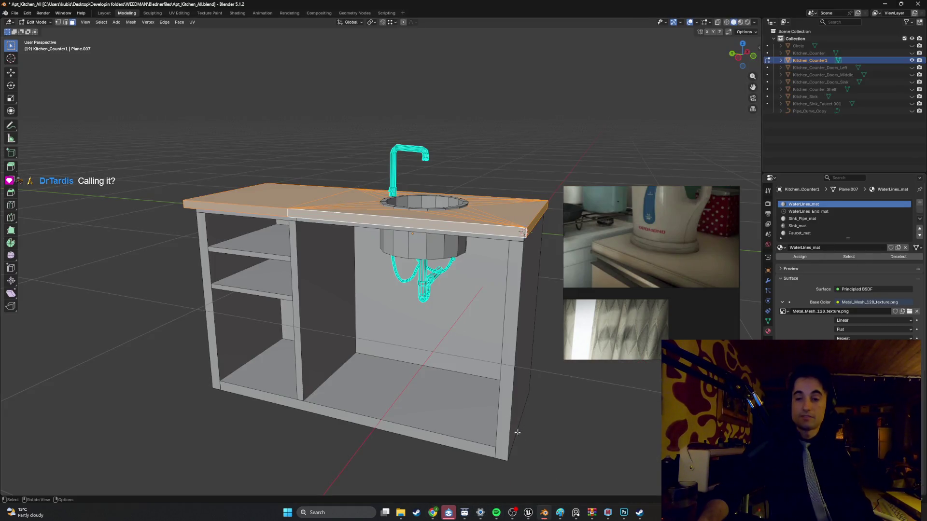
pyautogui.click(624, 513)
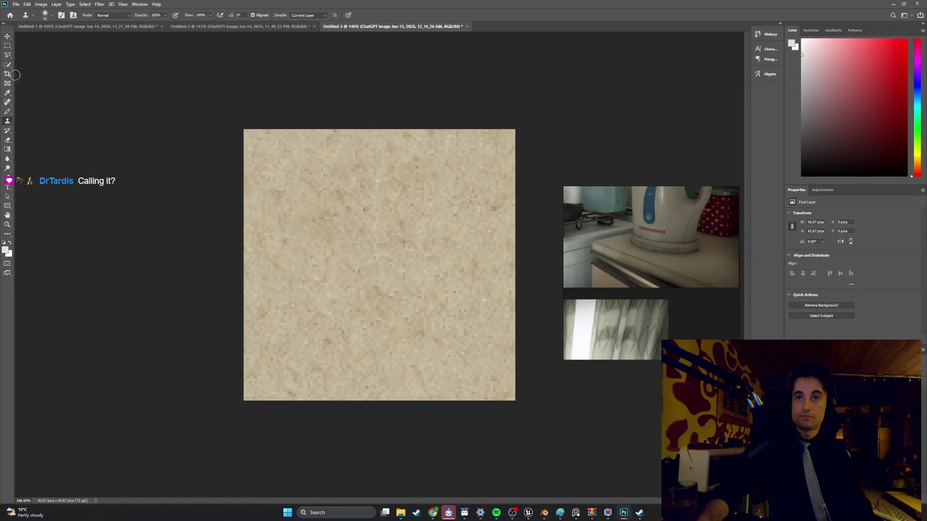
pyautogui.moveTo(652, 232)
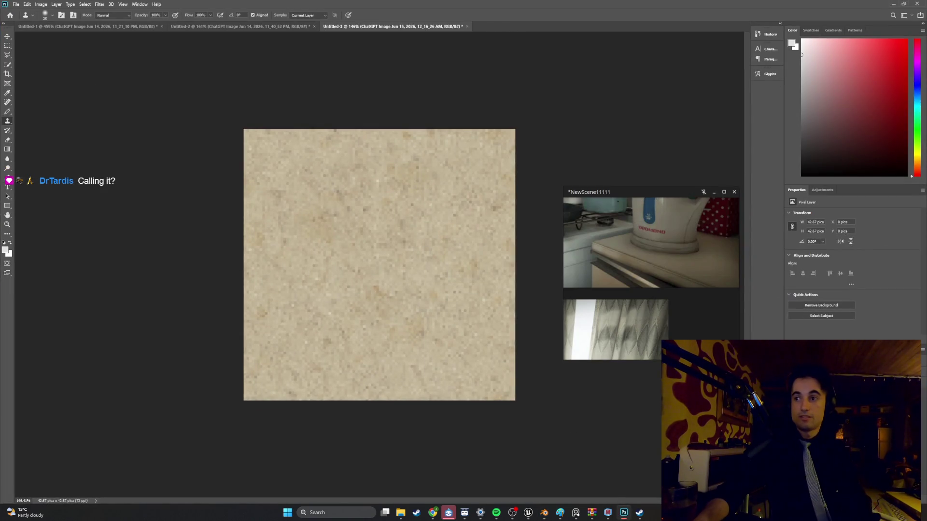
pyautogui.press('Delete')
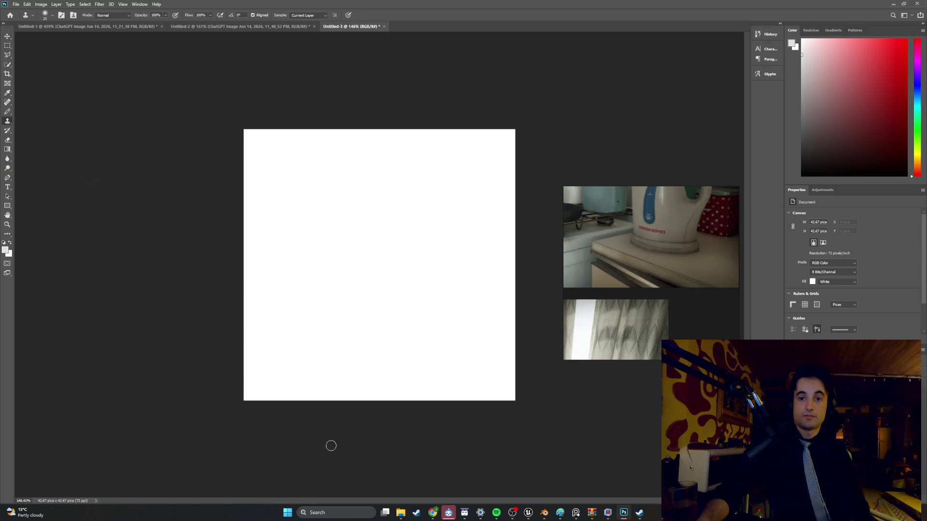
# Place the light terrazzo image from Downloads onto the canvas and commit it.
pyautogui.click(400, 512)
pyautogui.click(436, 235)
pyautogui.moveTo(482, 288); pyautogui.dragTo(309, 245)
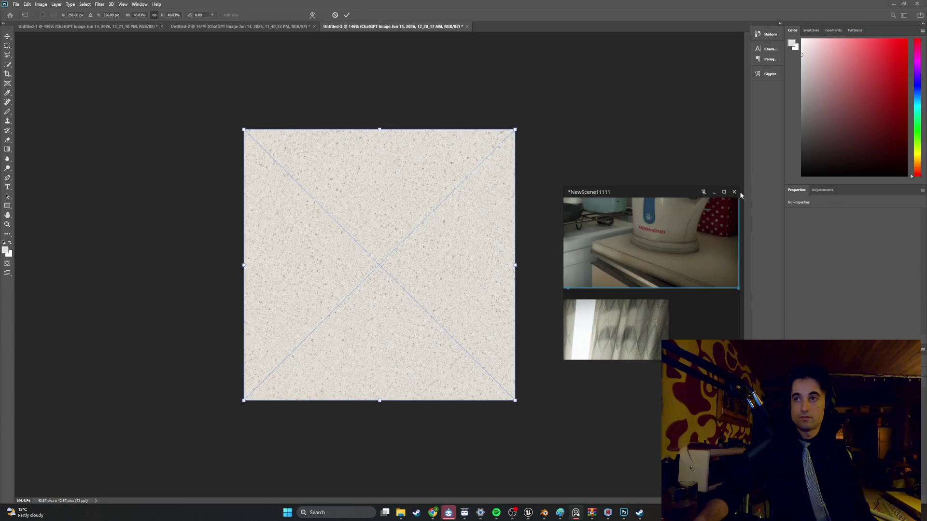
pyautogui.click(714, 192)
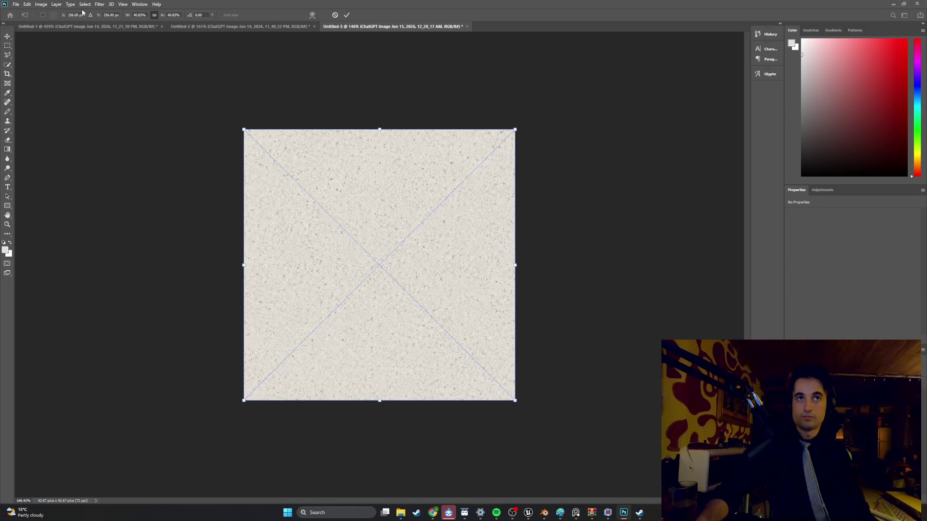
pyautogui.click(100, 5)
pyautogui.press('Escape')
pyautogui.press('Return')
pyautogui.click(100, 5)
# Apply the Offset filter with Wrap Around to the speckled countertop texture.
pyautogui.moveTo(110, 149)
pyautogui.click(199, 183)
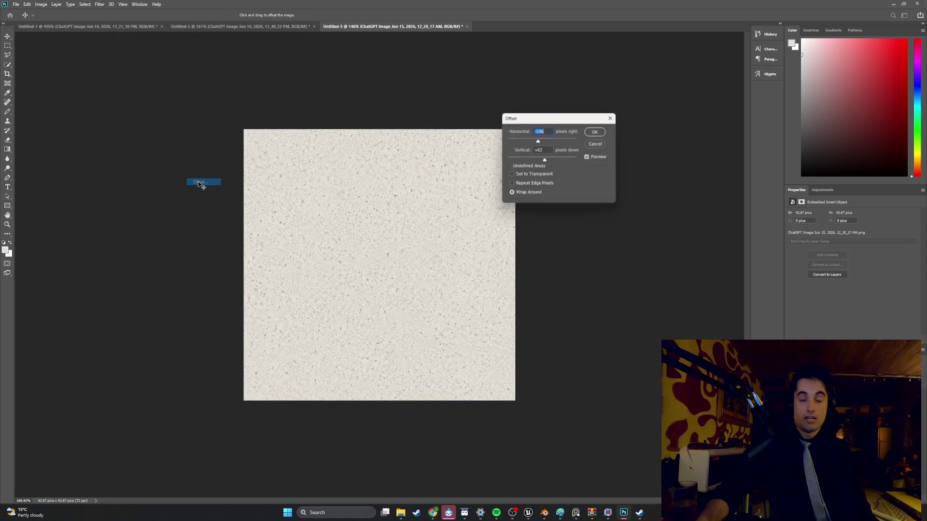
pyautogui.click(595, 132)
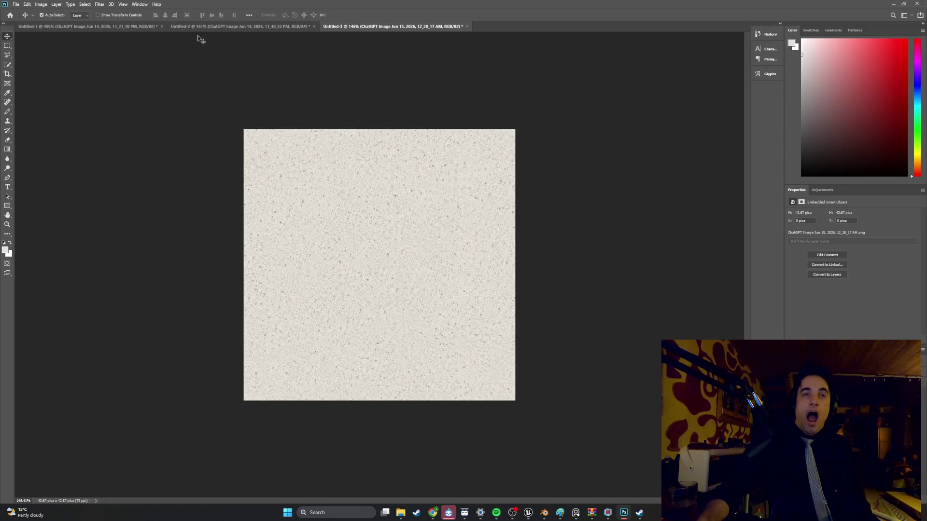
pyautogui.click(99, 5)
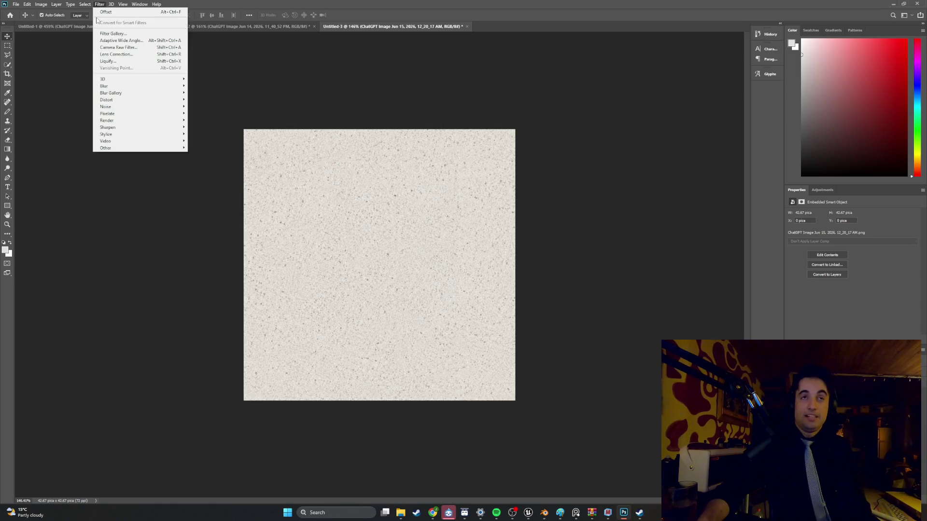
pyautogui.click(61, 72)
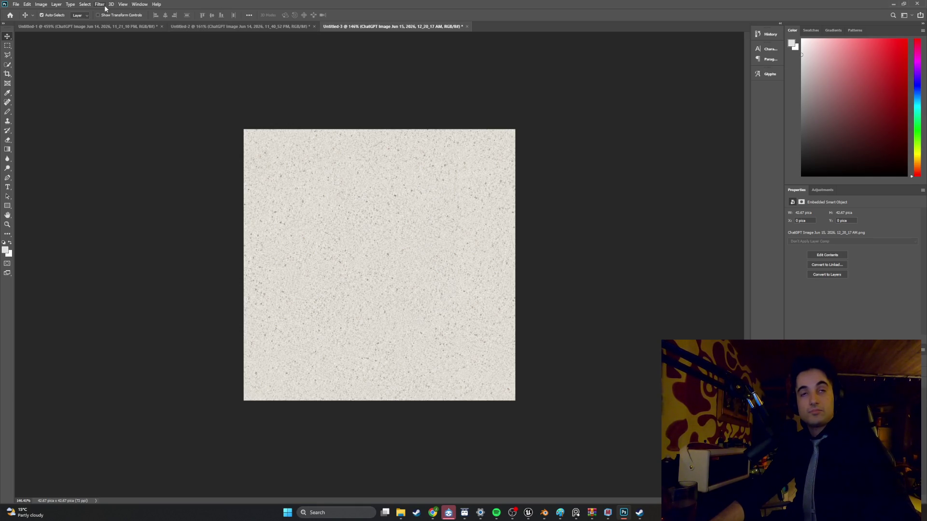
# Pixelate the texture with a Mosaic filter at cell size 5.
pyautogui.click(105, 7)
pyautogui.moveTo(136, 114)
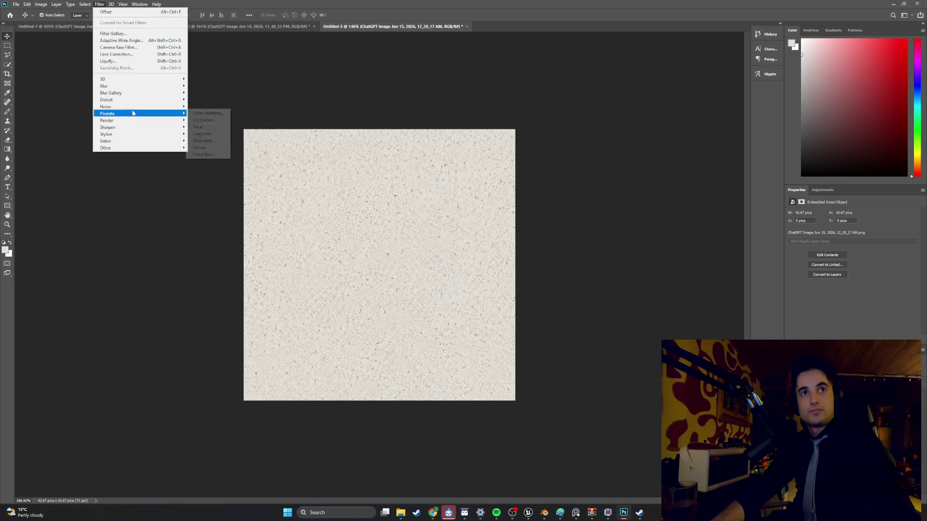
pyautogui.click(201, 147)
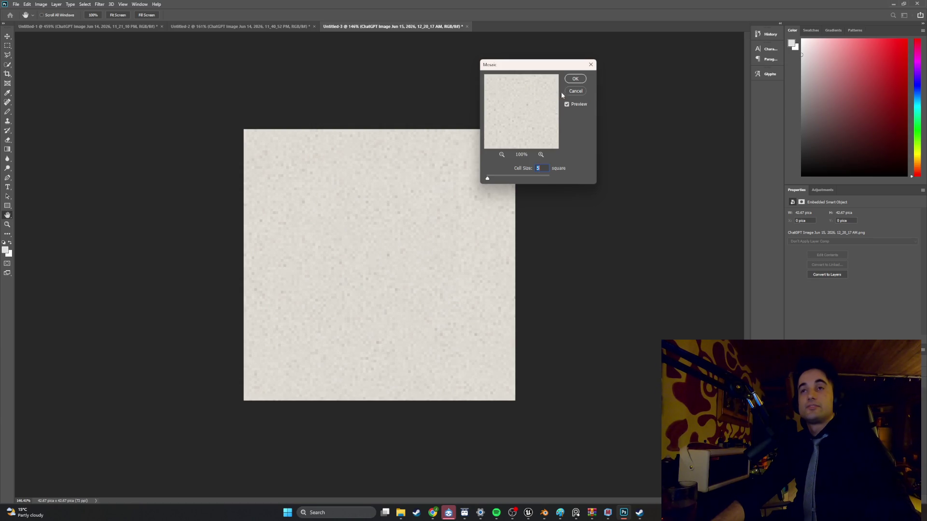
pyautogui.click(575, 78)
pyautogui.click(16, 4)
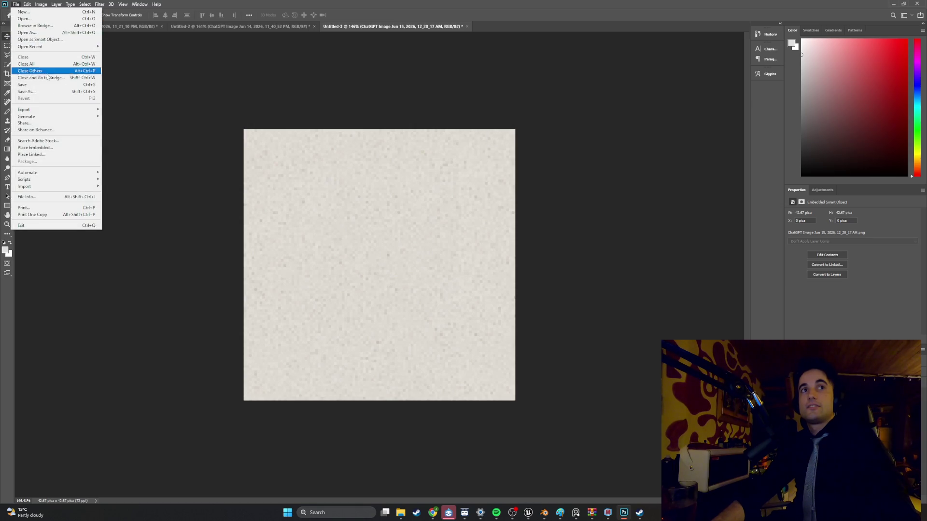
# Quick-export the pixelated texture as Kitchen_Counter_texture.png into the Textures folder.
pyautogui.moveTo(62, 110)
pyautogui.click(123, 111)
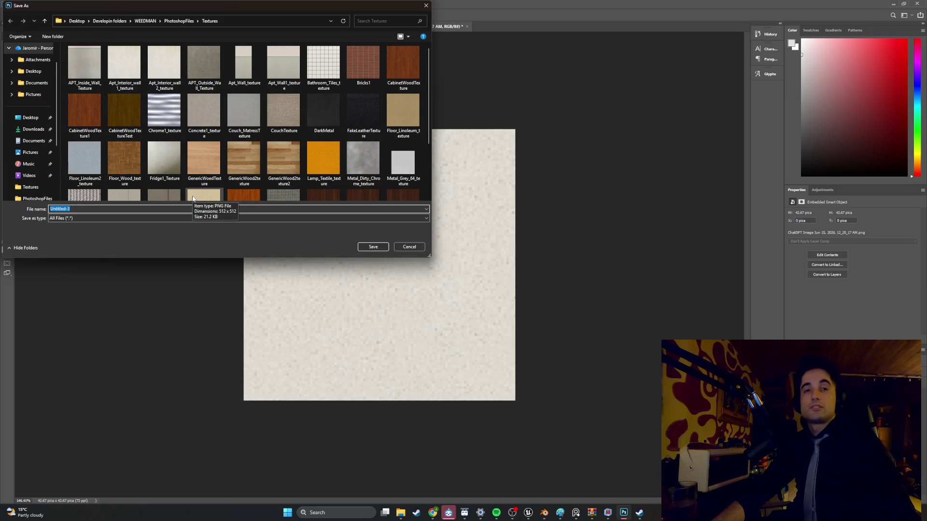
pyautogui.write('Kitchen')
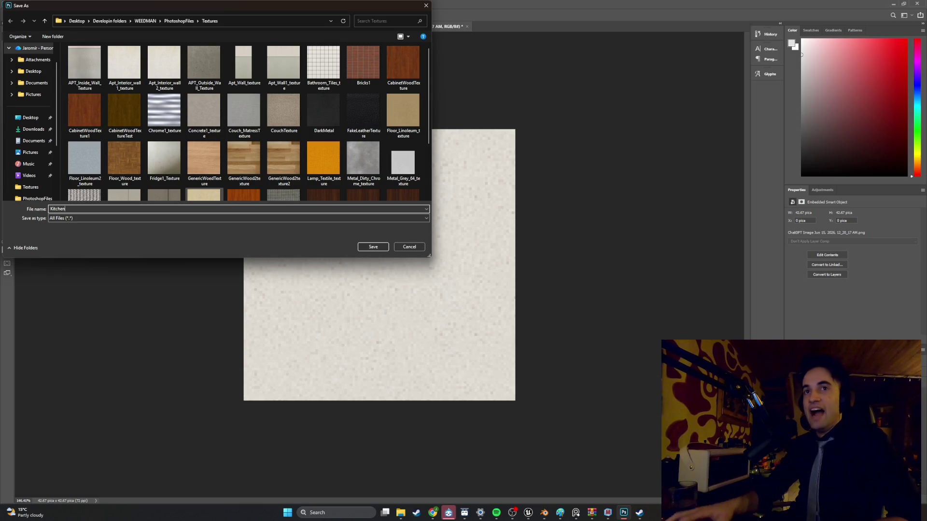
pyautogui.scroll(-3, 264, 150)
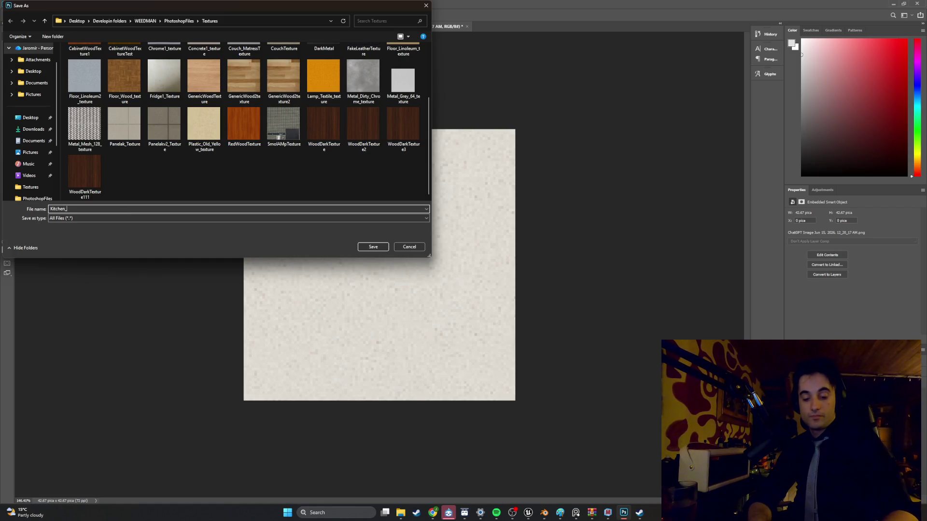
pyautogui.write('Counter_')
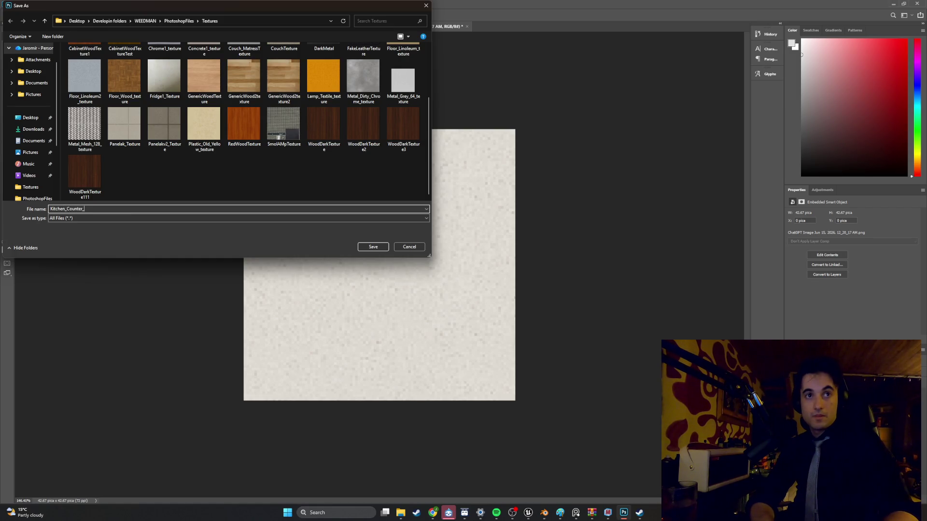
pyautogui.write('texture')
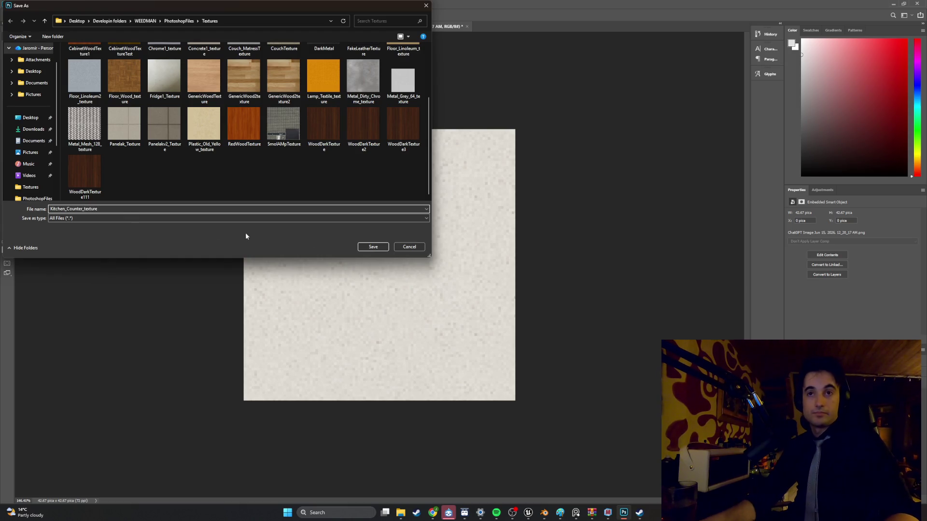
pyautogui.click(365, 249)
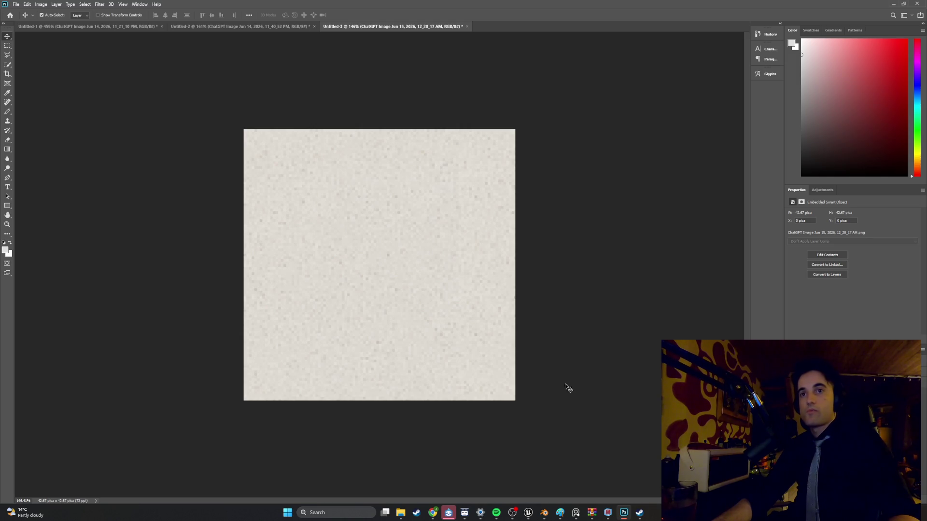
pyautogui.click(827, 274)
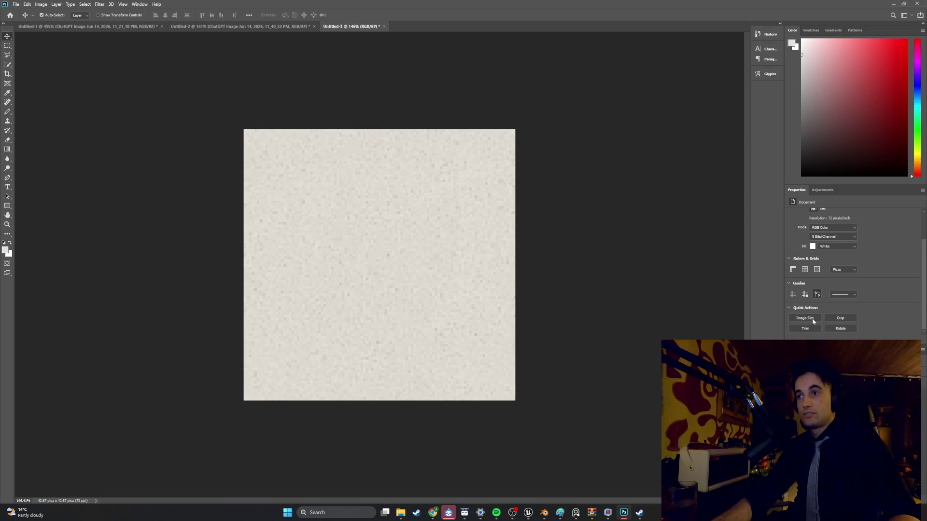
# Resize the image to 64 px wide and fit the canvas to the screen.
pyautogui.click(812, 318)
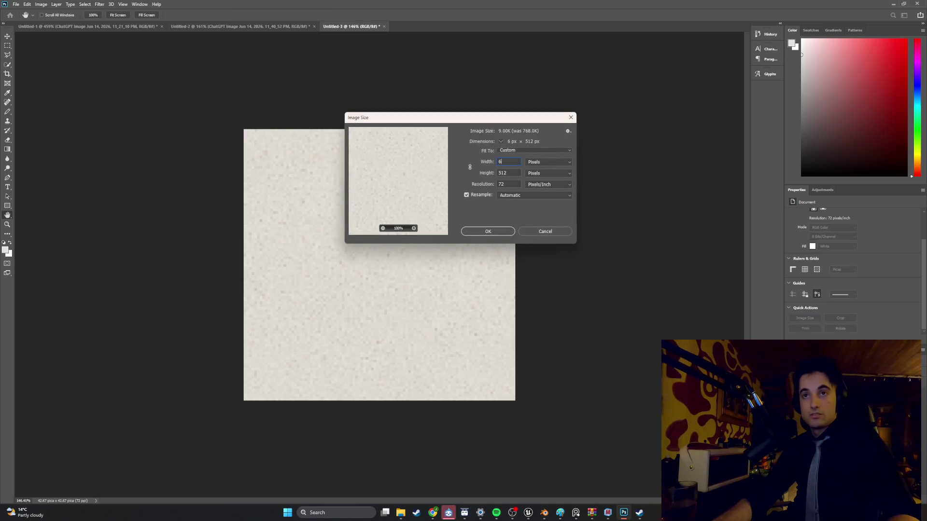
pyautogui.write('64')
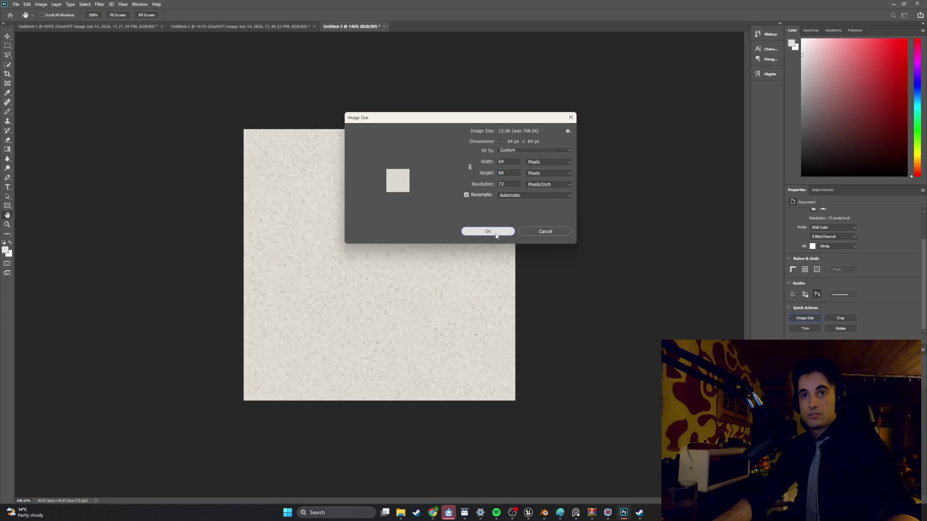
pyautogui.press('Return')
pyautogui.hotkey('ctrl', '0')
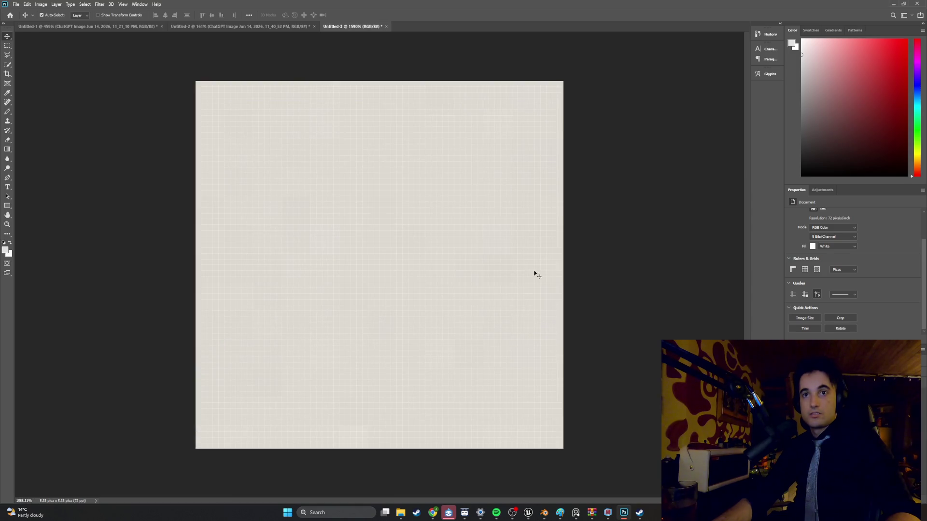
# Hide the workspace panels and undo the resize back to 512 px.
pyautogui.press('Tab')
pyautogui.keyDown('alt'); pyautogui.scroll(-3, 601, 268); pyautogui.keyUp('alt')
pyautogui.keyDown('alt'); pyautogui.scroll(-2, 601, 267); pyautogui.keyUp('alt')
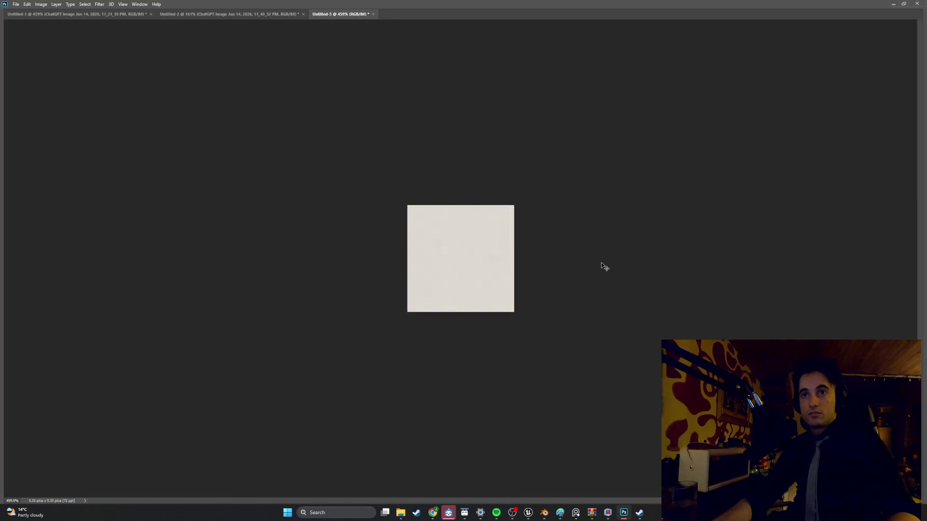
pyautogui.hotkey('ctrl', 'z')
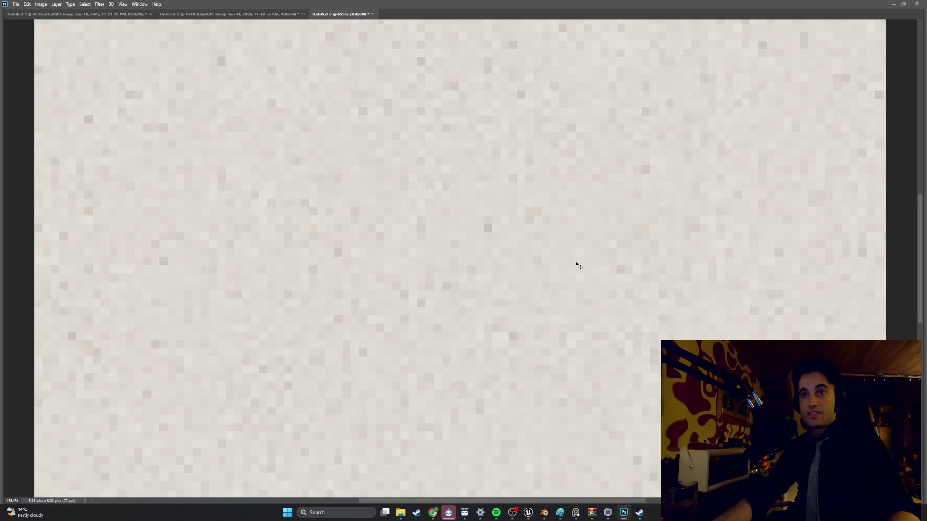
pyautogui.keyDown('alt'); pyautogui.scroll(-3, 574, 264); pyautogui.keyUp('alt')
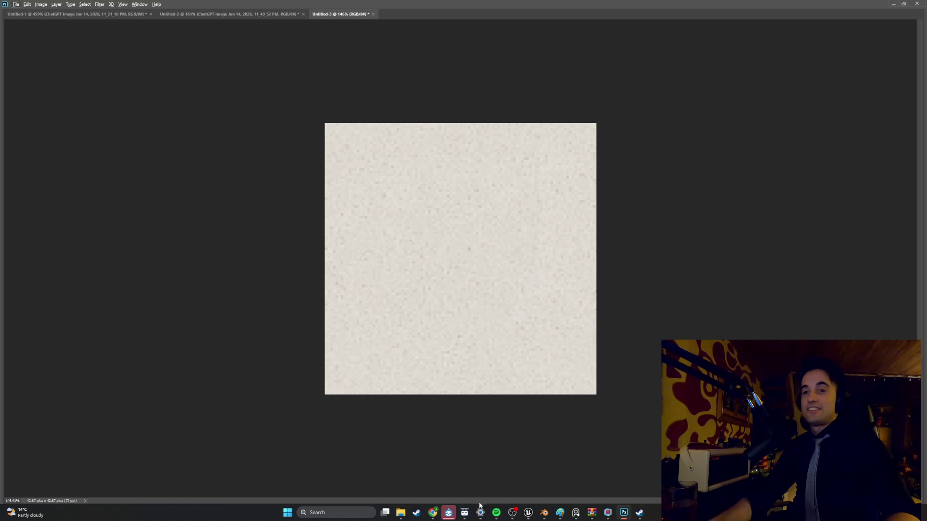
# Screenshot the countertop texture with the Snipping Tool, then restore Photoshop's panels and toolbars.
pyautogui.moveTo(432, 512)
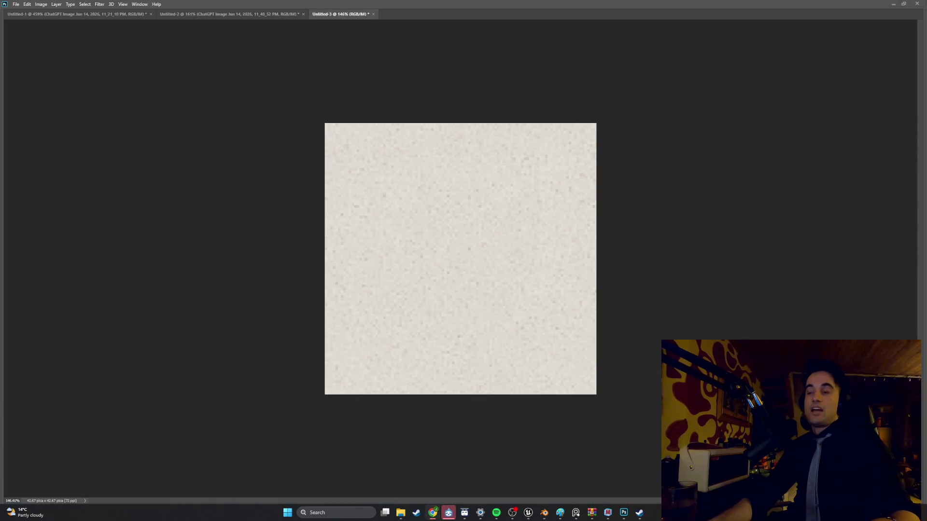
pyautogui.press('super+shift+s')
pyautogui.press('Escape')
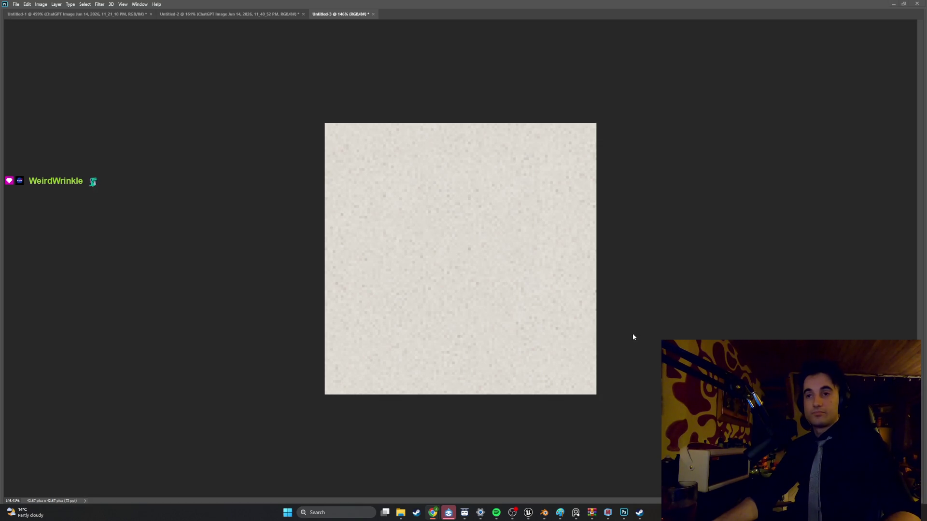
pyautogui.click(659, 338)
pyautogui.press('Tab')
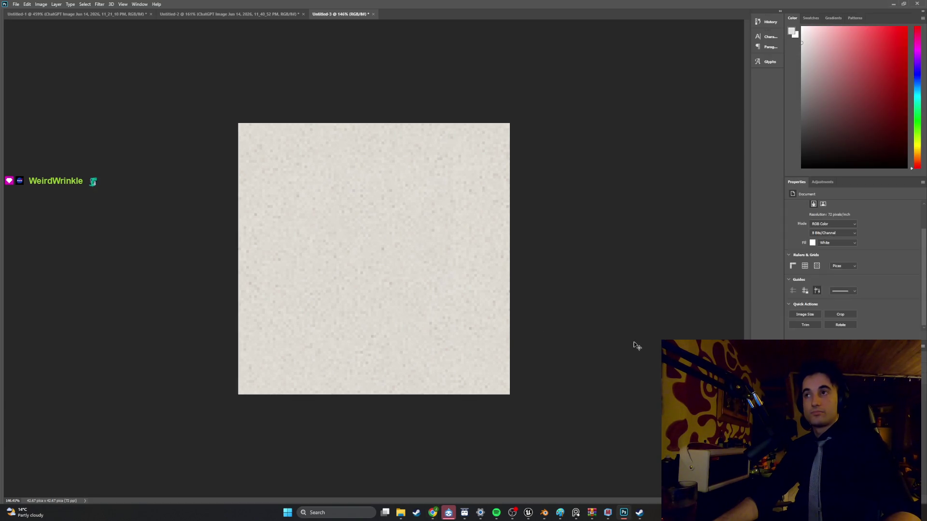
pyautogui.press('Tab')
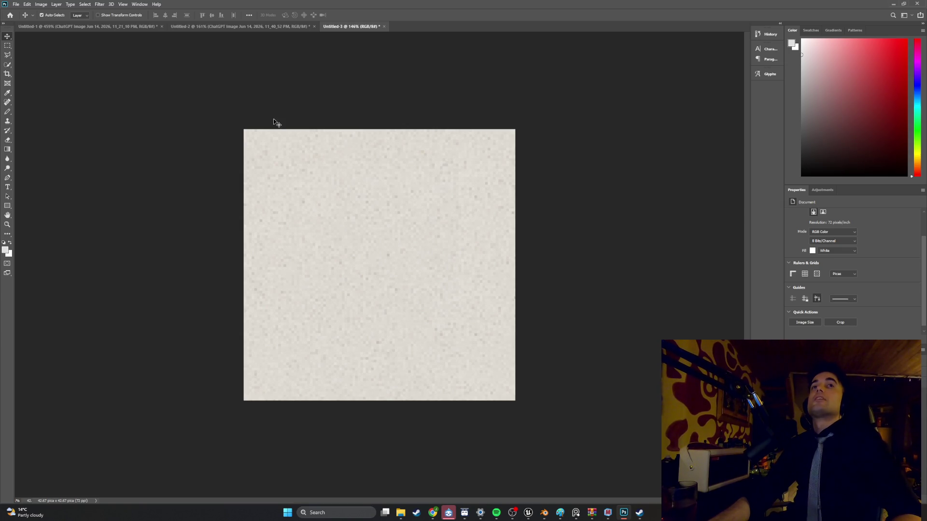
# Create a new 64 × 64 px document from the 512 × 512 custom preset.
pyautogui.click(14, 4)
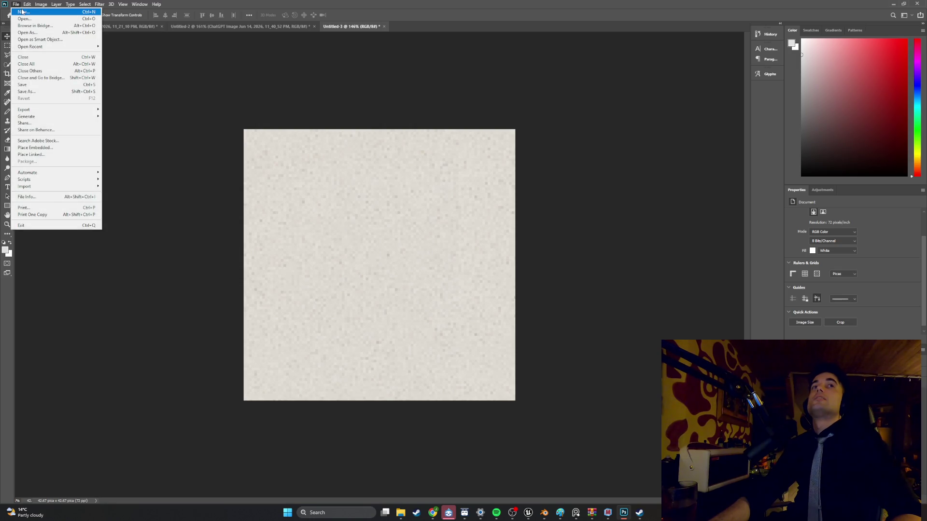
pyautogui.click(21, 11)
pyautogui.click(226, 269)
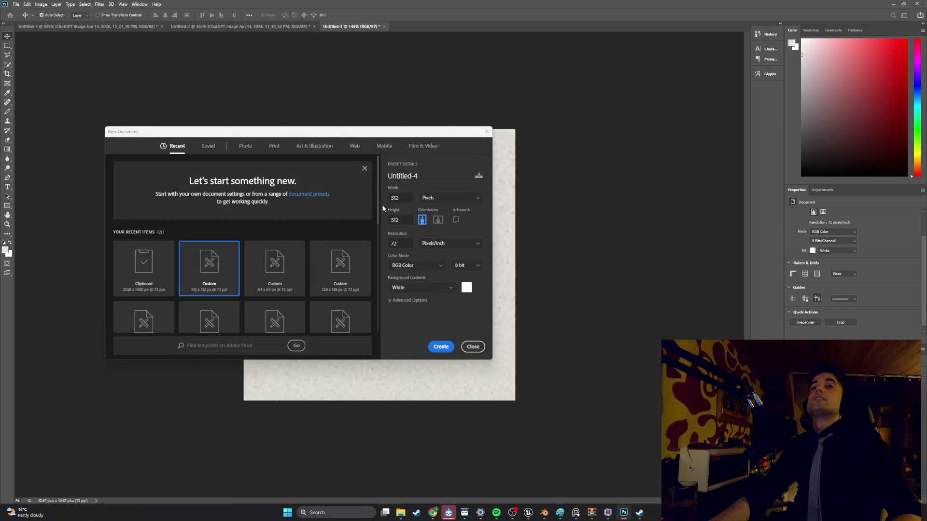
pyautogui.doubleClick(403, 197)
pyautogui.write('5')
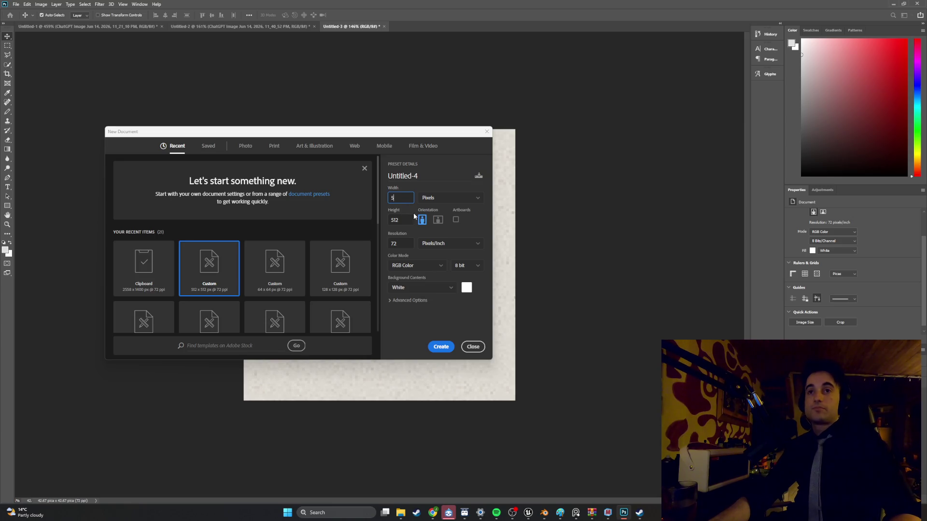
pyautogui.press('BackSpace')
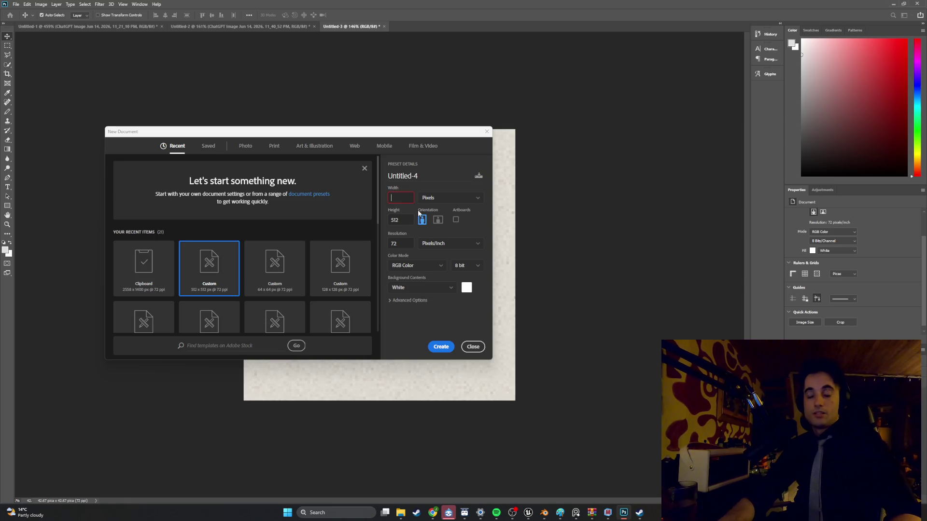
pyautogui.write('64')
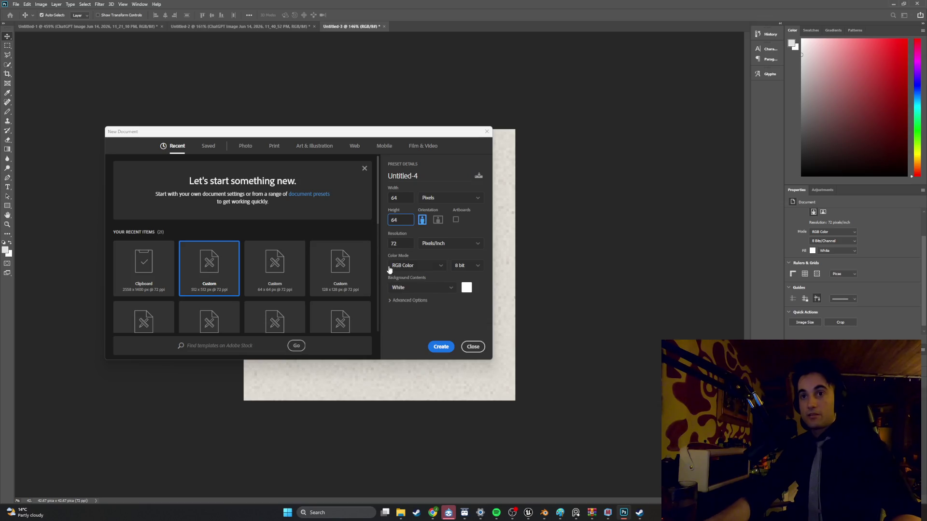
pyautogui.click(433, 348)
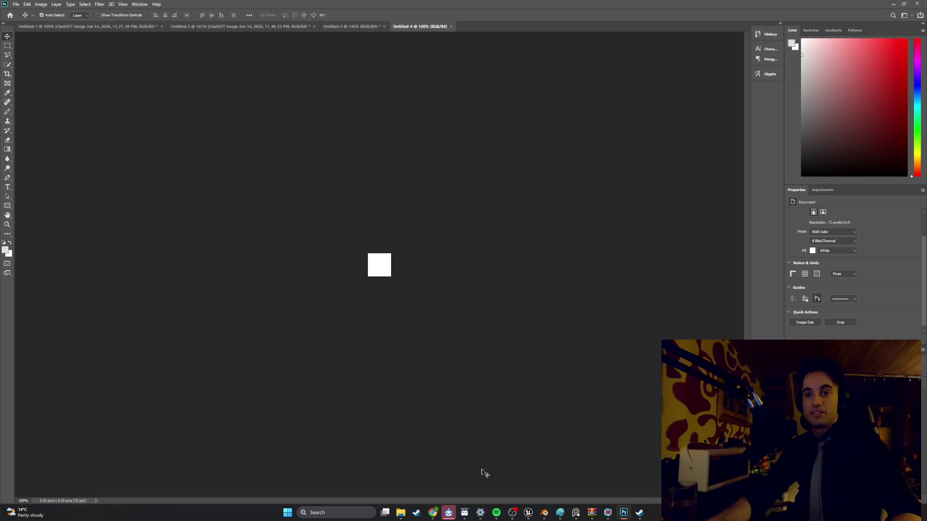
# Drag the ChatGPT countertop PNG from Downloads onto the new canvas.
pyautogui.click(401, 513)
pyautogui.moveTo(496, 288)
pyautogui.mouseDown()
pyautogui.moveTo(394, 279)
pyautogui.moveTo(369, 263)
pyautogui.mouseUp()
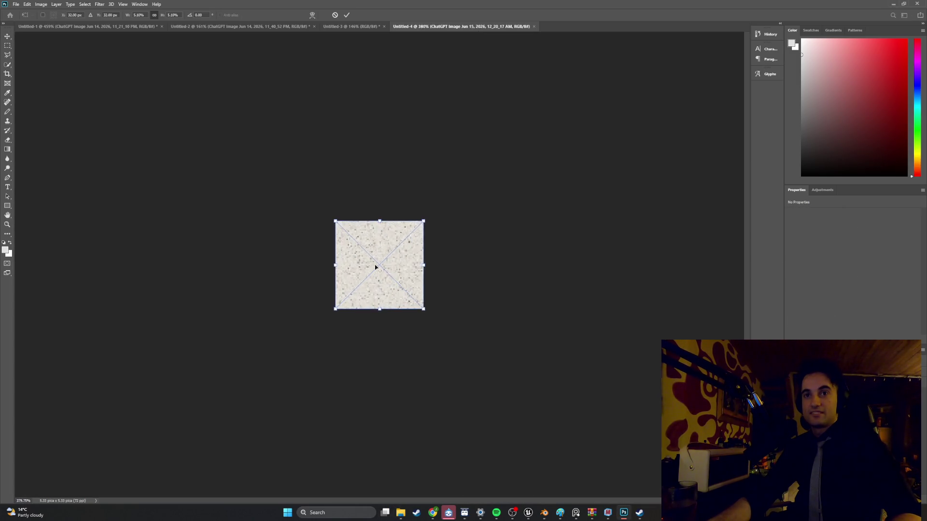
pyautogui.keyDown('alt'); pyautogui.scroll(5, 375, 267); pyautogui.keyUp('alt')
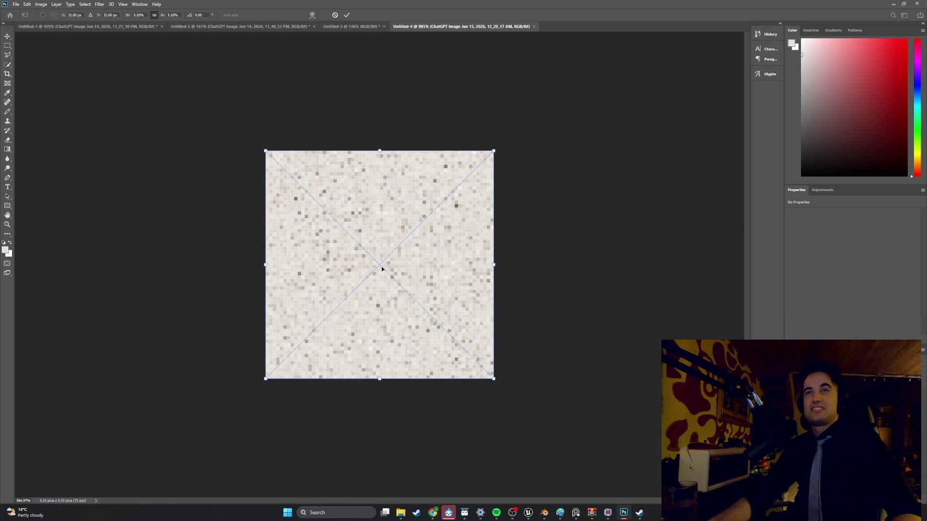
pyautogui.keyDown('alt'); pyautogui.scroll(-1, 382, 269); pyautogui.keyUp('alt')
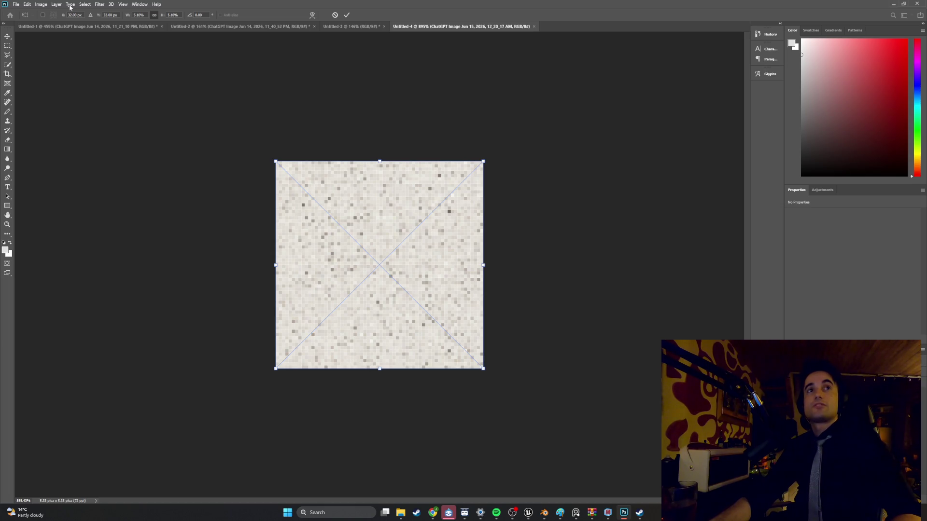
pyautogui.click(101, 4)
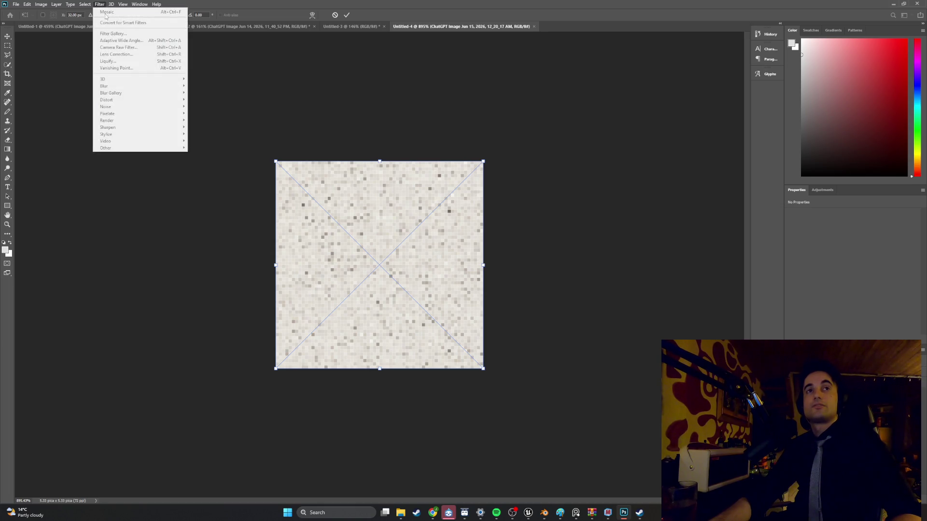
# Commit the placed countertop image, then undo the placement.
pyautogui.press('Return')
pyautogui.click(100, 4)
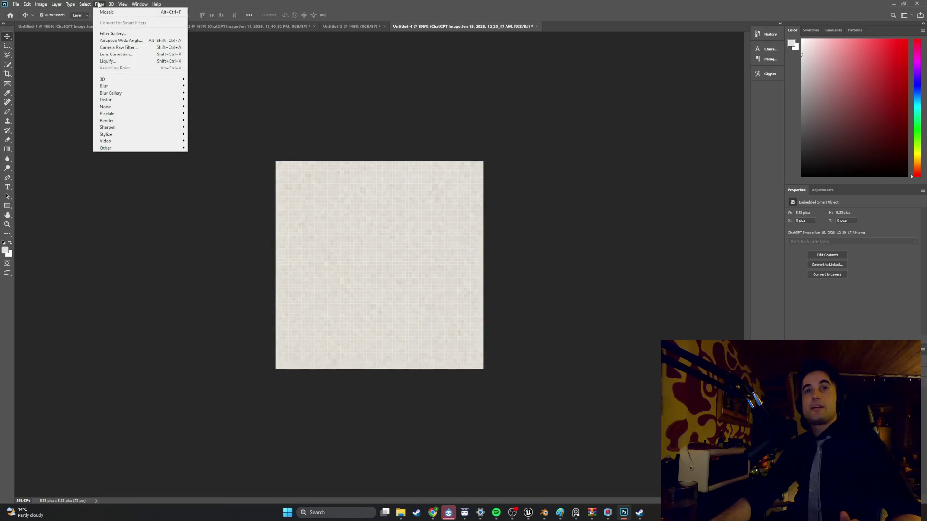
pyautogui.click(143, 227)
pyautogui.keyDown('alt'); pyautogui.scroll(-5, 167, 192); pyautogui.keyUp('alt')
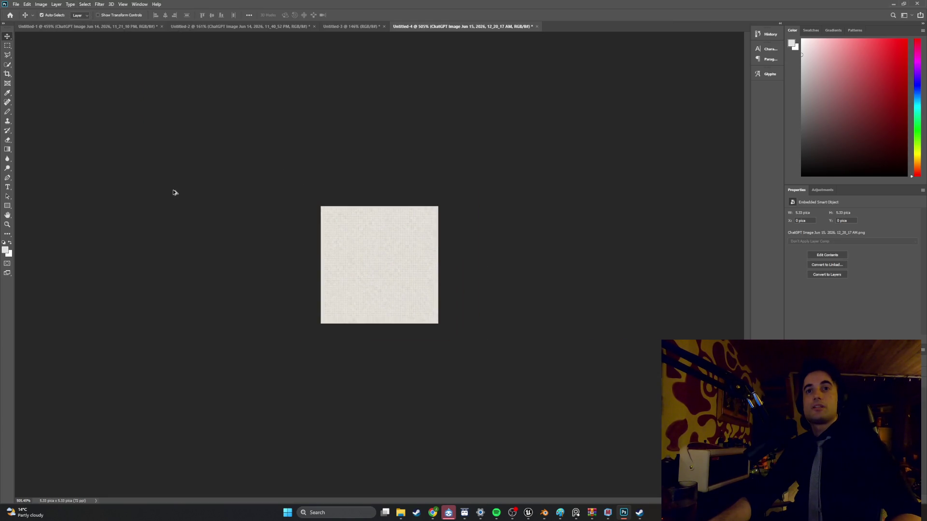
pyautogui.keyDown('alt'); pyautogui.scroll(-5, 178, 189); pyautogui.keyUp('alt')
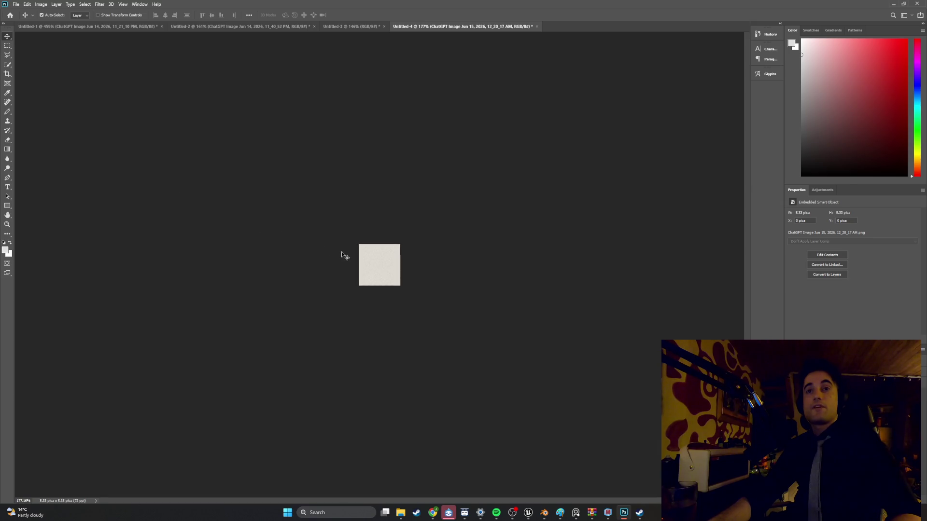
pyautogui.keyDown('alt'); pyautogui.scroll(8, 342, 251); pyautogui.keyUp('alt')
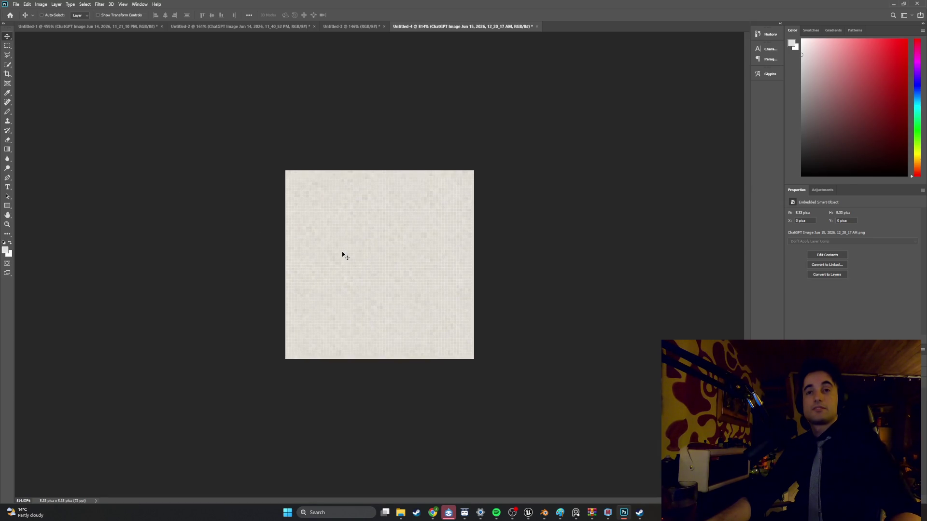
pyautogui.hotkey('ctrl', 'z')
pyautogui.hotkey('ctrl', 'z')
# Turn on Auto-Select, re-place and commit the countertop image, then undo it again.
pyautogui.click(41, 15)
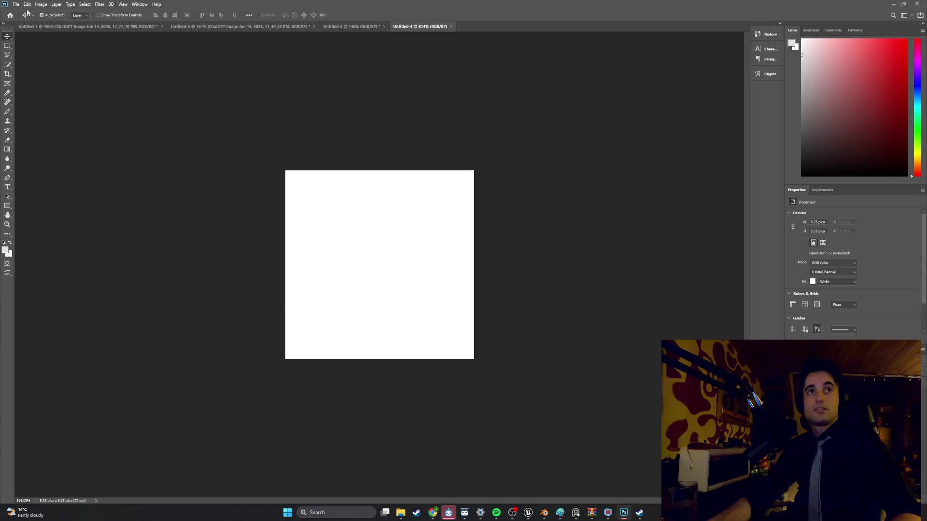
pyautogui.click(400, 511)
pyautogui.moveTo(471, 280); pyautogui.dragTo(329, 260)
pyautogui.press('Return')
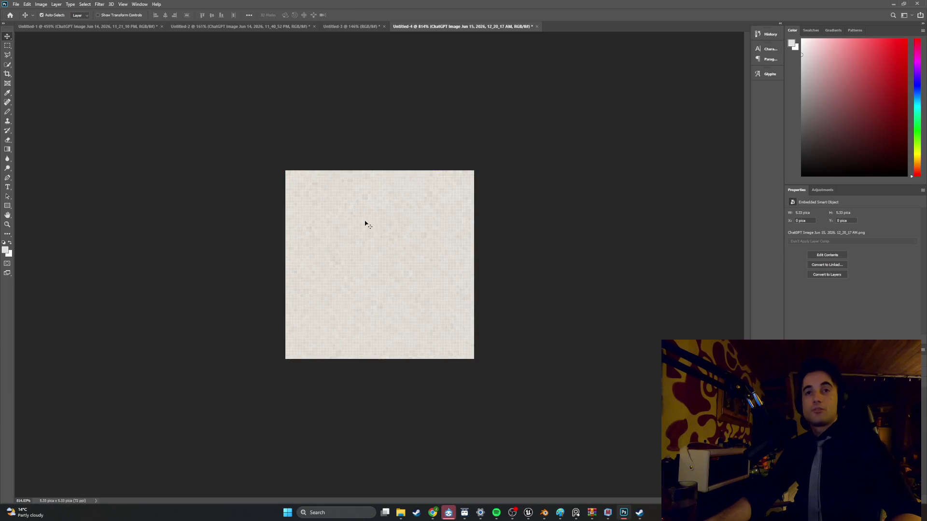
pyautogui.hotkey('ctrl', 'z')
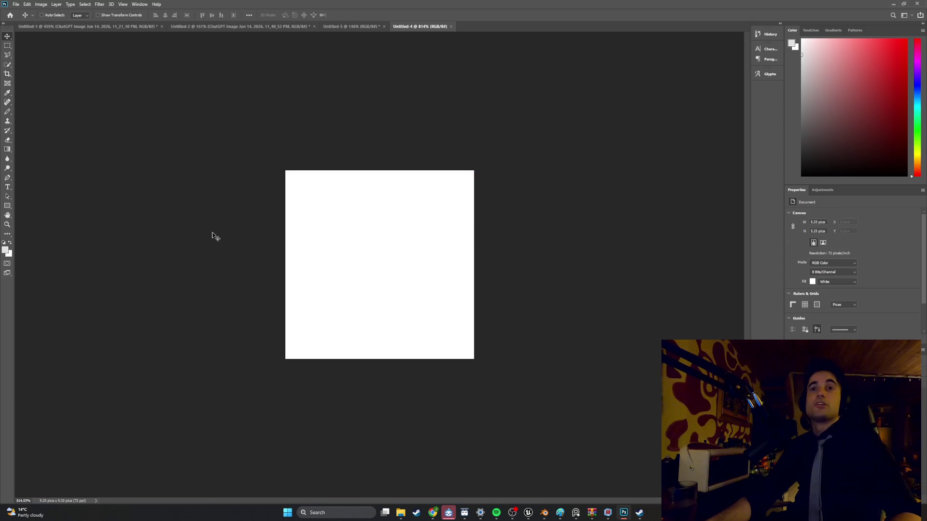
# Place the countertop image from Downloads once more, commit it, and switch to Untitled-3.
pyautogui.click(401, 513)
pyautogui.moveTo(462, 307)
pyautogui.mouseDown()
pyautogui.moveTo(405, 261)
pyautogui.moveTo(311, 253)
pyautogui.mouseUp()
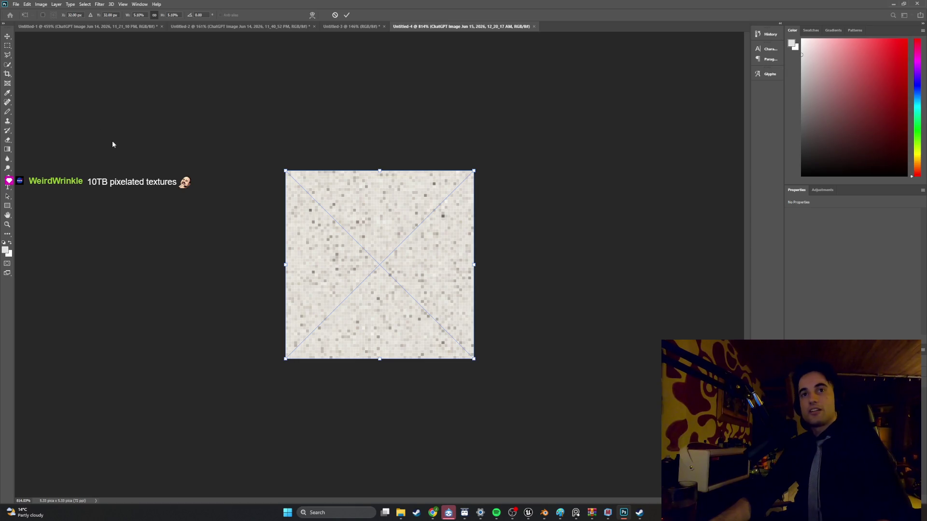
pyautogui.press('Return')
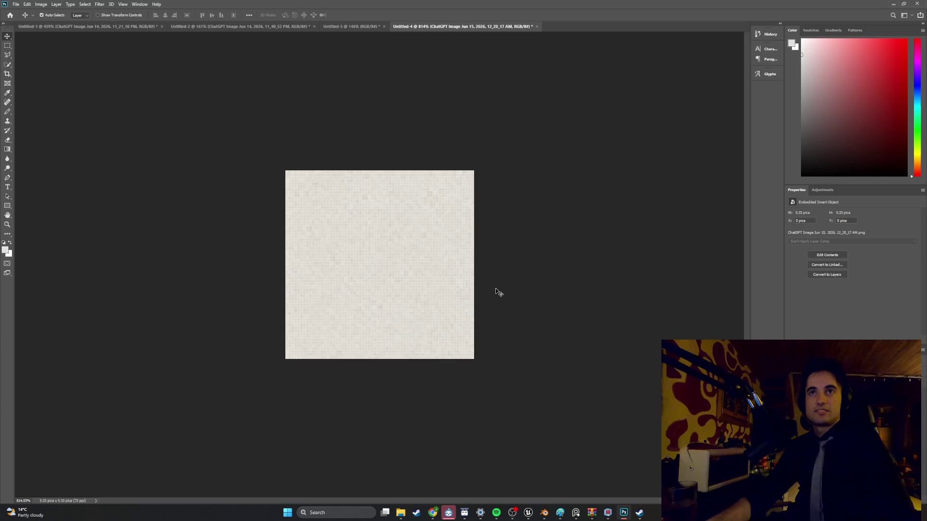
pyautogui.click(337, 27)
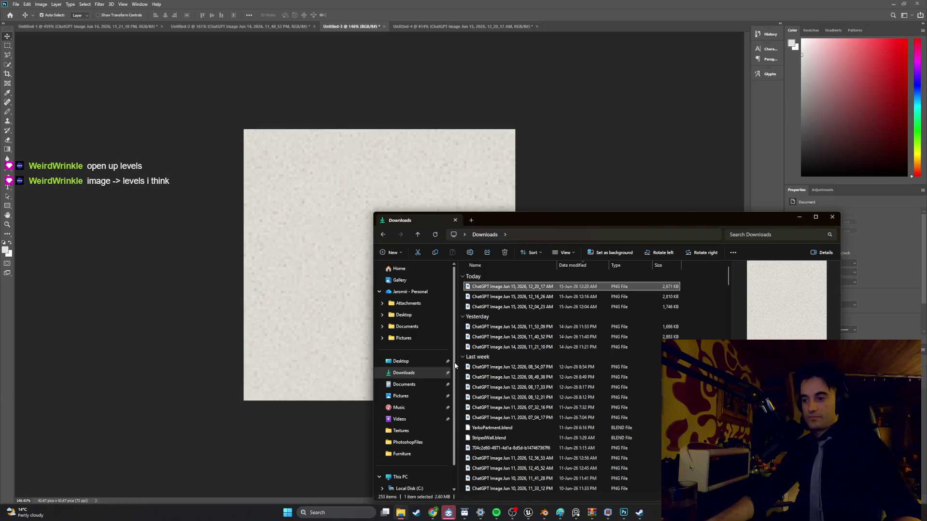
# Close the Downloads window, go to the Textures folder, and view Bricks1's properties.
pyautogui.click(831, 217)
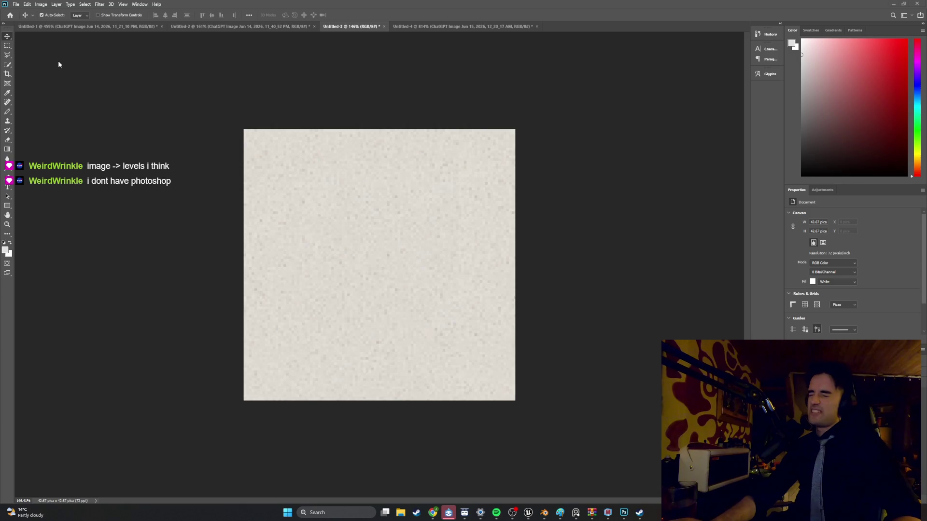
pyautogui.click(401, 510)
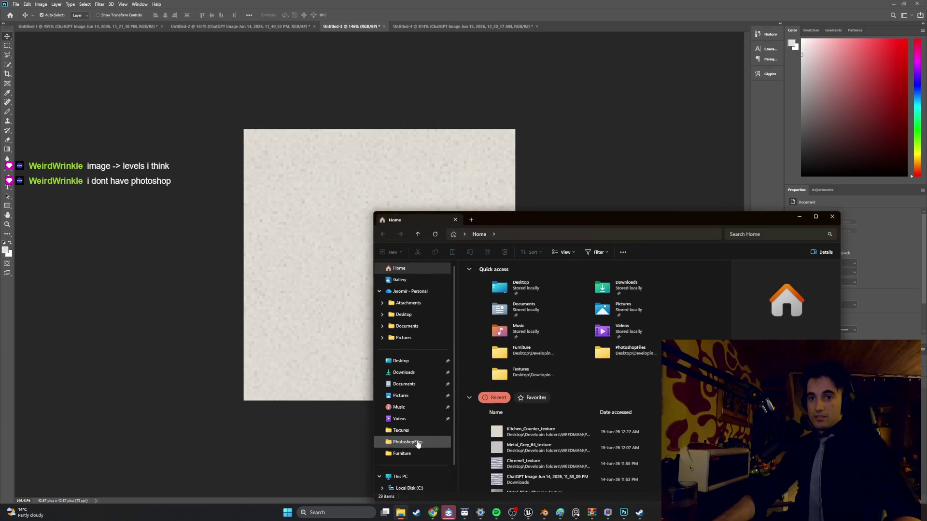
pyautogui.click(418, 430)
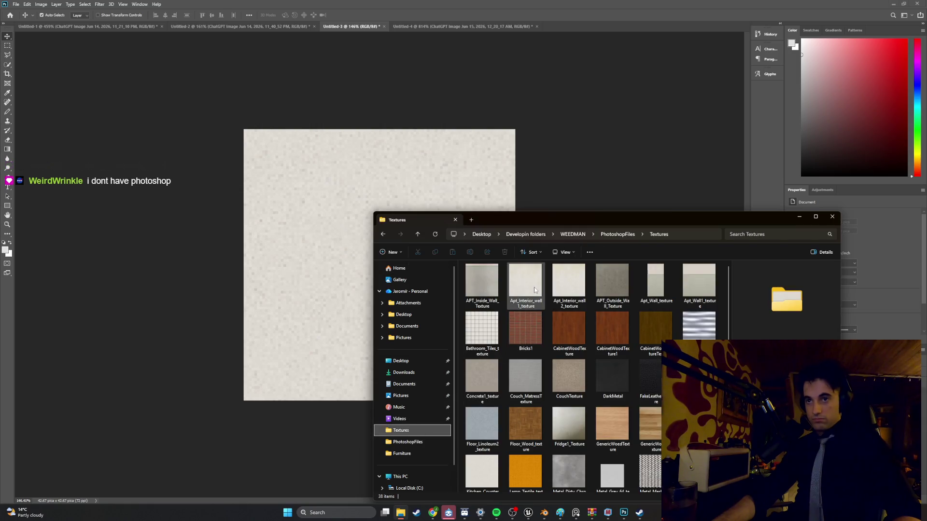
pyautogui.click(526, 333)
pyautogui.rightClick(526, 341)
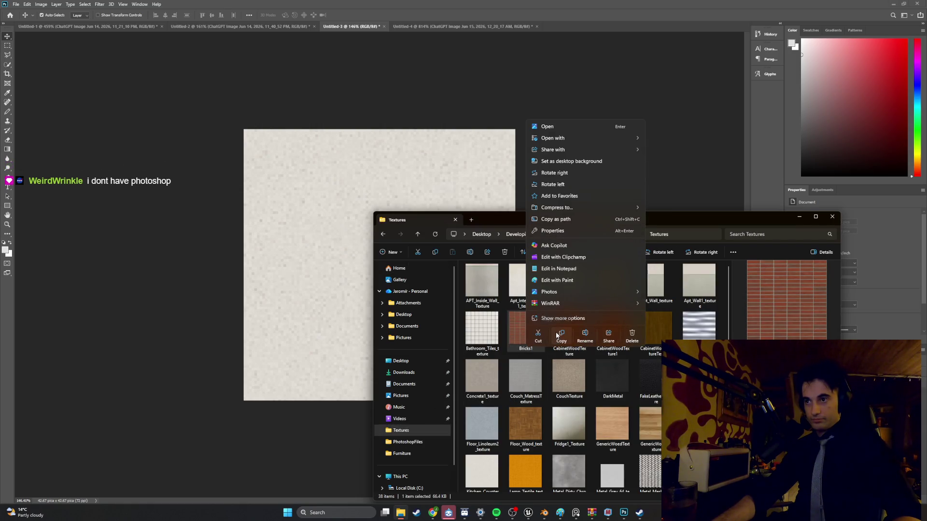
pyautogui.click(554, 232)
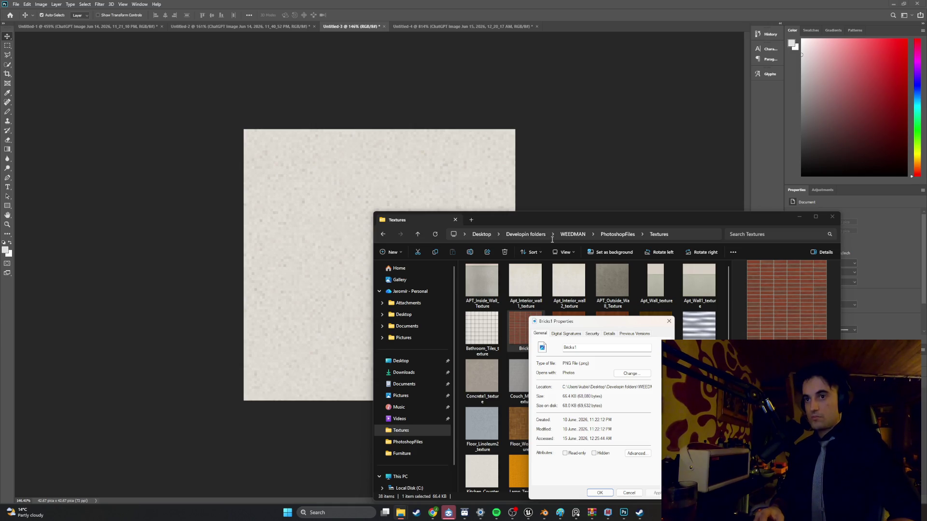
# Check the file properties of CabinetWoodTexture1 and Apt_Wall1_texture.
pyautogui.click(669, 321)
pyautogui.rightClick(622, 323)
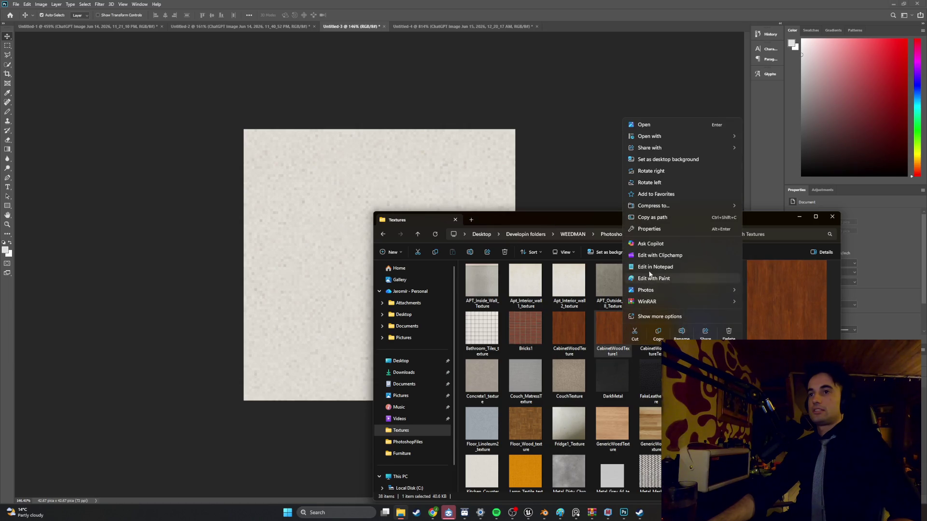
pyautogui.click(655, 231)
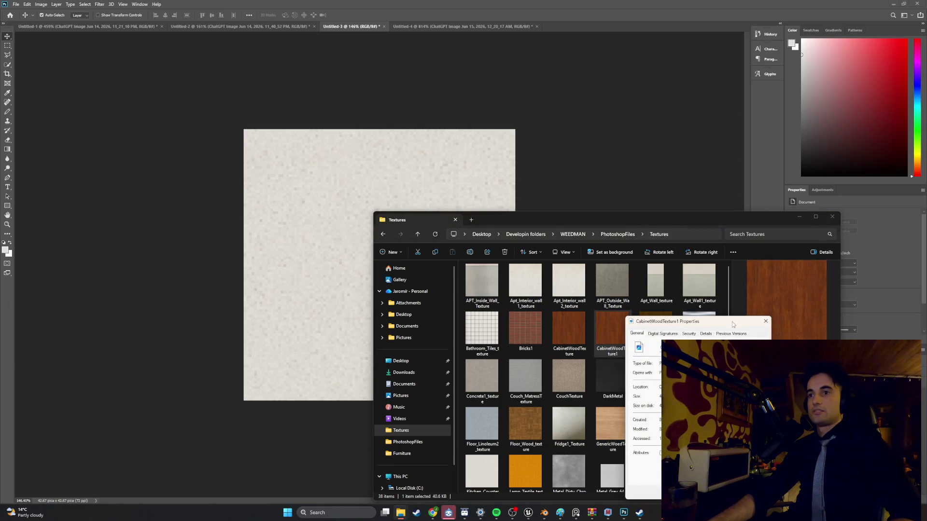
pyautogui.click(765, 321)
pyautogui.click(701, 285)
pyautogui.rightClick(701, 288)
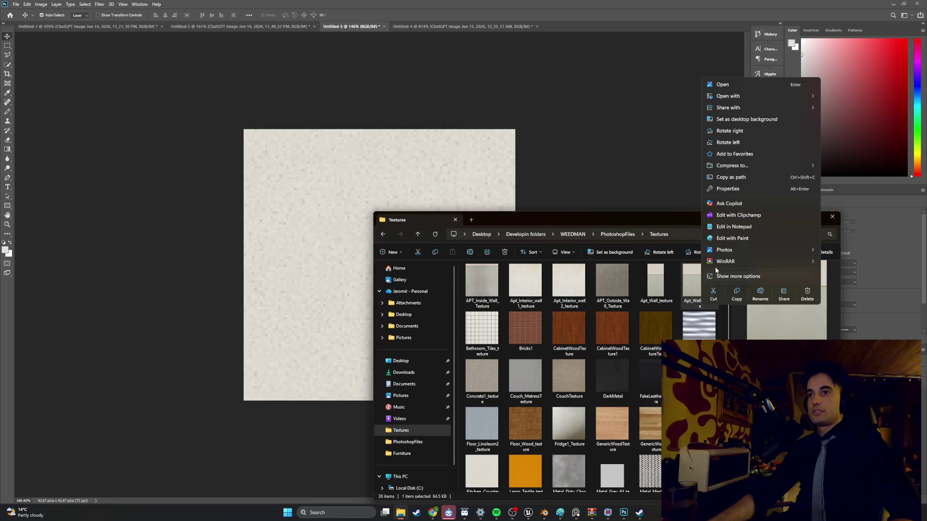
pyautogui.click(725, 189)
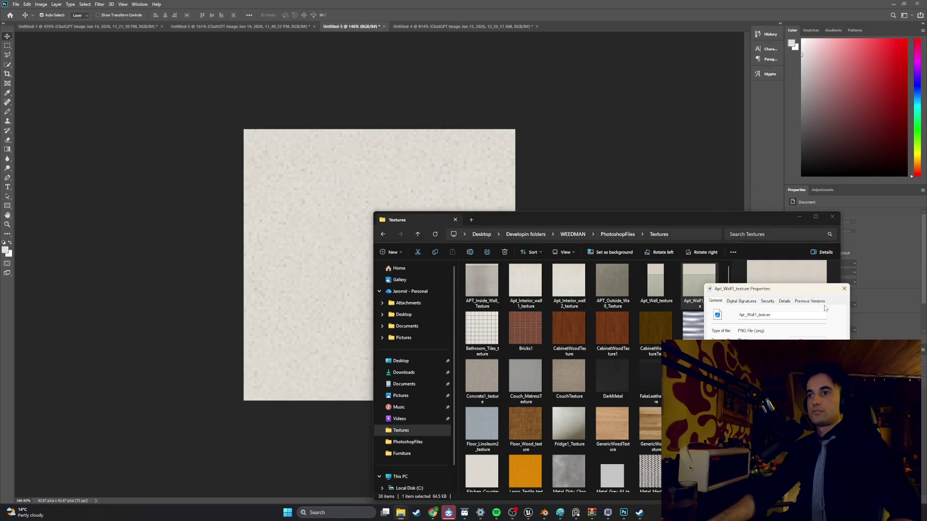
pyautogui.click(844, 289)
# Check Bathroom_Tiles_texture's properties, then close the Textures folder window.
pyautogui.click(482, 317)
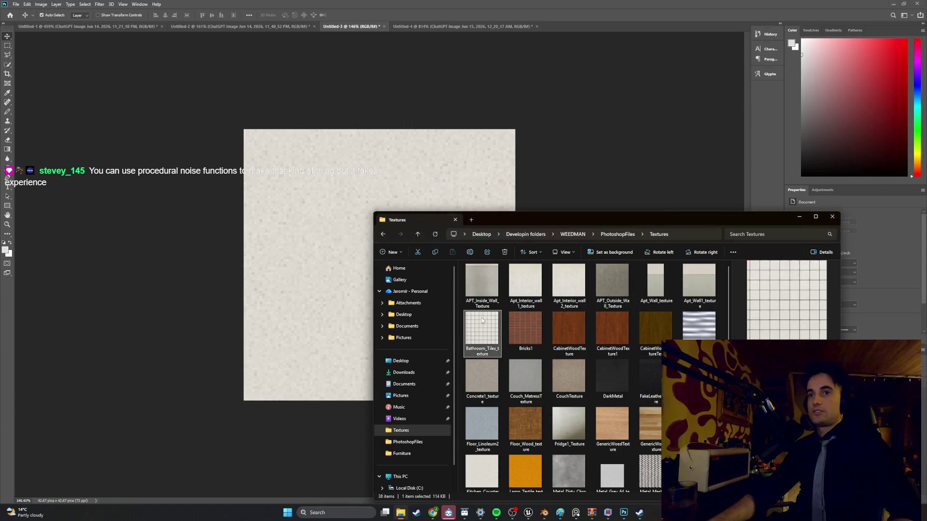
pyautogui.rightClick(482, 317)
pyautogui.click(533, 226)
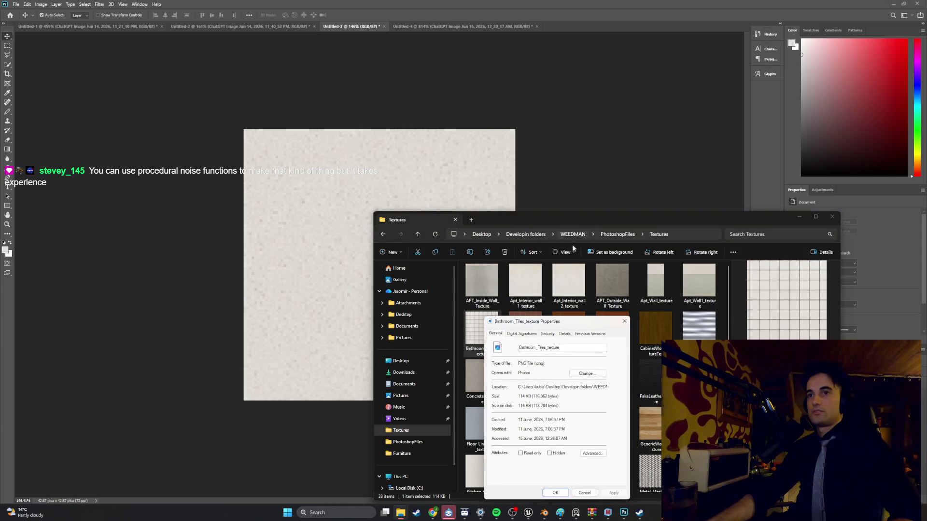
pyautogui.click(624, 321)
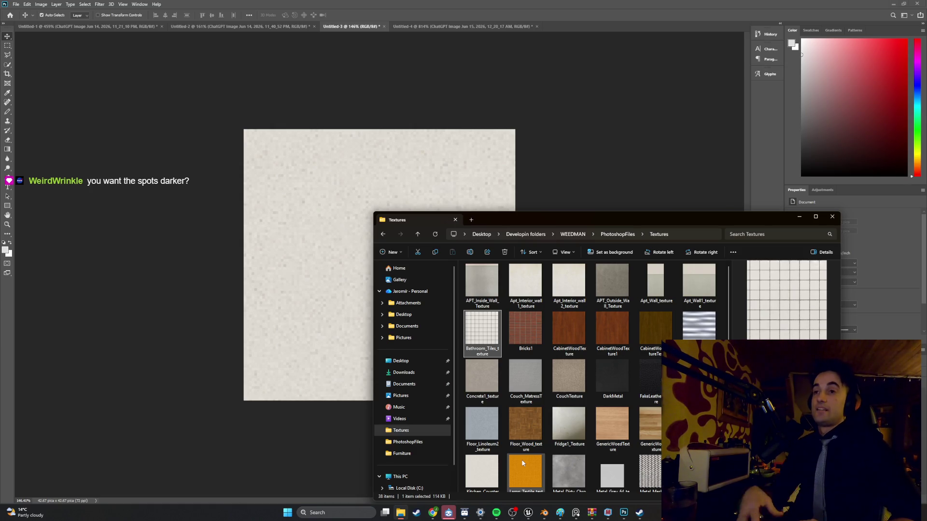
pyautogui.click(835, 218)
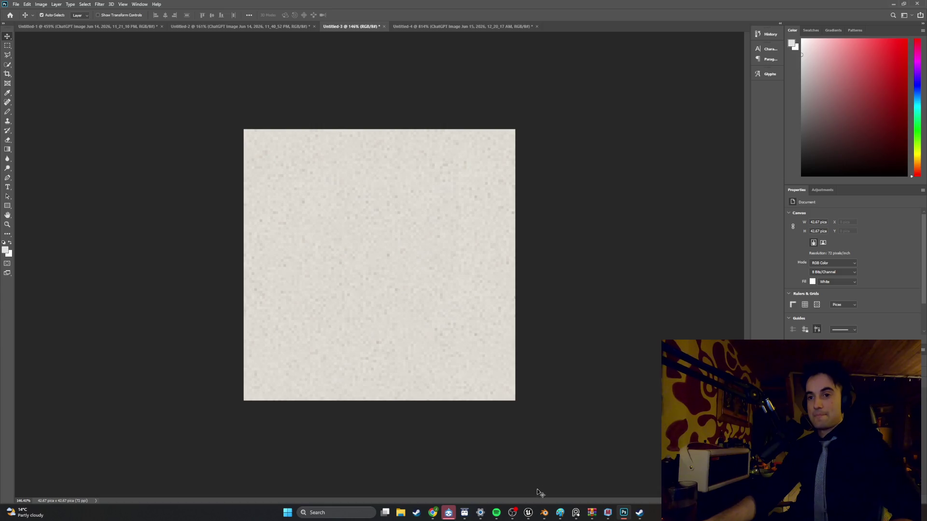
pyautogui.moveTo(540, 508)
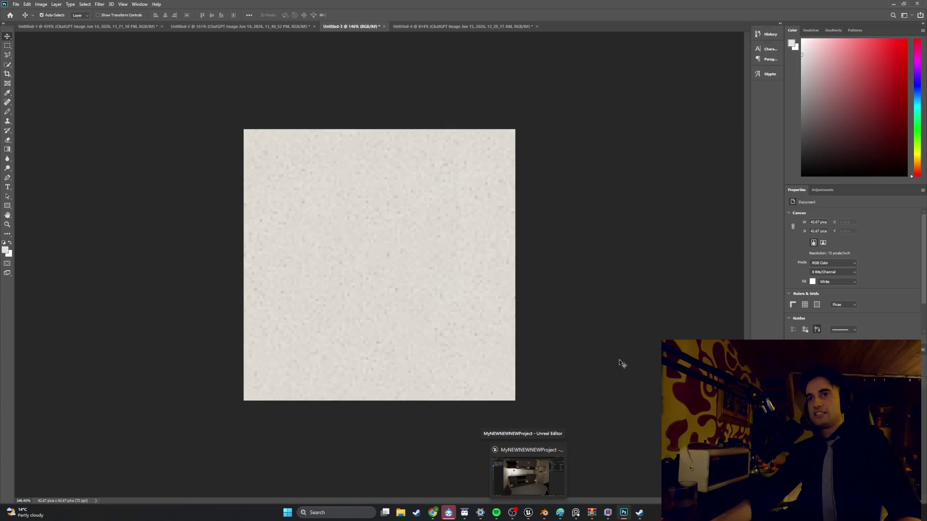
pyautogui.click(529, 513)
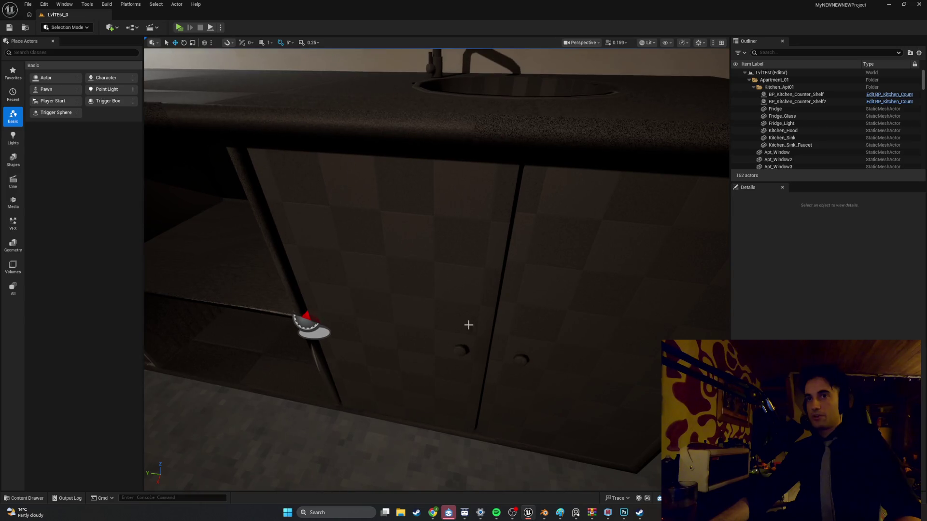
# Fly the viewport from the doorway and cabinets past the kitchen window to the living-room bench and lamp.
pyautogui.moveTo(469, 325)
pyautogui.mouseDown(button='right')
pyautogui.moveTo(446, 331)
pyautogui.moveTo(466, 329)
pyautogui.mouseUp(button='right')
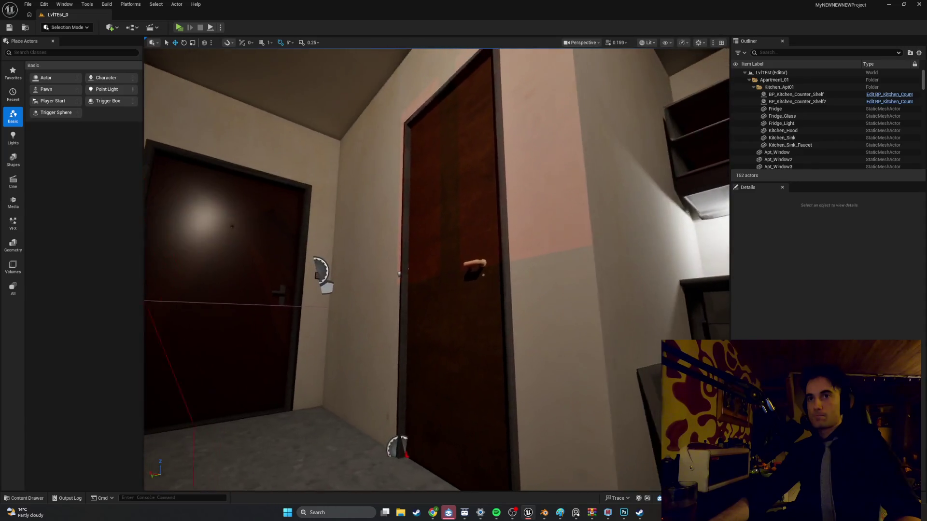
pyautogui.moveTo(466, 329); pyautogui.dragTo(464, 329, button='right')
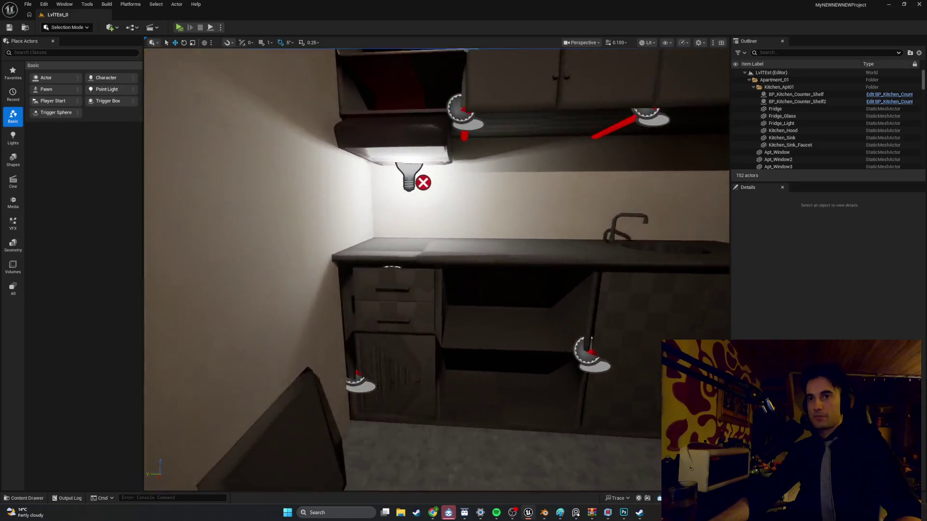
pyautogui.moveTo(463, 329); pyautogui.dragTo(459, 324, button='right')
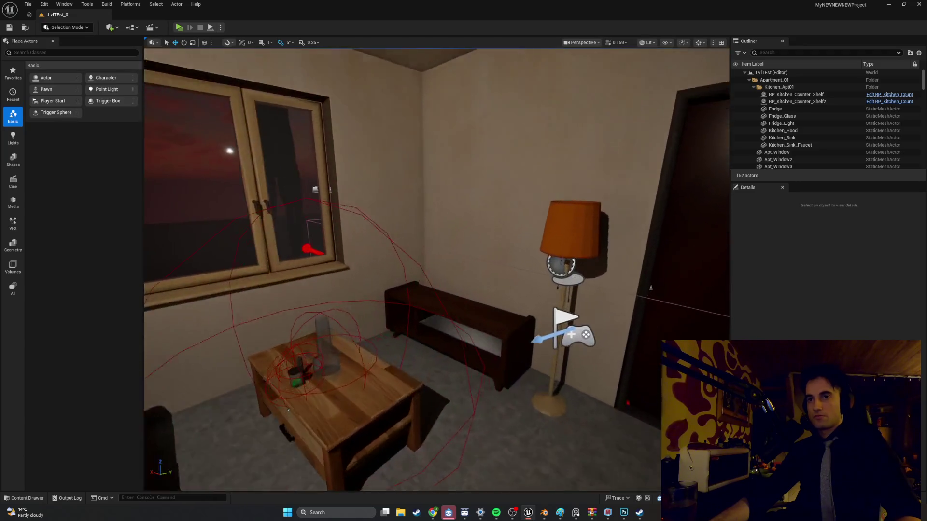
pyautogui.moveTo(490, 339); pyautogui.dragTo(490, 338, button='right')
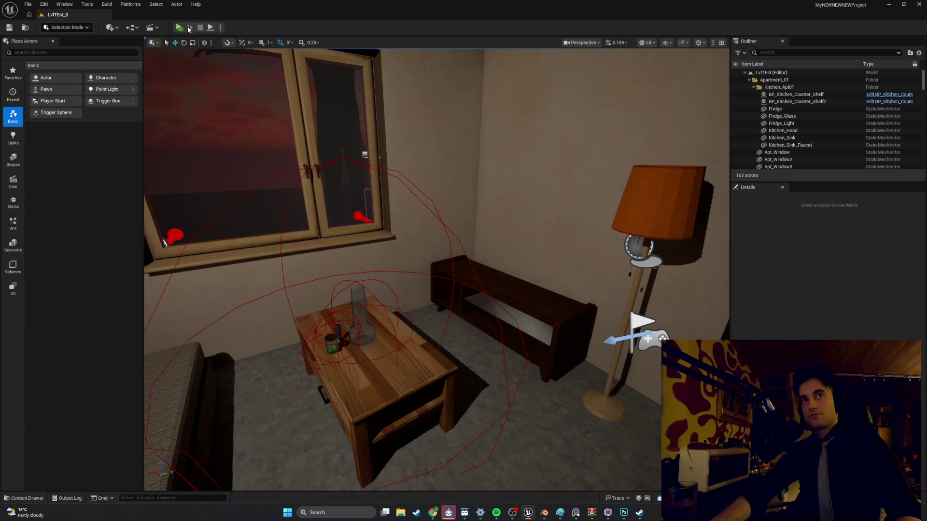
pyautogui.click(496, 514)
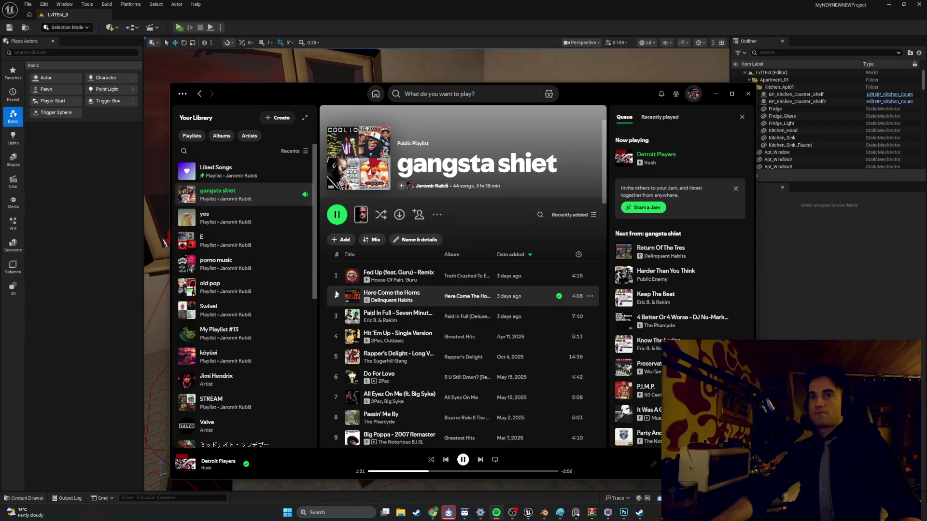
# Play 'Fed Up (feat. Guru) - Remix', hide Spotify, and launch the level preview.
pyautogui.doubleClick(348, 277)
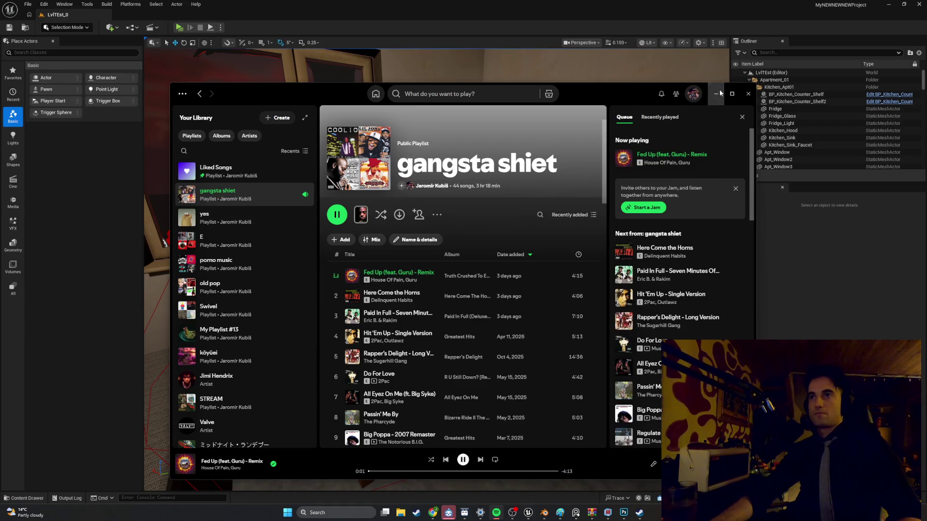
pyautogui.click(719, 93)
pyautogui.click(177, 29)
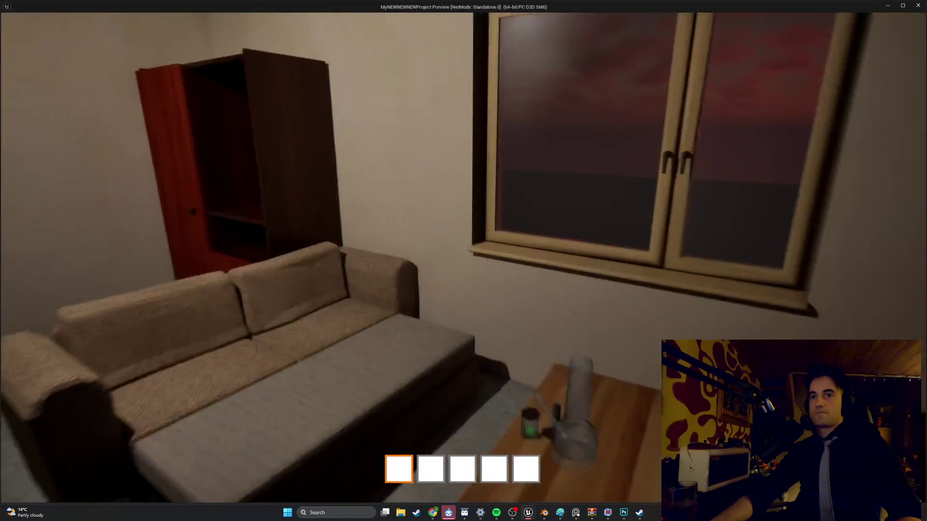
# Walk into the living room and swing the left window pane open.
pyautogui.press('e')
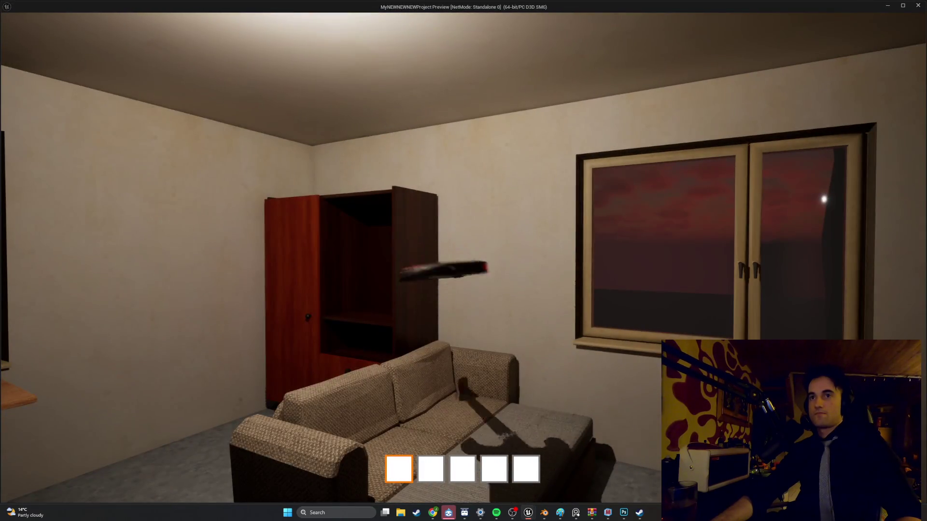
pyautogui.press('w')
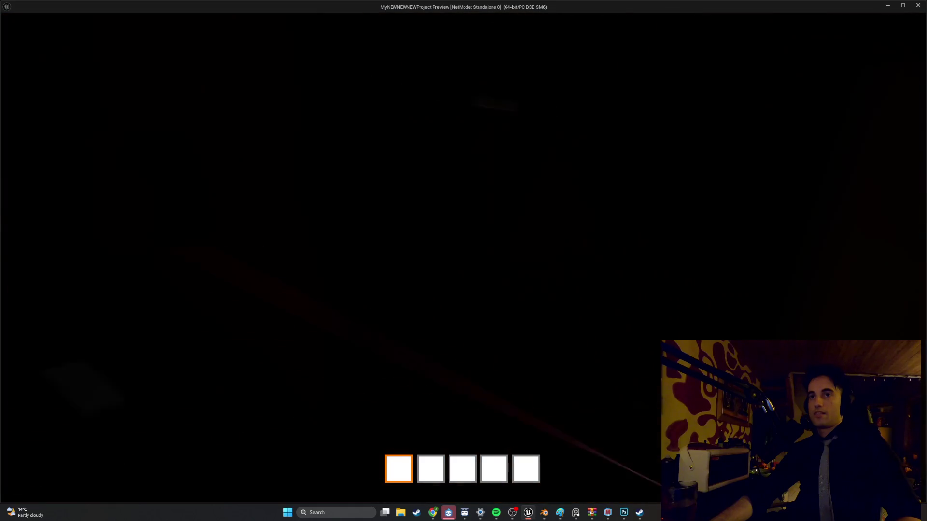
pyautogui.press('s')
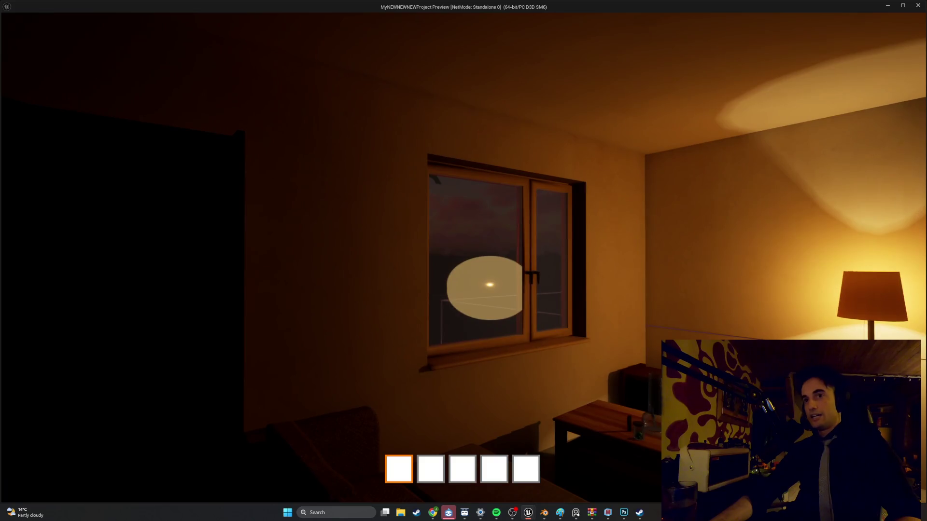
pyautogui.press('w')
pyautogui.press('e')
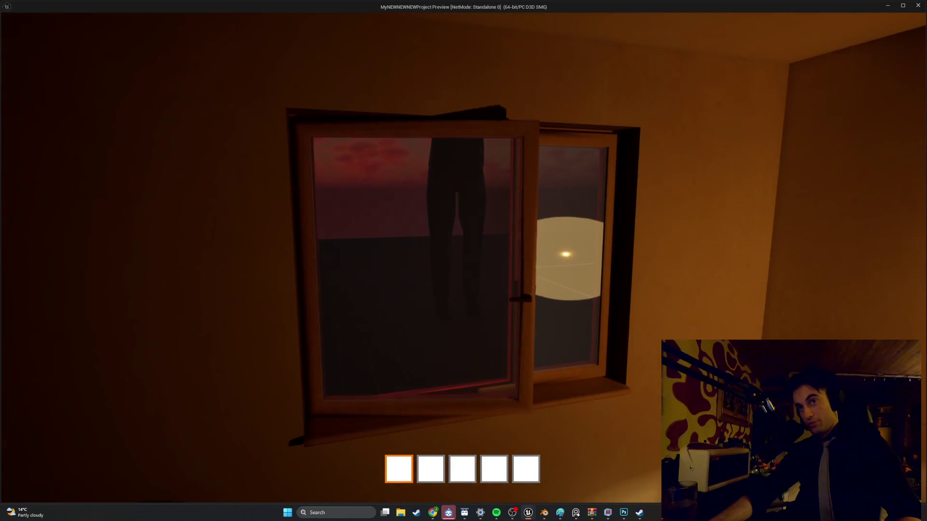
pyautogui.press('w')
pyautogui.press('s')
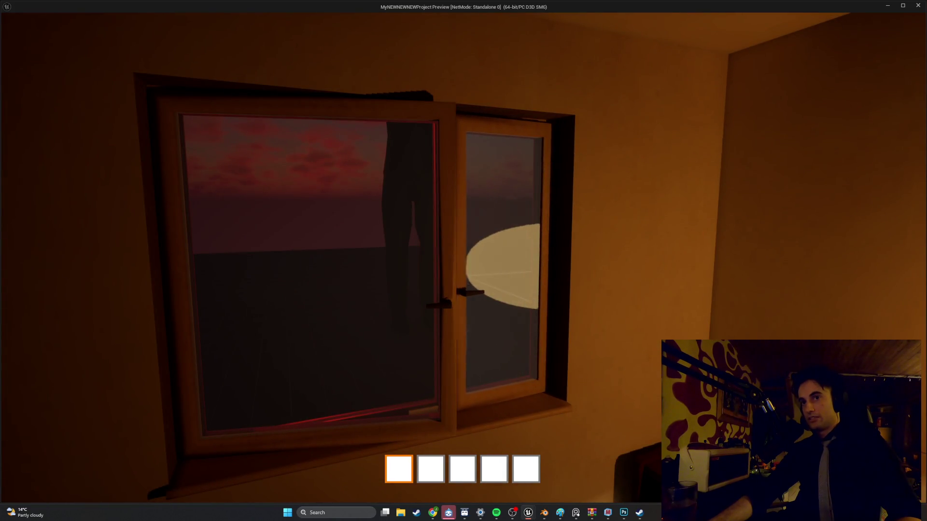
pyautogui.press('w')
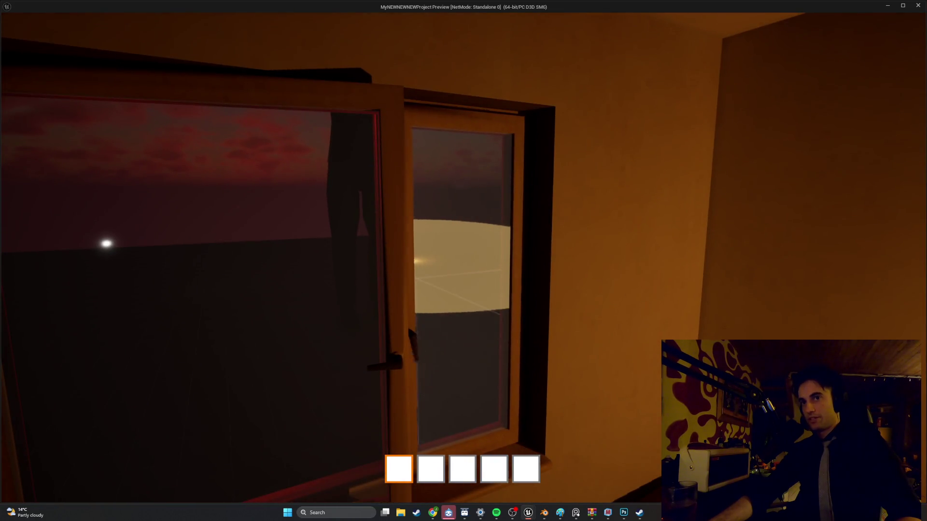
# Walk around the coffee table in the preview, backing away and circling to its left.
pyautogui.press('s')
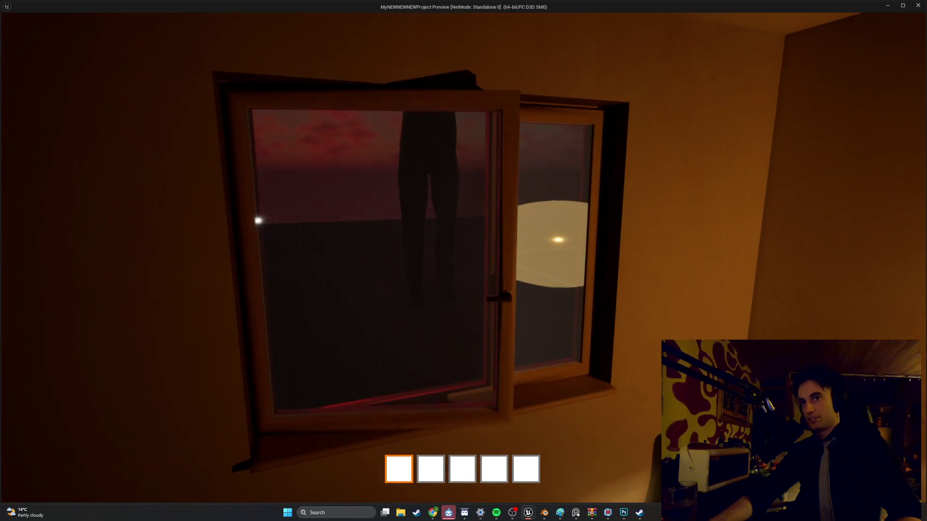
pyautogui.press('w')
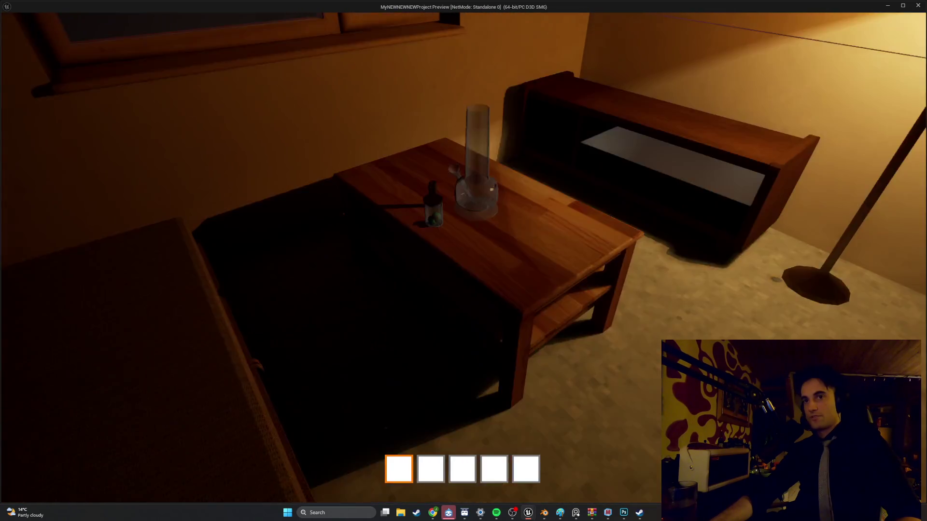
pyautogui.press('s')
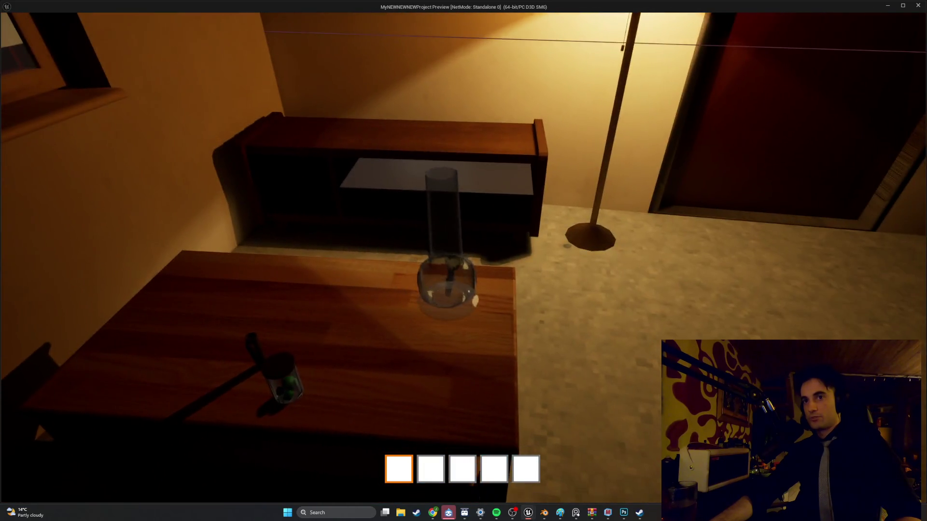
pyautogui.press('s')
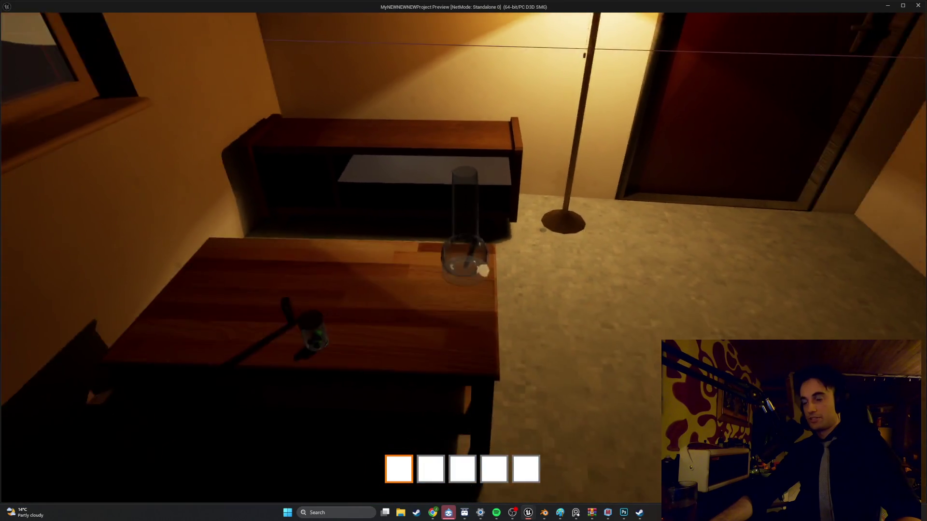
pyautogui.press('w')
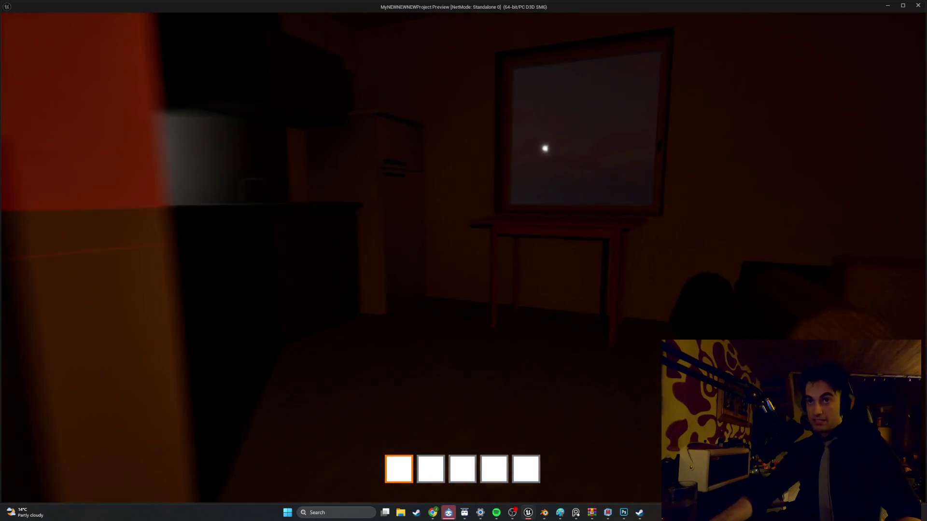
pyautogui.press('w')
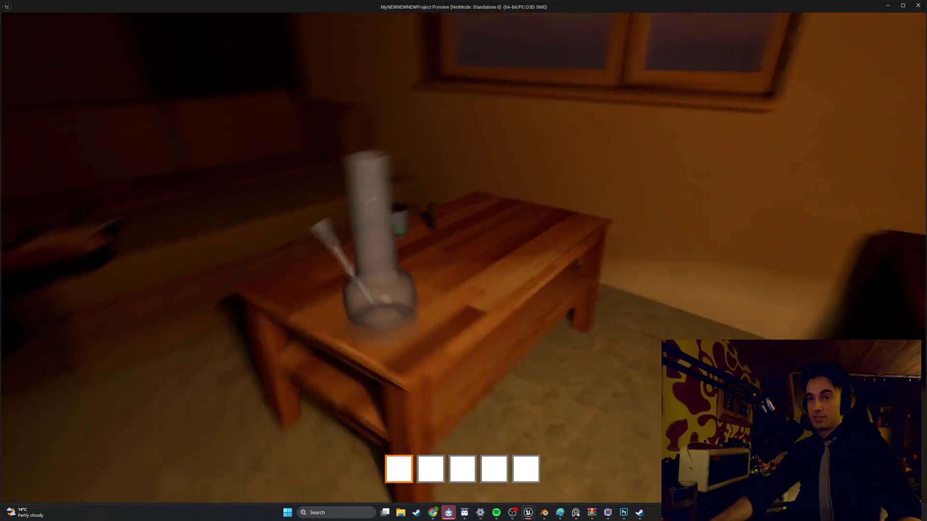
pyautogui.press('a')
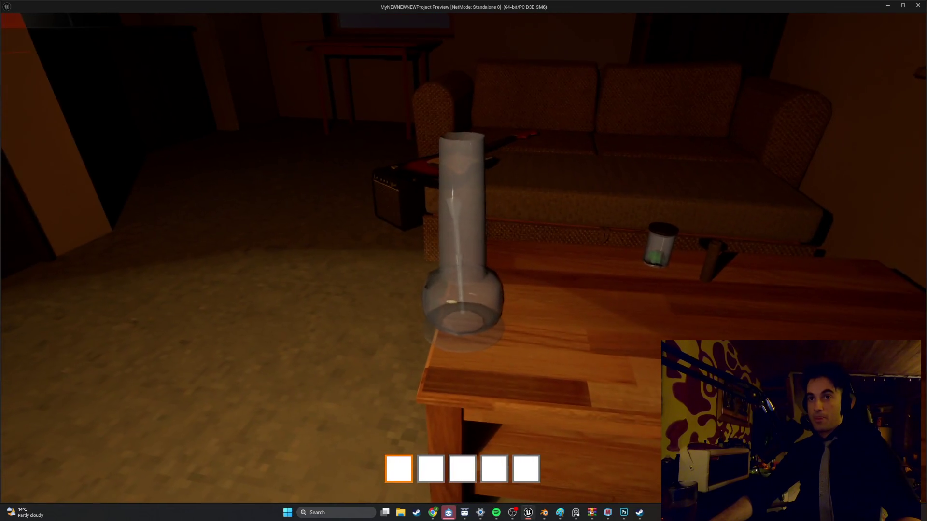
# Walk past the floor lamp back to the window and shut the window sash with E.
pyautogui.press('s')
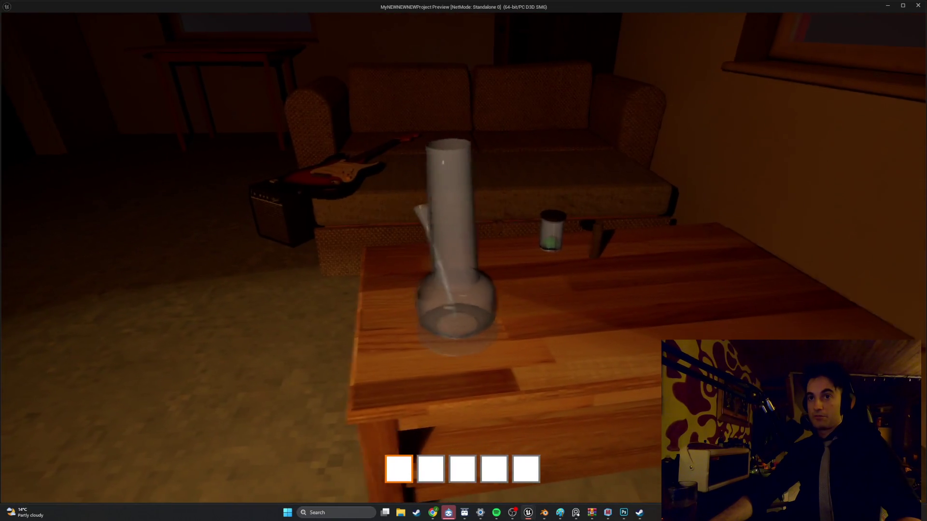
pyautogui.press('s')
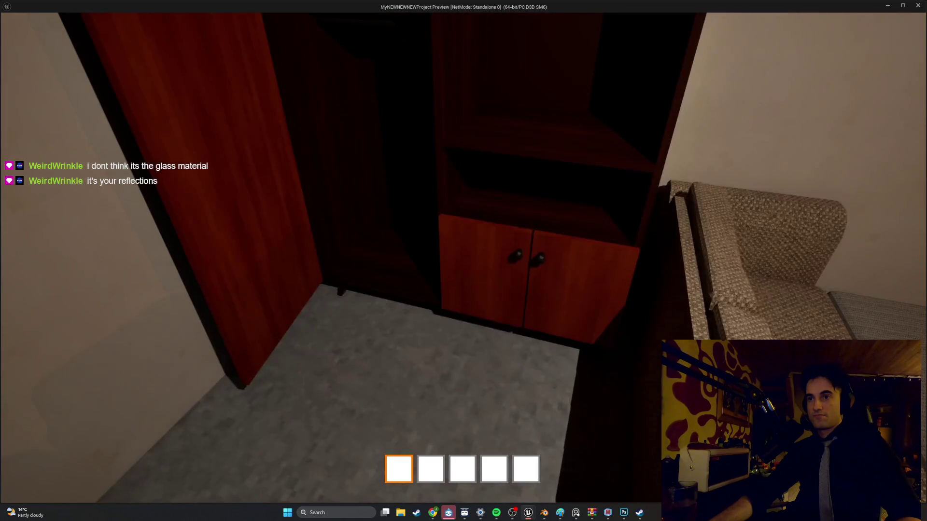
pyautogui.press('e')
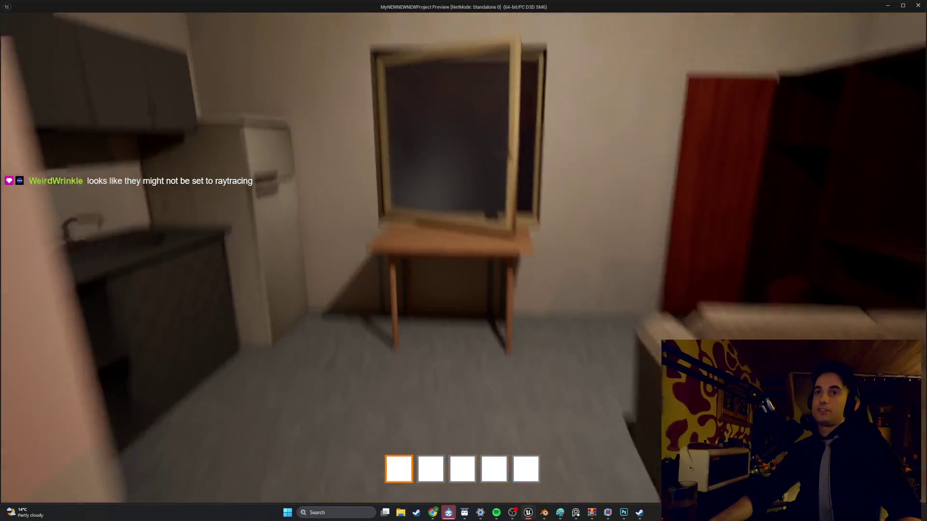
pyautogui.press('e')
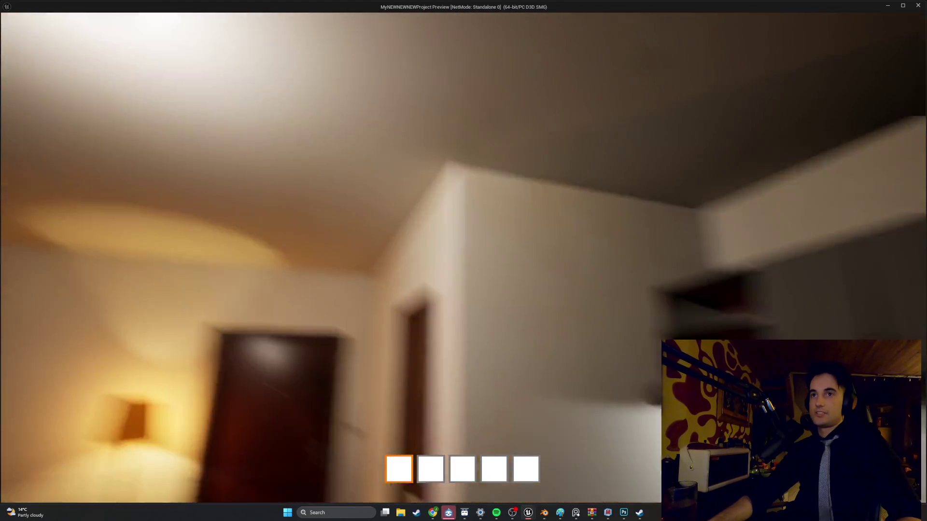
# Walk toward the kitchen and open the fridge door with E.
pyautogui.press('w')
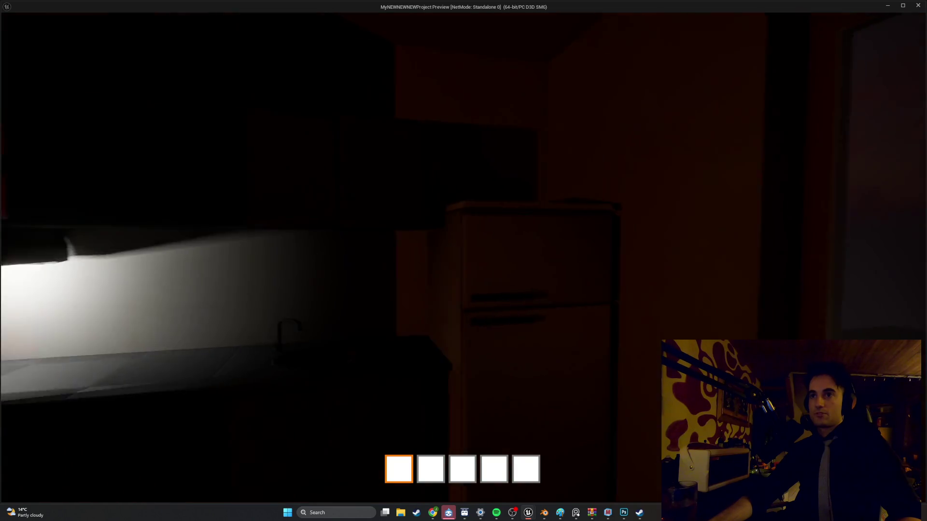
pyautogui.press('e')
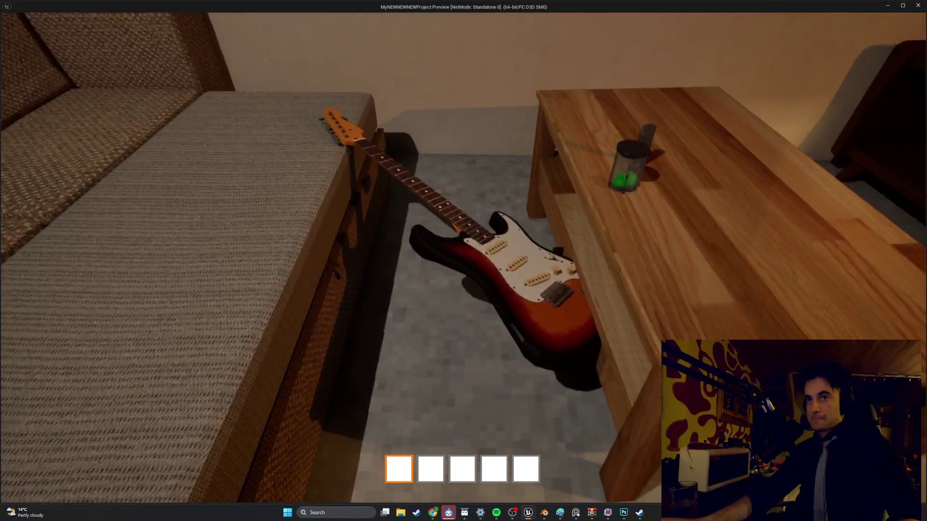
# Pick up the guitar, drop it on the floor, then pick it up again.
pyautogui.press('e')
pyautogui.press('e')
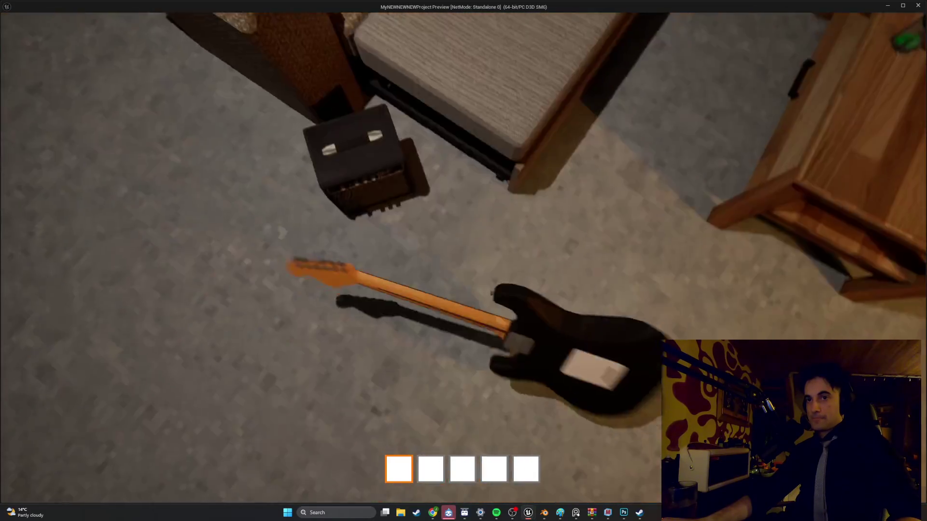
pyautogui.press('e')
pyautogui.press('s')
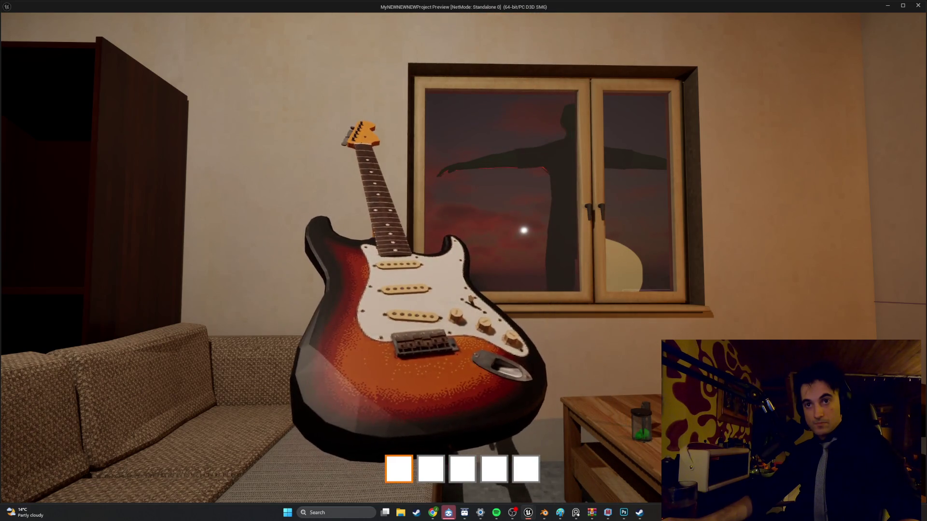
# Carry the guitar over to the sofa and set it down on the couch.
pyautogui.press('w')
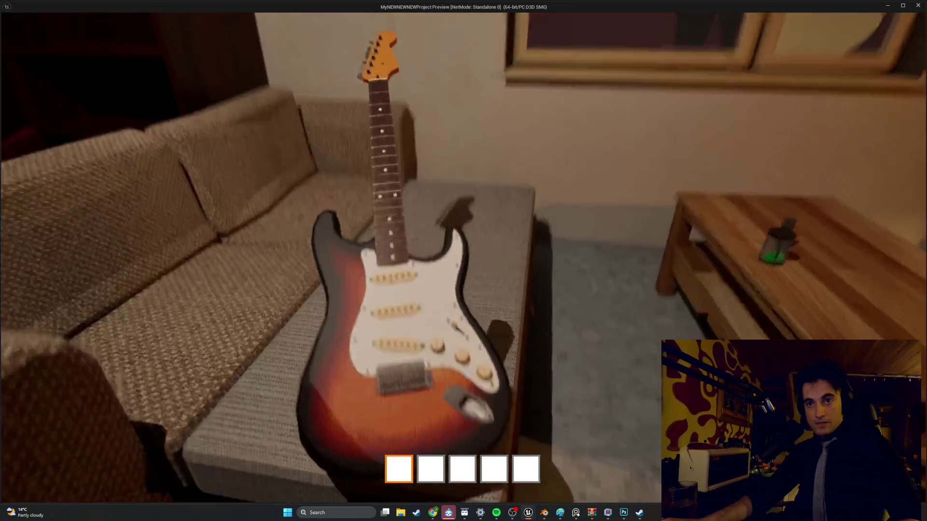
pyautogui.press('s')
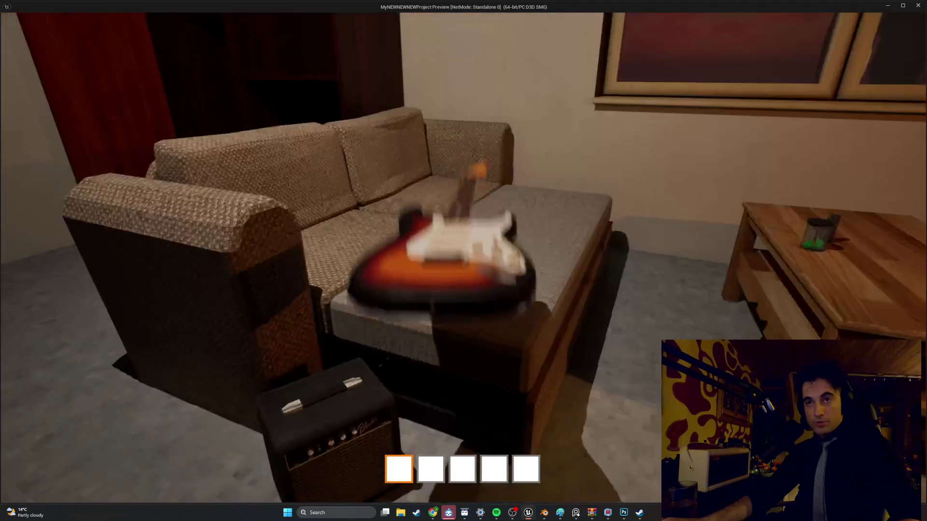
pyautogui.press('w')
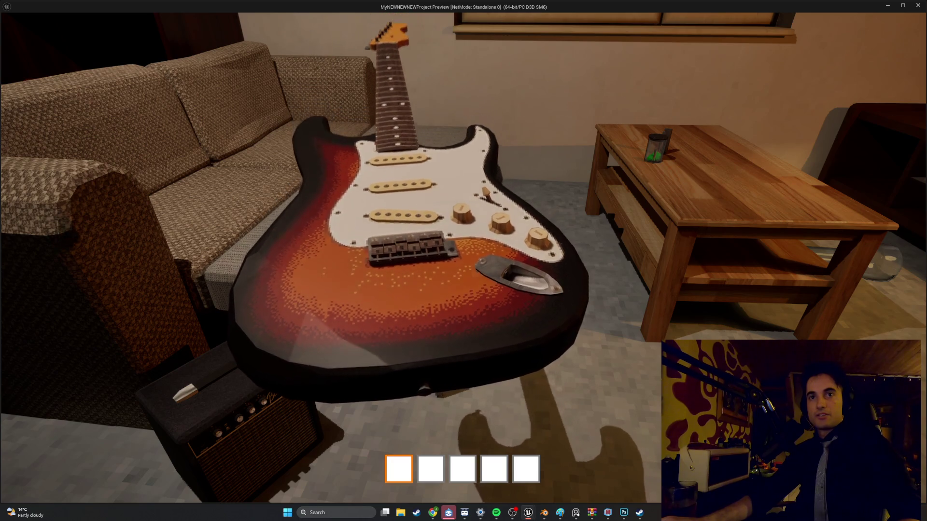
pyautogui.moveTo(464, 260)
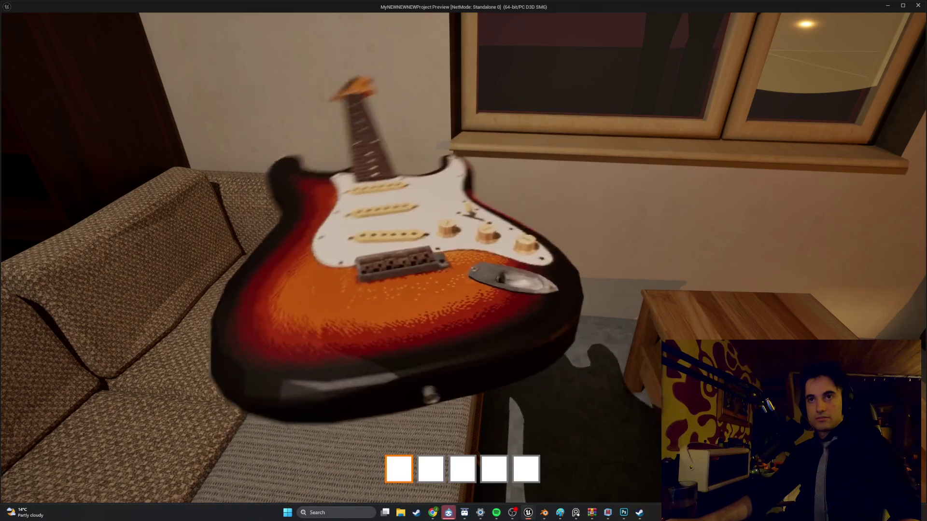
pyautogui.press('e')
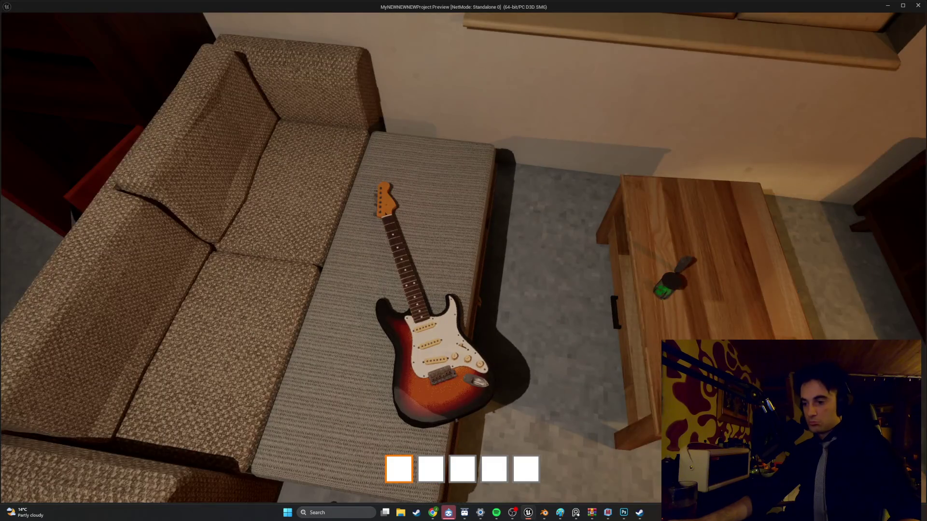
# Step back and exit the game preview to the LvlTEst_0 level editor.
pyautogui.press('s')
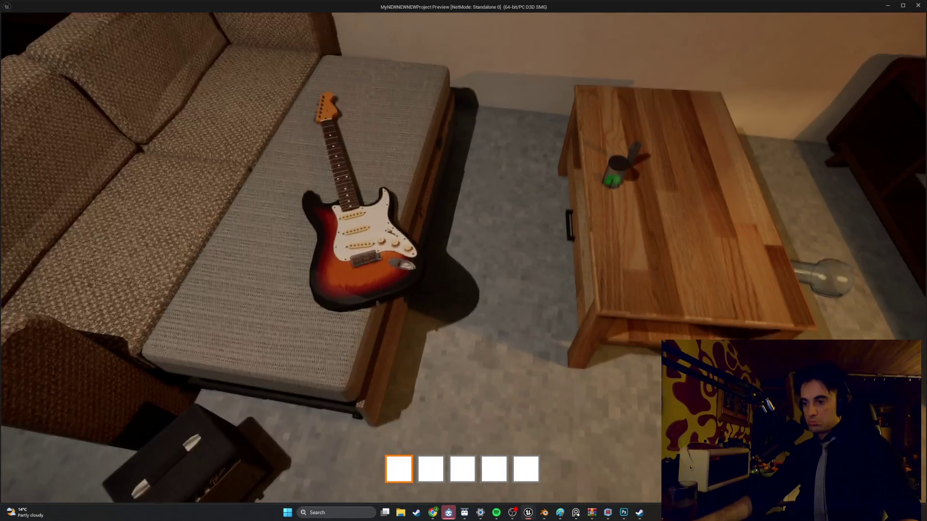
pyautogui.press('Escape')
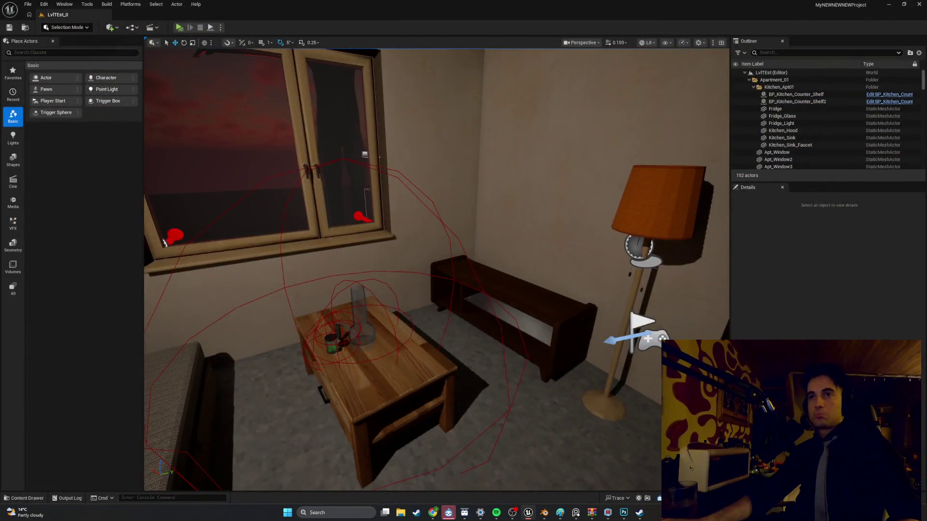
pyautogui.moveTo(435, 270); pyautogui.dragTo(273, 260, button='right')
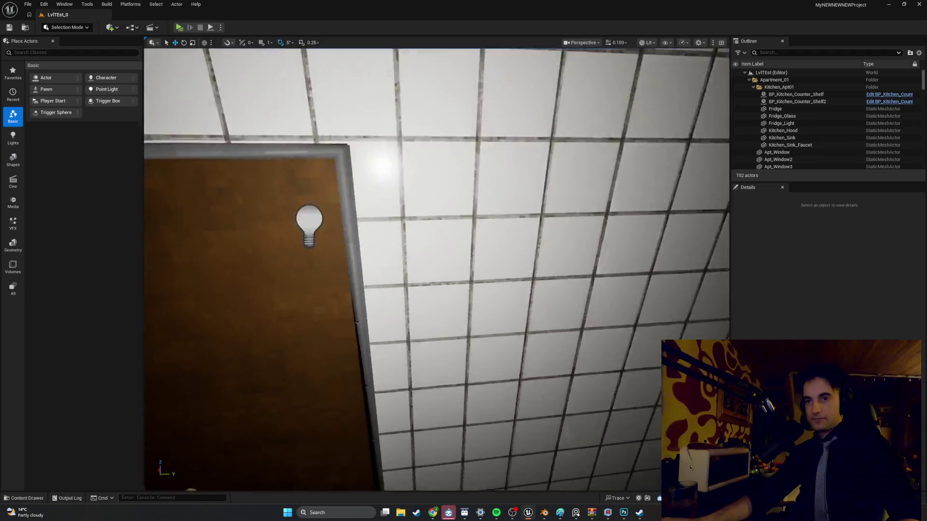
# Fly the viewport through the living room and select the small window blueprint.
pyautogui.moveTo(272, 261); pyautogui.dragTo(251, 241, button='right')
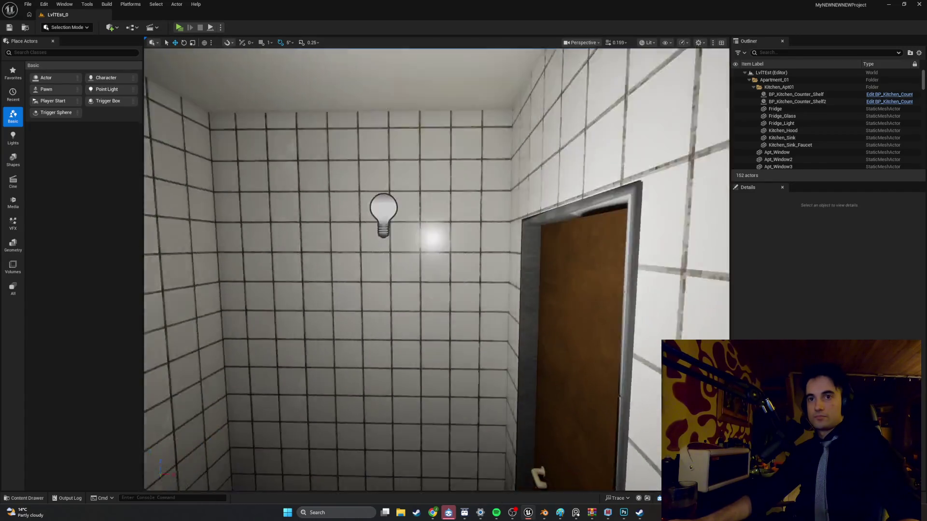
pyautogui.moveTo(478, 271); pyautogui.dragTo(478, 271, button='right')
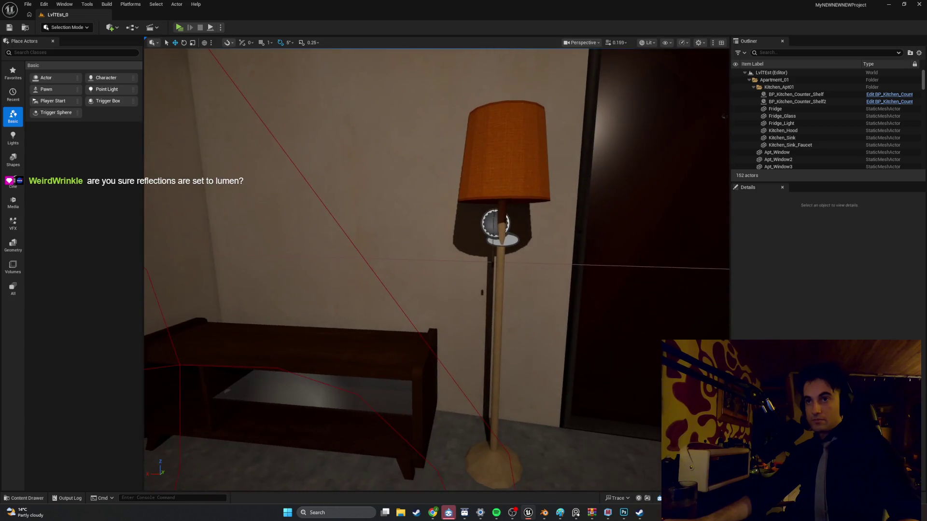
pyautogui.moveTo(327, 234); pyautogui.dragTo(327, 234, button='right')
pyautogui.click(327, 234)
# Select the ceiling lamp BP_CellingLight1 and filter its Details for 'lume'.
pyautogui.moveTo(534, 271)
pyautogui.mouseDown(button='right')
pyautogui.moveTo(413, 278)
pyautogui.moveTo(516, 252)
pyautogui.mouseUp(button='right')
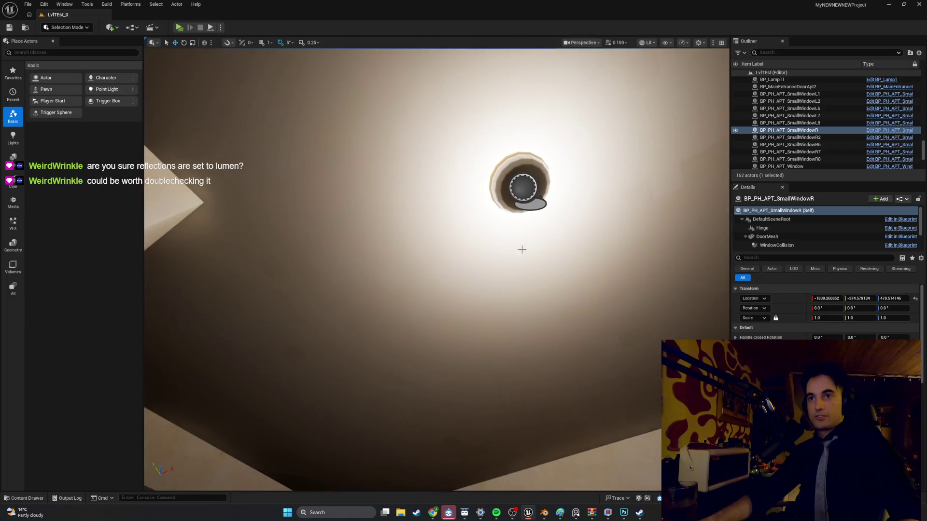
pyautogui.click(521, 186)
pyautogui.moveTo(522, 186); pyautogui.dragTo(725, 295, button='right')
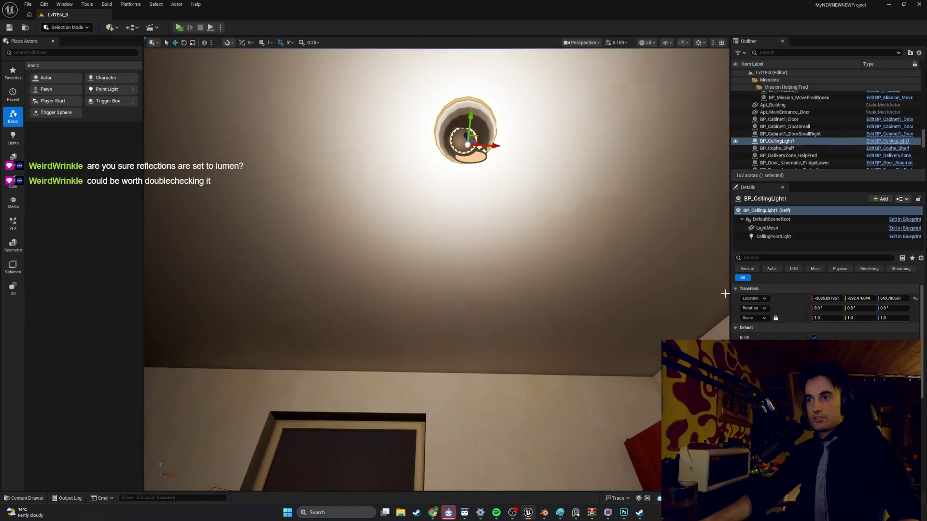
pyautogui.click(768, 258)
pyautogui.write('lume')
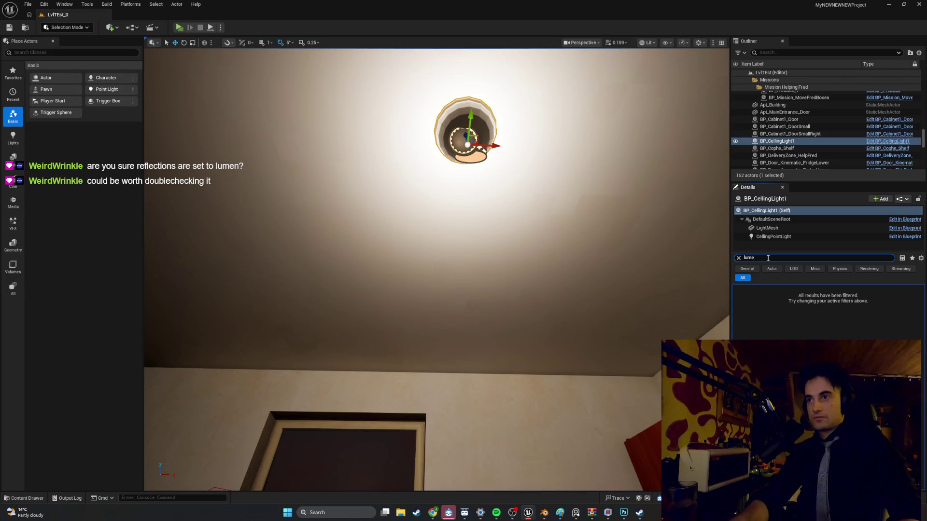
# Fly toward the staircase and select the Apt_Building actor.
pyautogui.moveTo(483, 242); pyautogui.dragTo(483, 338, button='right')
pyautogui.moveTo(434, 270)
pyautogui.mouseDown(button='right')
pyautogui.moveTo(337, 270)
pyautogui.moveTo(300, 290)
pyautogui.moveTo(410, 217)
pyautogui.moveTo(438, 301)
pyautogui.mouseUp(button='right')
pyautogui.click(707, 271)
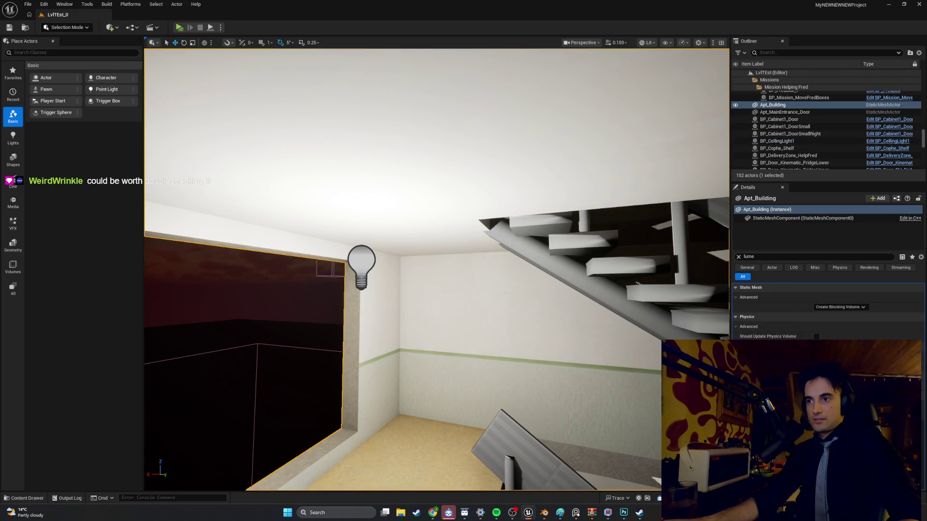
pyautogui.moveTo(637, 283)
pyautogui.mouseDown(button='right')
pyautogui.moveTo(704, 285)
pyautogui.moveTo(686, 275)
pyautogui.mouseUp(button='right')
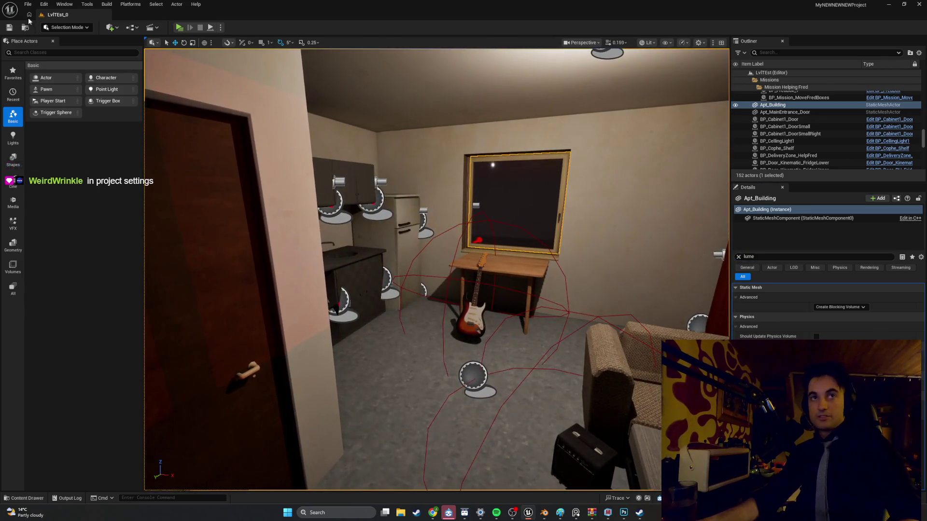
# Look through the File menu, then open Project Settings from the Edit menu.
pyautogui.click(28, 4)
pyautogui.moveTo(86, 193)
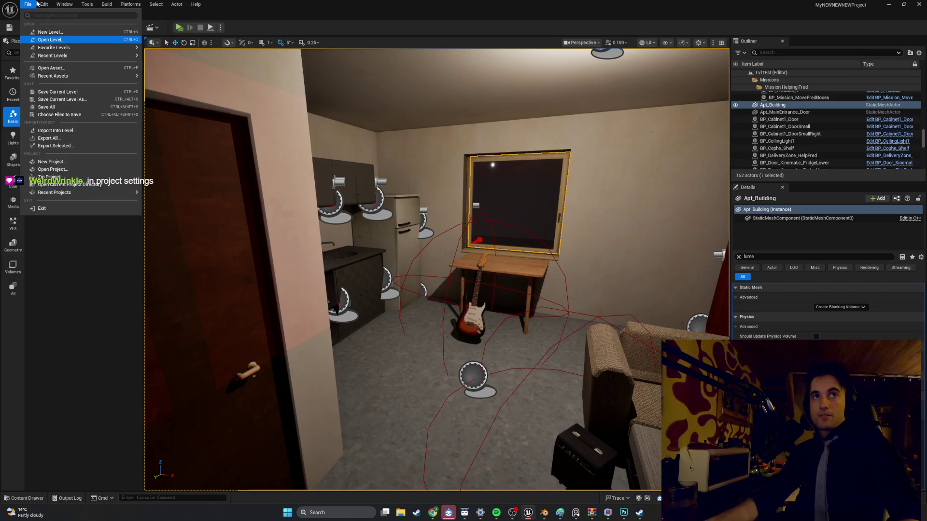
pyautogui.click(444, 512)
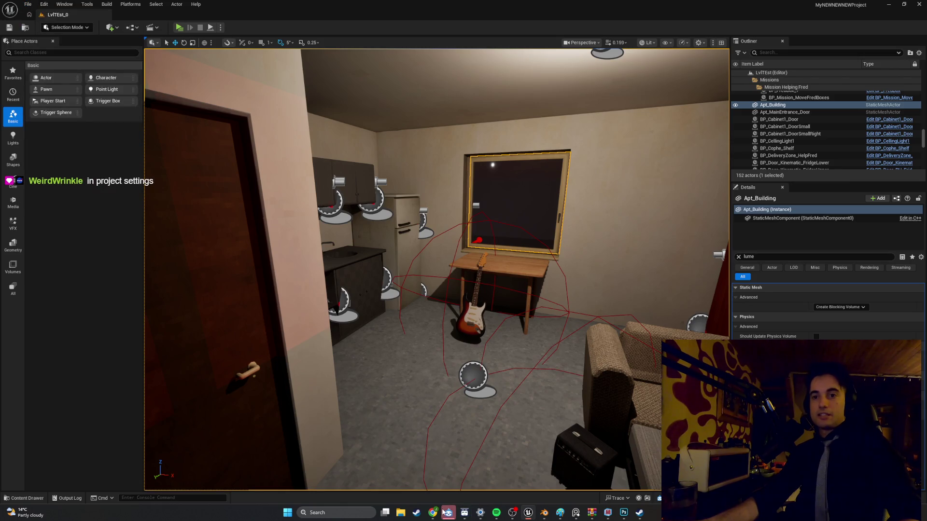
pyautogui.click(44, 4)
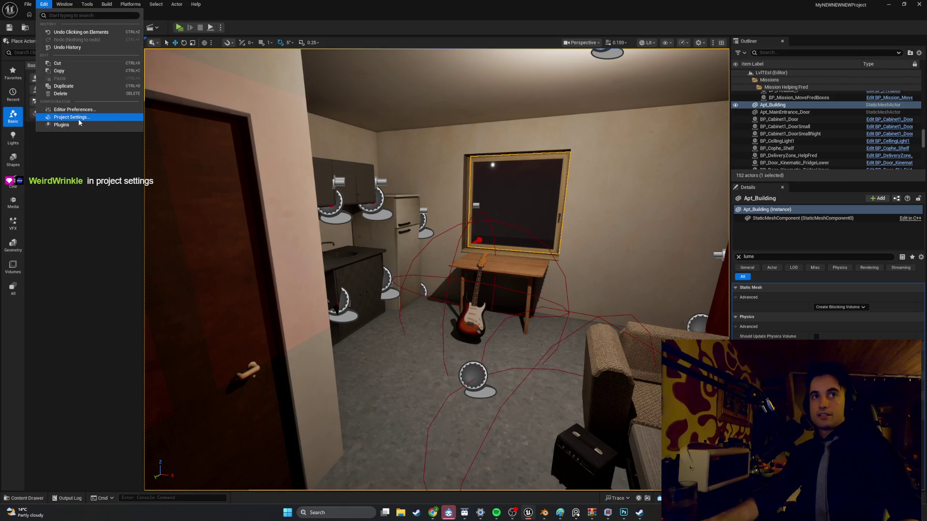
pyautogui.click(70, 117)
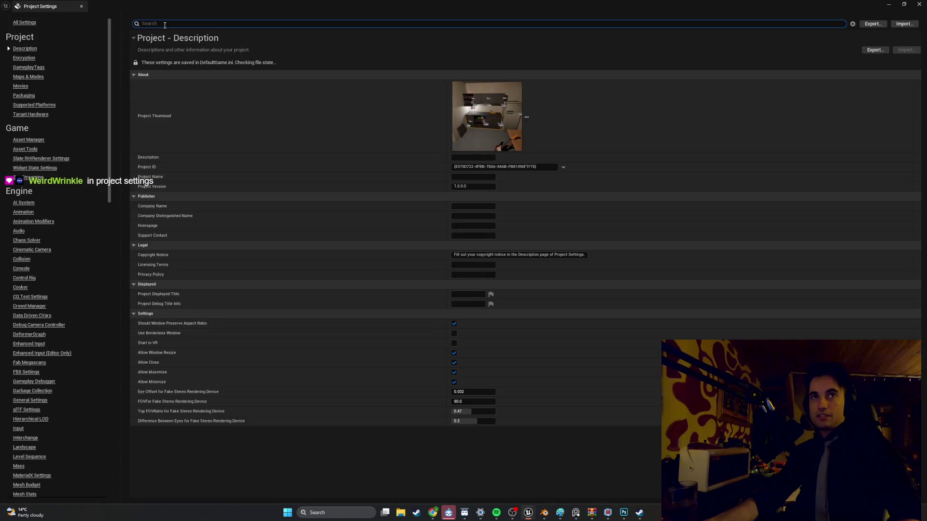
pyautogui.write('lumen')
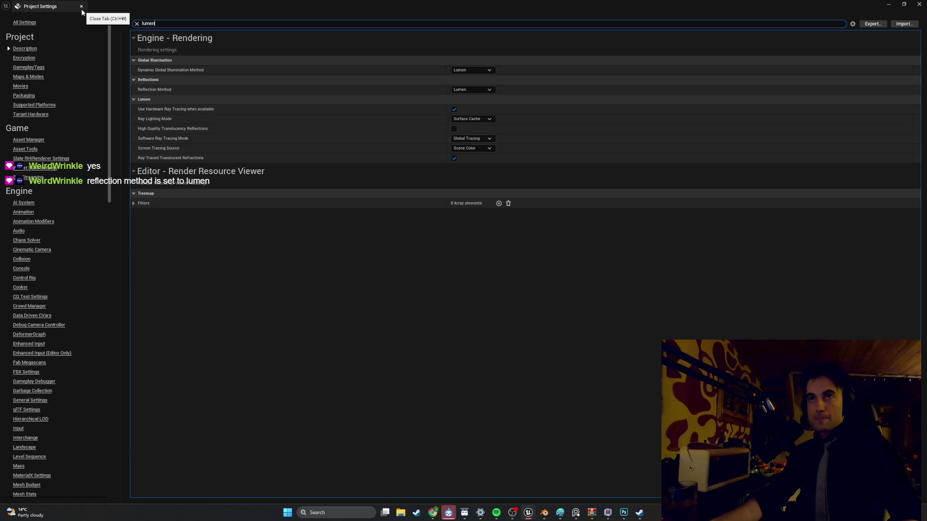
pyautogui.click(477, 89)
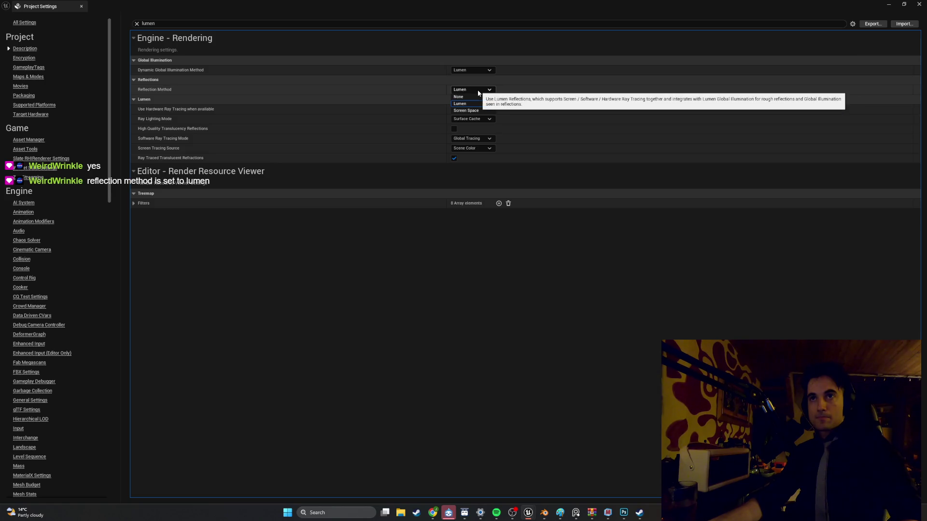
pyautogui.click(478, 92)
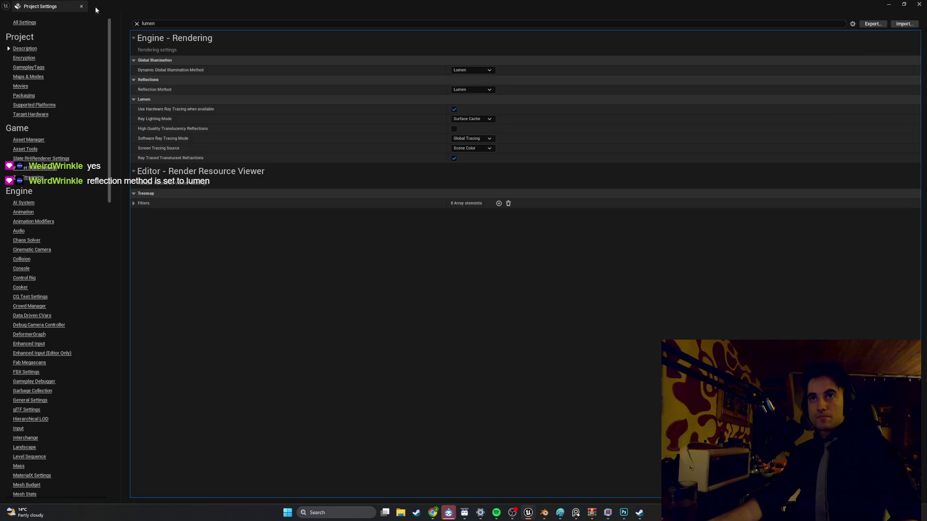
pyautogui.click(81, 7)
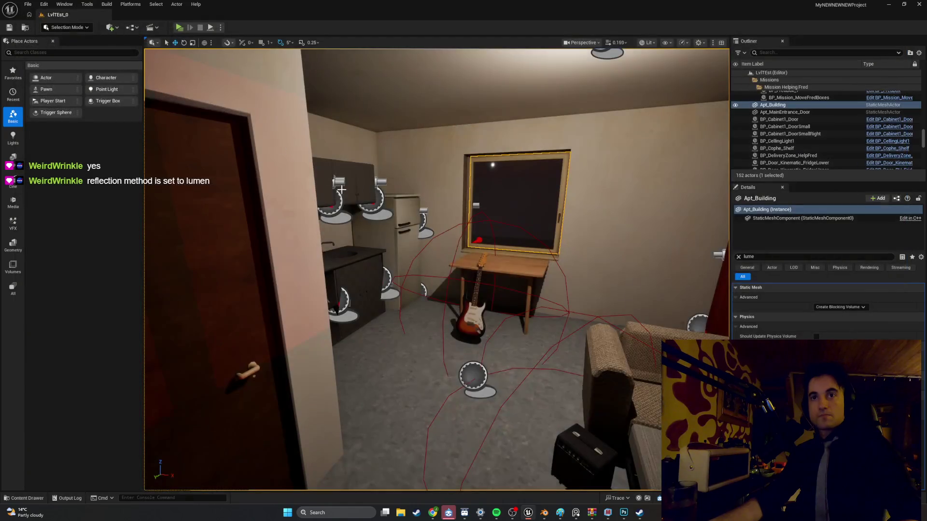
# Turn the view toward the window and couch, then bring Blender's sink cabinet model forward.
pyautogui.moveTo(465, 348); pyautogui.dragTo(465, 348, button='right')
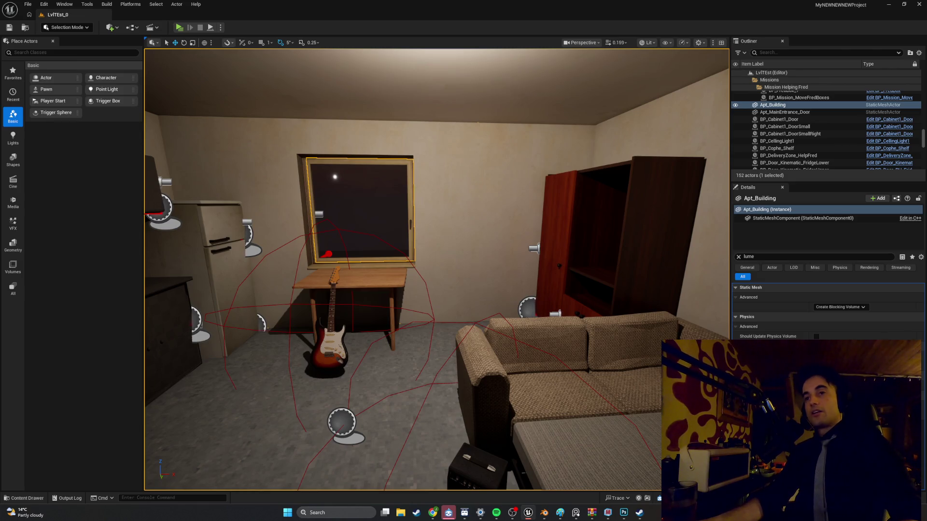
pyautogui.click(544, 517)
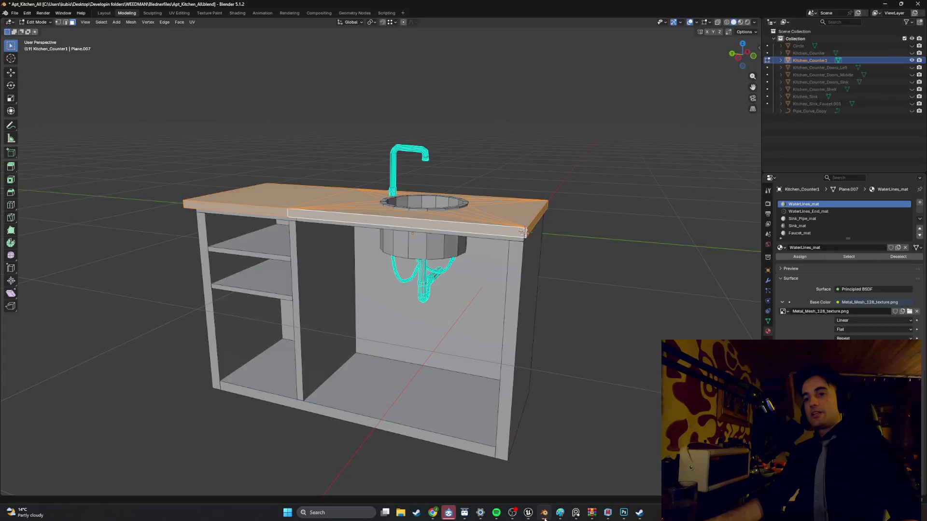
# After checking the texture in Photoshop, add a new counter material named Counter_mat.
pyautogui.click(625, 512)
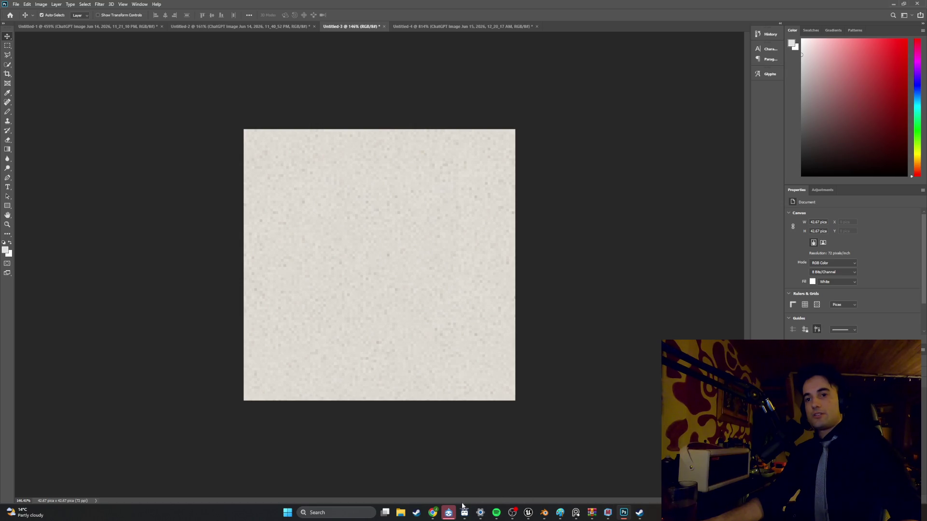
pyautogui.click(544, 516)
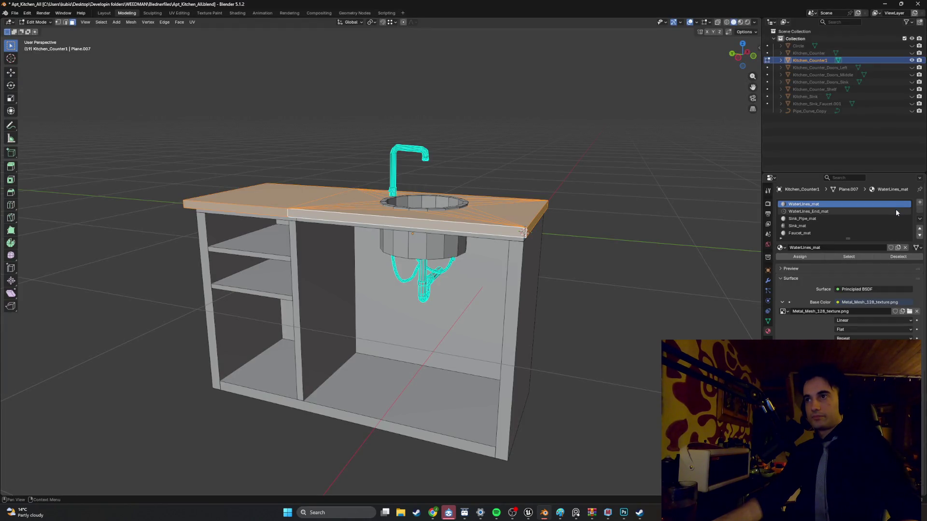
pyautogui.click(921, 206)
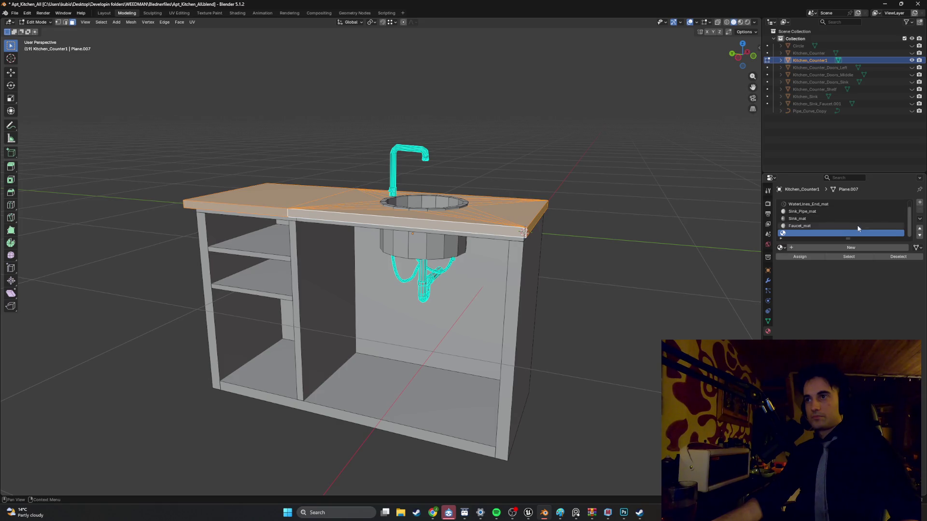
pyautogui.click(835, 245)
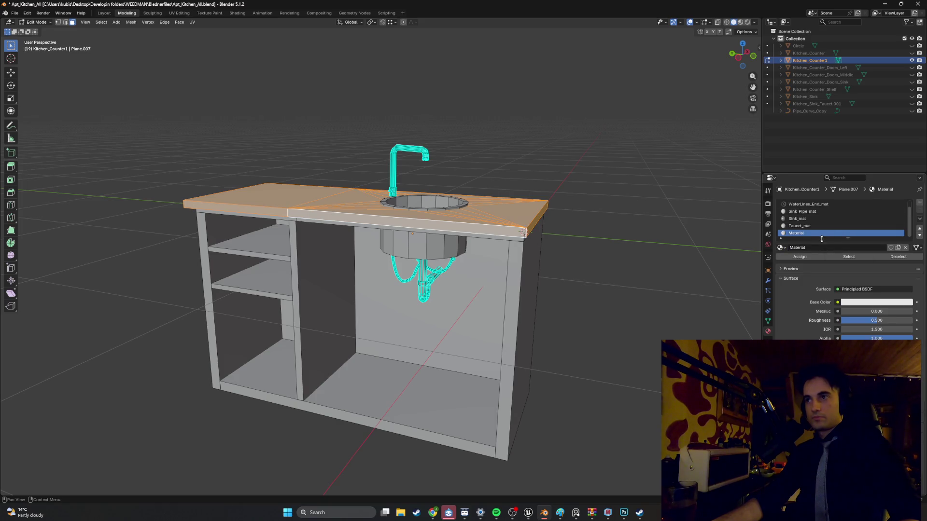
pyautogui.doubleClick(820, 247)
pyautogui.write('Cou')
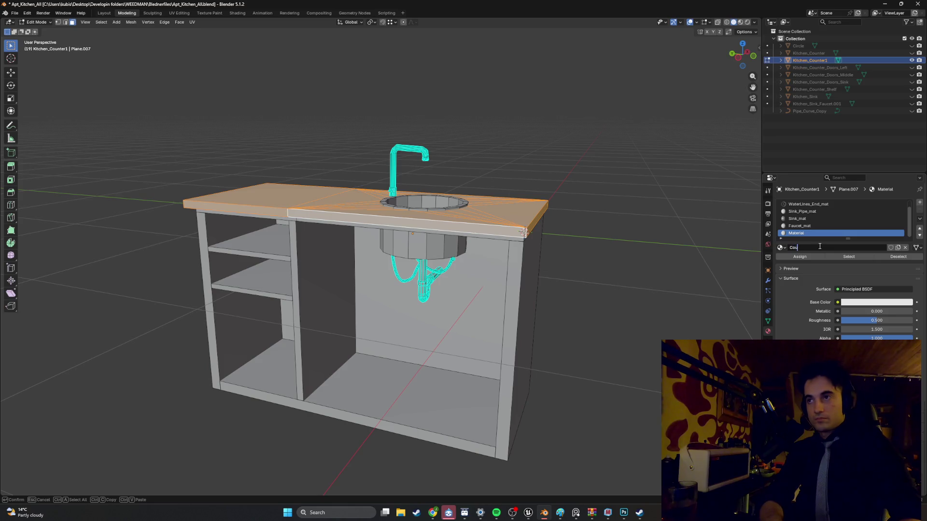
pyautogui.click(798, 260)
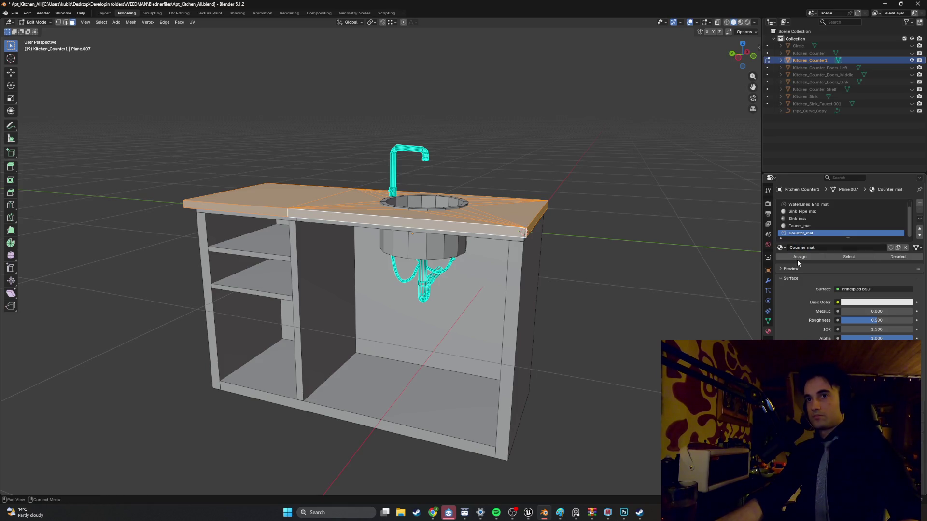
# Drive Counter_mat's Base Color with an Image Texture loading Kitchen_Counter_texture.png.
pyautogui.click(838, 302)
pyautogui.click(686, 366)
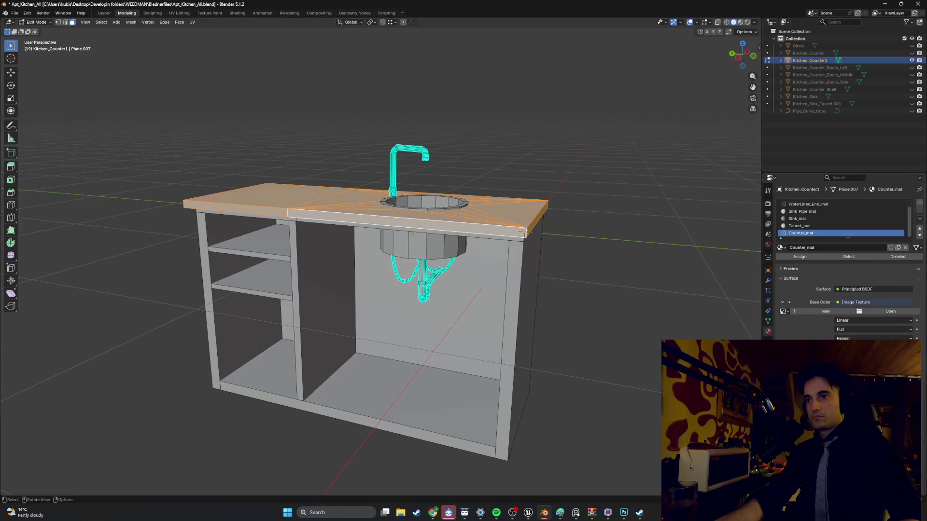
pyautogui.click(897, 313)
pyautogui.click(237, 240)
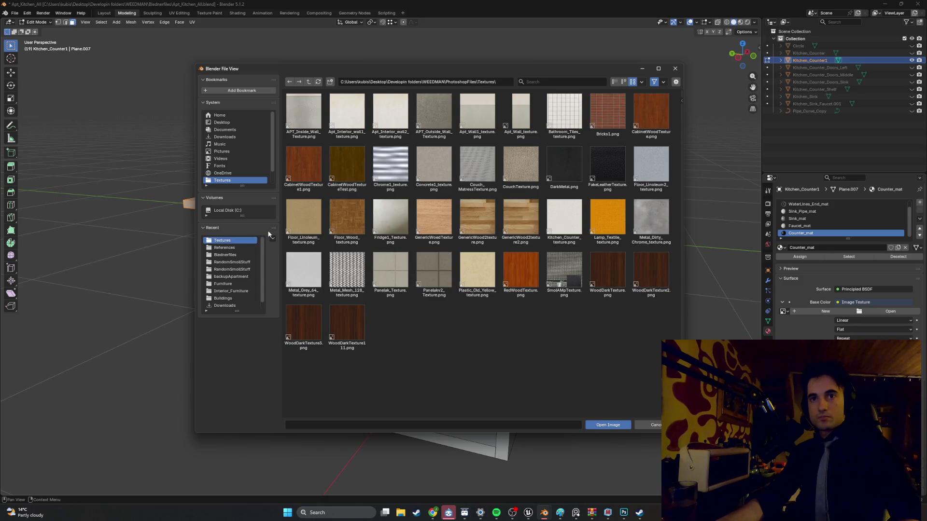
pyautogui.doubleClick(557, 223)
# Switch the viewport to Material Preview and look over the textured countertop.
pyautogui.press('z')
pyautogui.click(543, 259)
pyautogui.moveTo(542, 259)
pyautogui.mouseDown(button='middle')
pyautogui.moveTo(470, 251)
pyautogui.moveTo(407, 260)
pyautogui.moveTo(494, 248)
pyautogui.moveTo(503, 283)
pyautogui.mouseUp(button='middle')
pyautogui.scroll(5, 406, 260)
# Unwrap the countertop faces with Smart UV Project.
pyautogui.press('u')
pyautogui.click(466, 282)
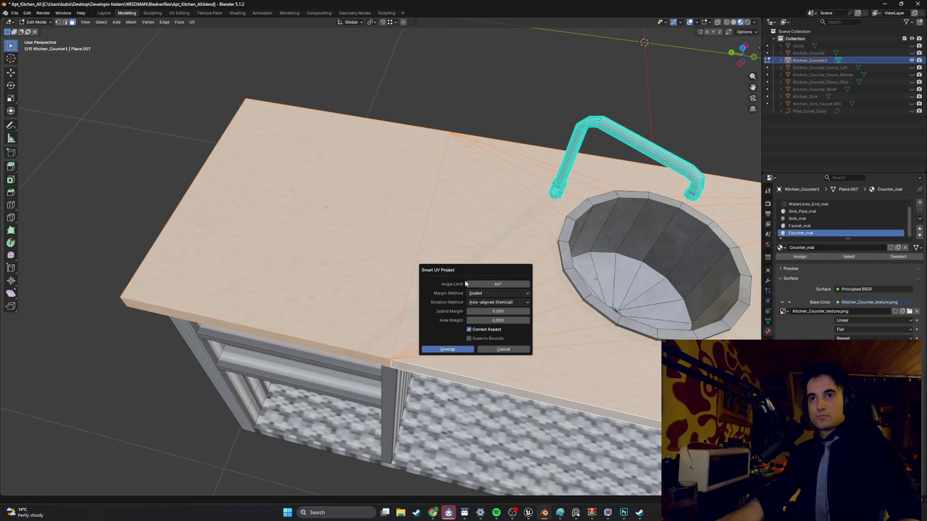
pyautogui.click(444, 348)
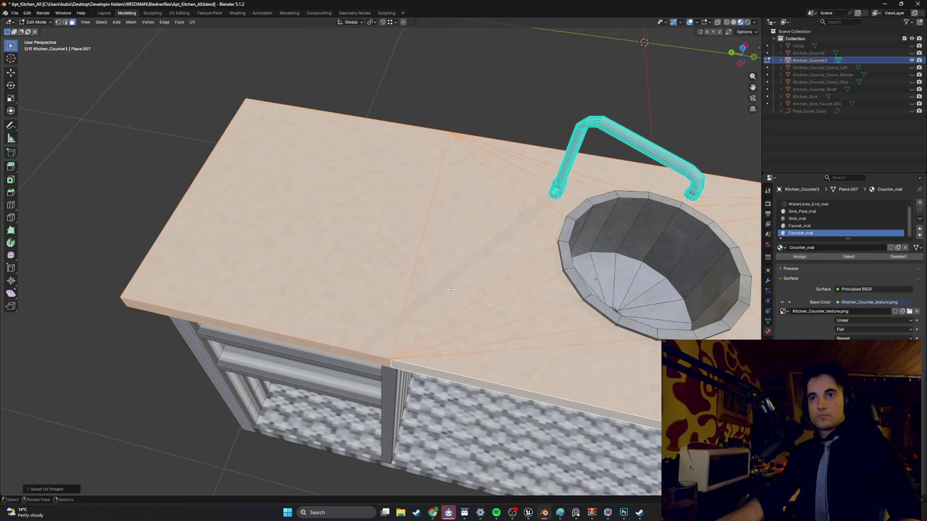
pyautogui.moveTo(451, 289); pyautogui.dragTo(456, 281, button='middle')
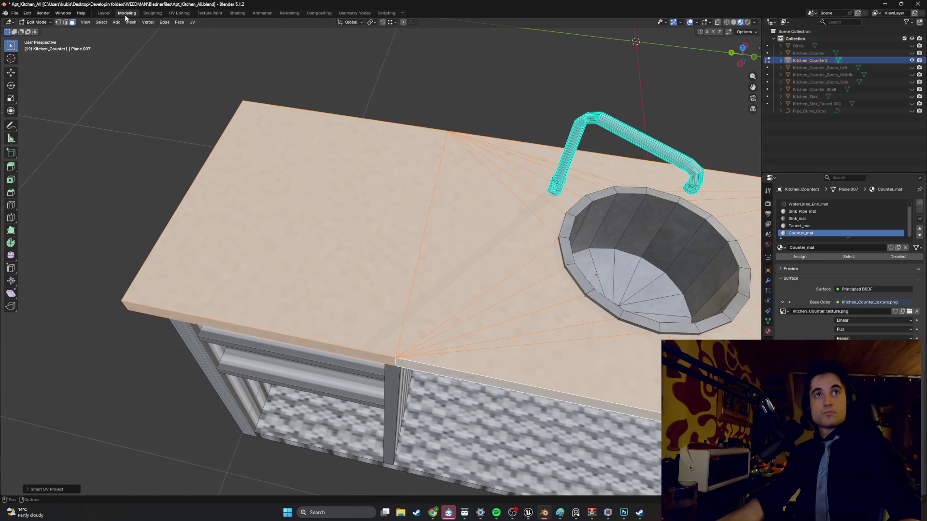
# In the UV Editing workspace with Material Preview, scale the countertop UV islands up.
pyautogui.click(178, 13)
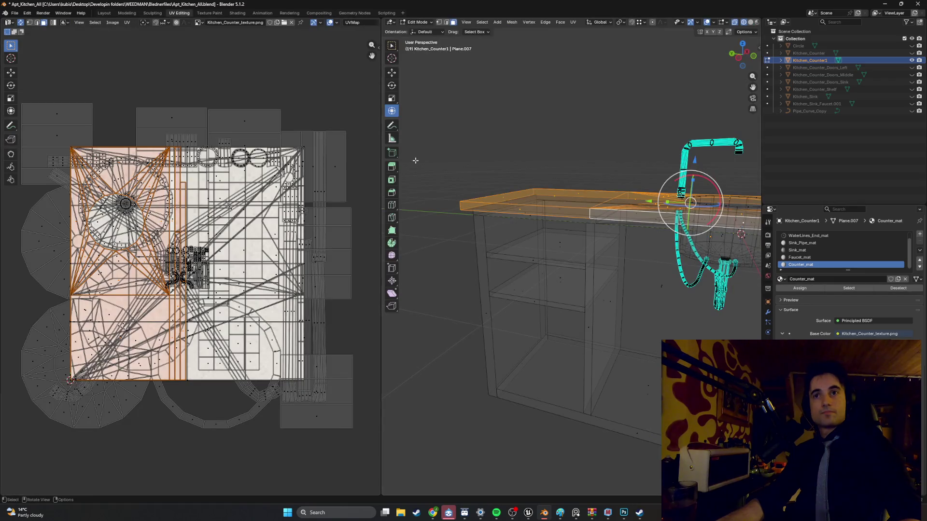
pyautogui.moveTo(464, 203); pyautogui.dragTo(481, 166, button='middle')
pyautogui.press('z')
pyautogui.click(485, 221)
pyautogui.keyDown('ctrl'); pyautogui.moveTo(485, 222); pyautogui.dragTo(483, 225, button='middle'); pyautogui.keyUp('ctrl')
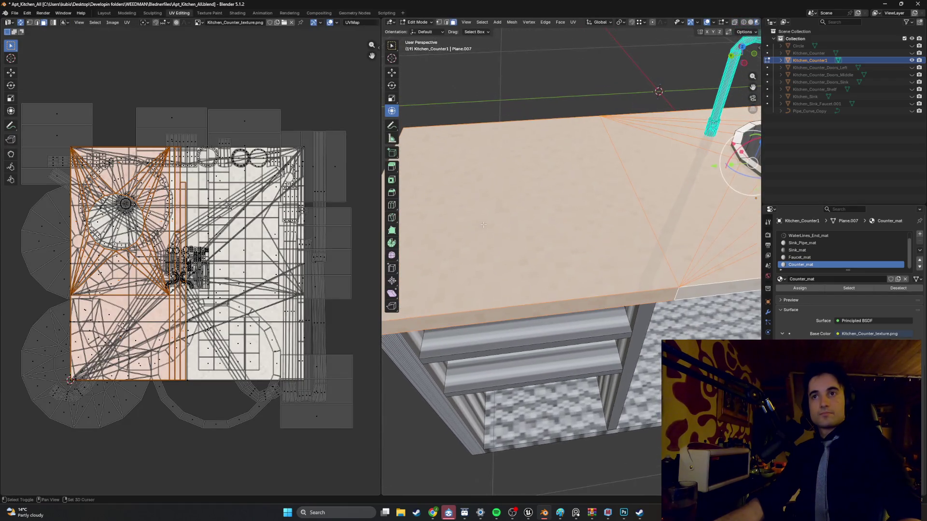
pyautogui.press('s')
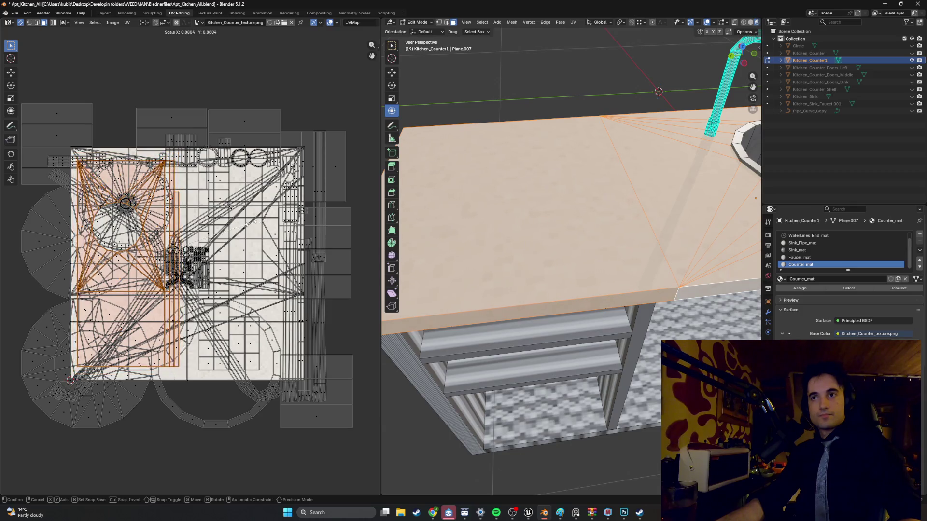
pyautogui.click(366, 145)
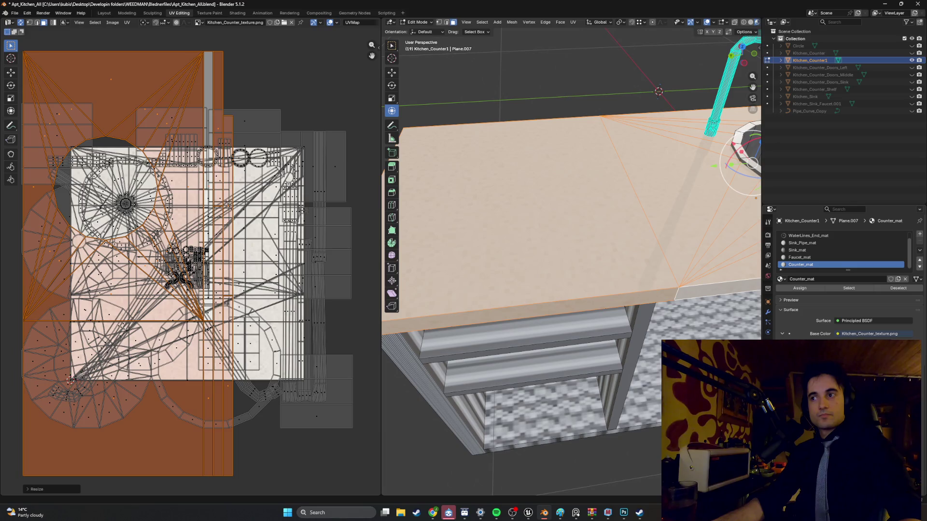
# Deselect the countertop faces and orbit around the sink, faucet and counter.
pyautogui.moveTo(602, 191)
pyautogui.mouseDown(button='middle')
pyautogui.moveTo(479, 190)
pyautogui.moveTo(545, 243)
pyautogui.mouseUp(button='middle')
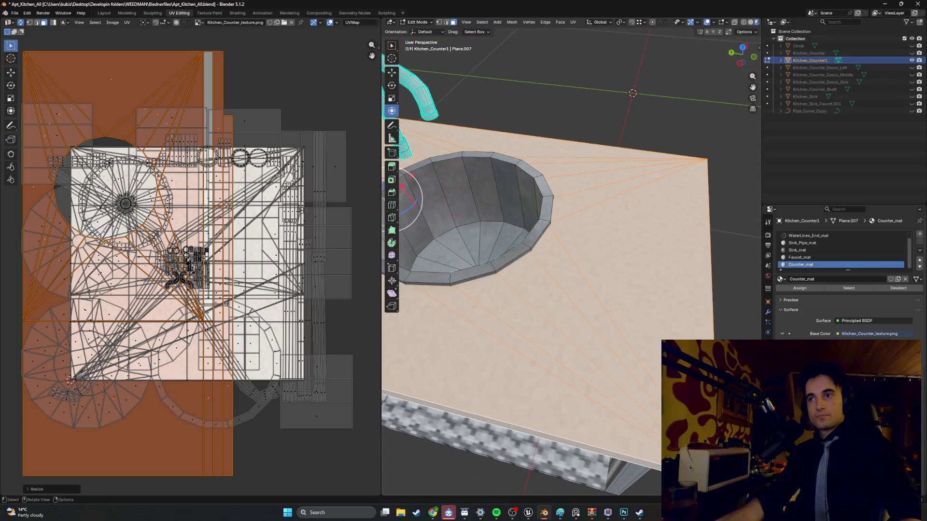
pyautogui.hotkey('alt', 'a')
pyautogui.moveTo(625, 213)
pyautogui.mouseDown(button='middle')
pyautogui.moveTo(625, 197)
pyautogui.moveTo(555, 199)
pyautogui.mouseUp(button='middle')
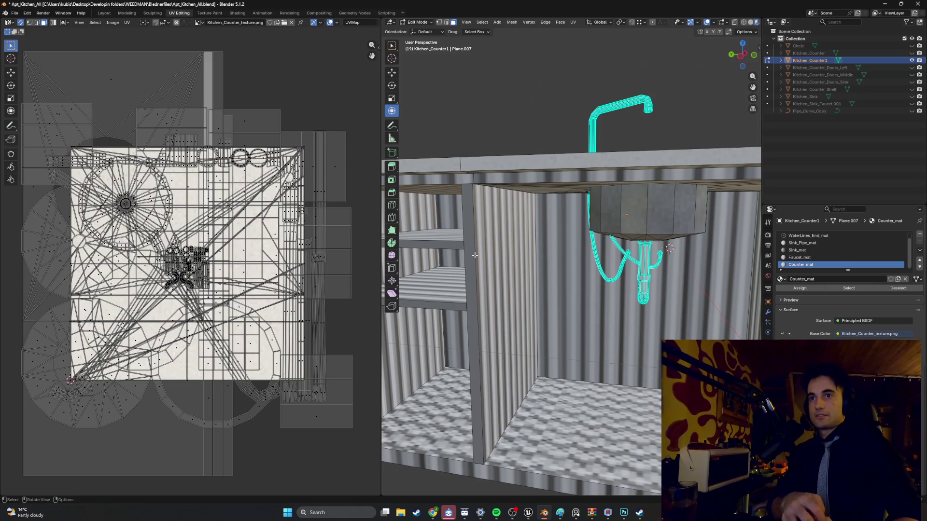
pyautogui.scroll(-5, 475, 255)
pyautogui.moveTo(475, 255)
pyautogui.mouseDown(button='middle')
pyautogui.moveTo(548, 260)
pyautogui.moveTo(553, 276)
pyautogui.mouseUp(button='middle')
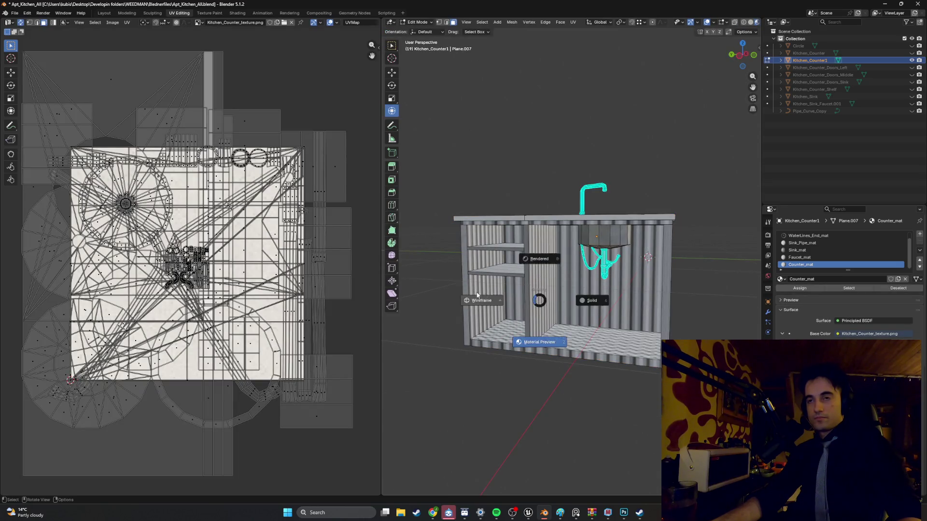
# Select the counter's faces in wireframe, undoing an accidental rotation along the way.
pyautogui.click(479, 295)
pyautogui.moveTo(558, 226); pyautogui.dragTo(433, 353)
pyautogui.moveTo(498, 263); pyautogui.dragTo(476, 265)
pyautogui.hotkey('ctrl', 'z')
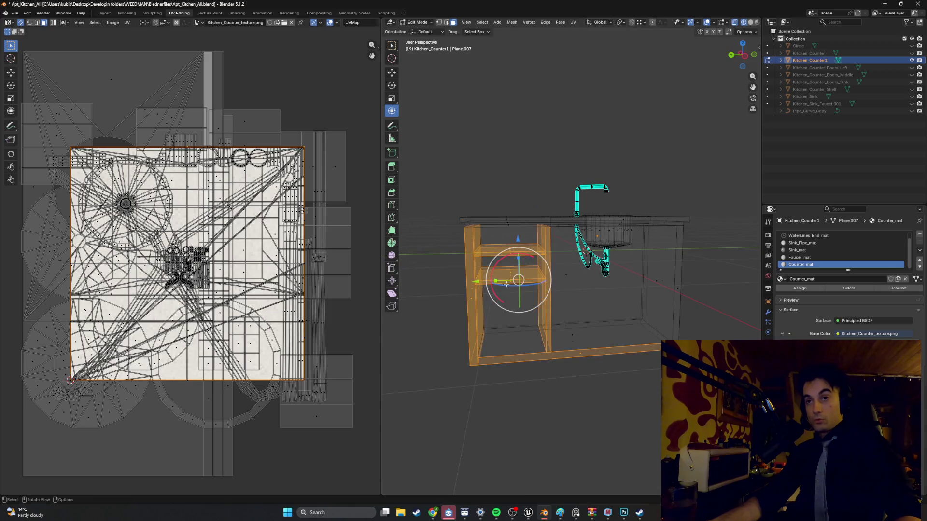
pyautogui.click(607, 361)
pyautogui.moveTo(624, 375); pyautogui.dragTo(500, 289)
pyautogui.moveTo(582, 323)
pyautogui.mouseDown()
pyautogui.moveTo(468, 260)
pyautogui.moveTo(485, 276)
pyautogui.mouseUp()
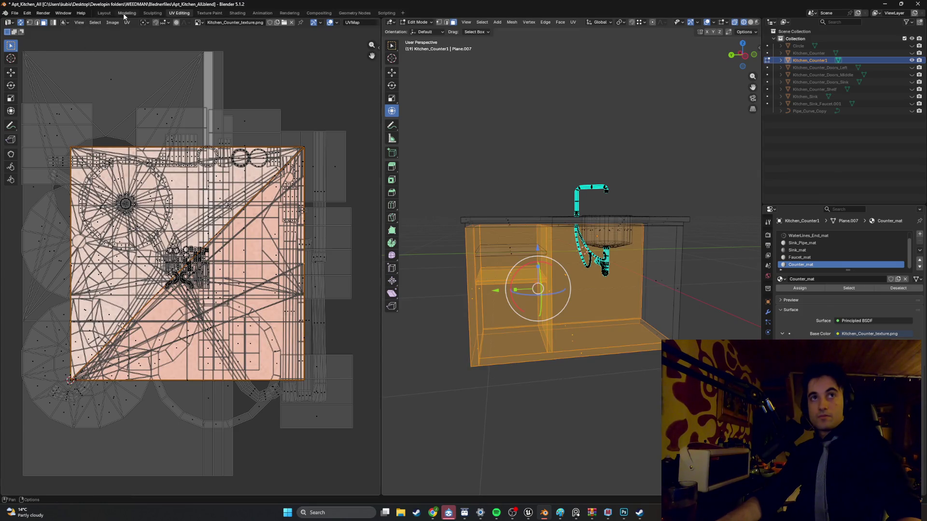
# In the Modeling workspace with X-ray on, select everything except the shelf faces.
pyautogui.click(126, 13)
pyautogui.scroll(-3, 404, 191)
pyautogui.moveTo(429, 261); pyautogui.dragTo(433, 244, button='middle')
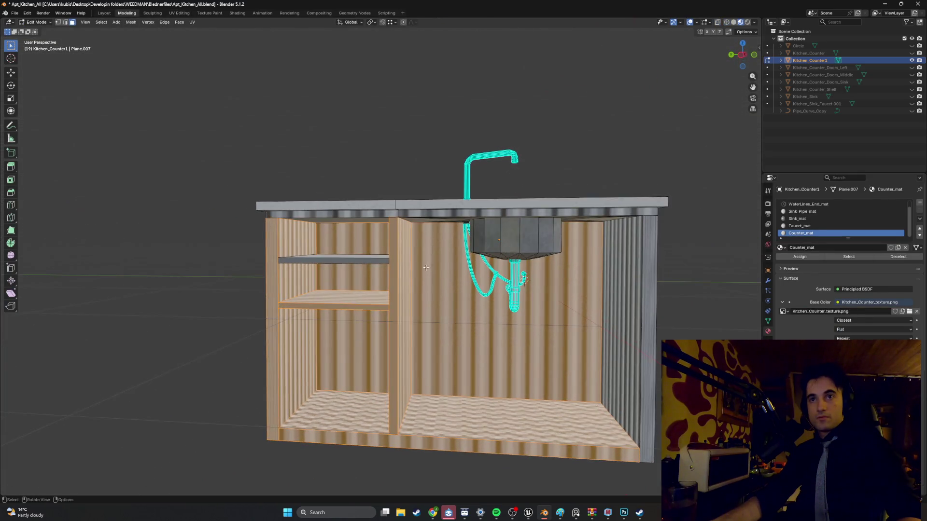
pyautogui.hotkey('alt', 'z')
pyautogui.moveTo(315, 246); pyautogui.dragTo(316, 246)
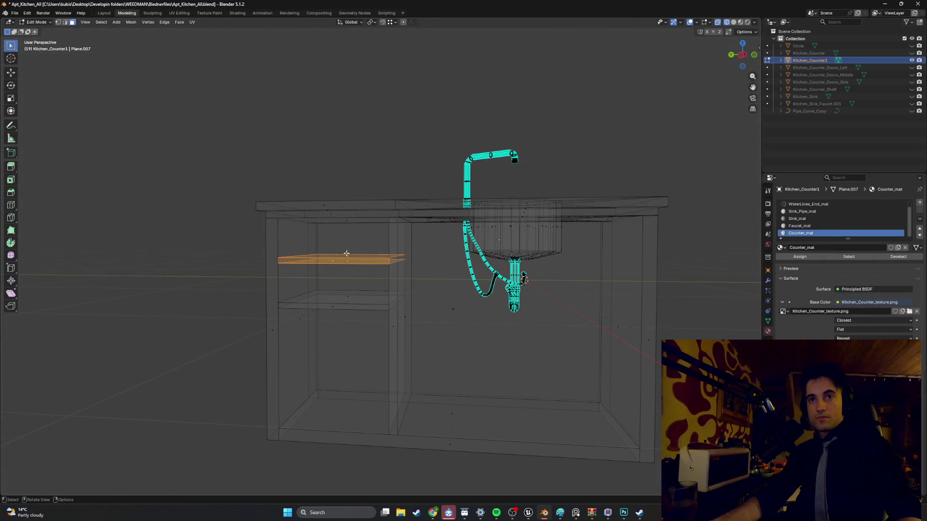
pyautogui.hotkey('ctrl', 'i')
# Add the cabinet's right side and the faces under the countertop to the selection.
pyautogui.moveTo(320, 254); pyautogui.dragTo(404, 286, button='middle')
pyautogui.keyDown('shift'); pyautogui.moveTo(404, 286); pyautogui.dragTo(501, 397); pyautogui.keyUp('shift')
pyautogui.moveTo(483, 338)
pyautogui.mouseDown(button='middle')
pyautogui.moveTo(322, 281)
pyautogui.moveTo(265, 277)
pyautogui.mouseUp(button='middle')
pyautogui.press('KP_1')
pyautogui.press('z')
pyautogui.click(307, 279)
pyautogui.moveTo(335, 277); pyautogui.dragTo(368, 274, button='middle')
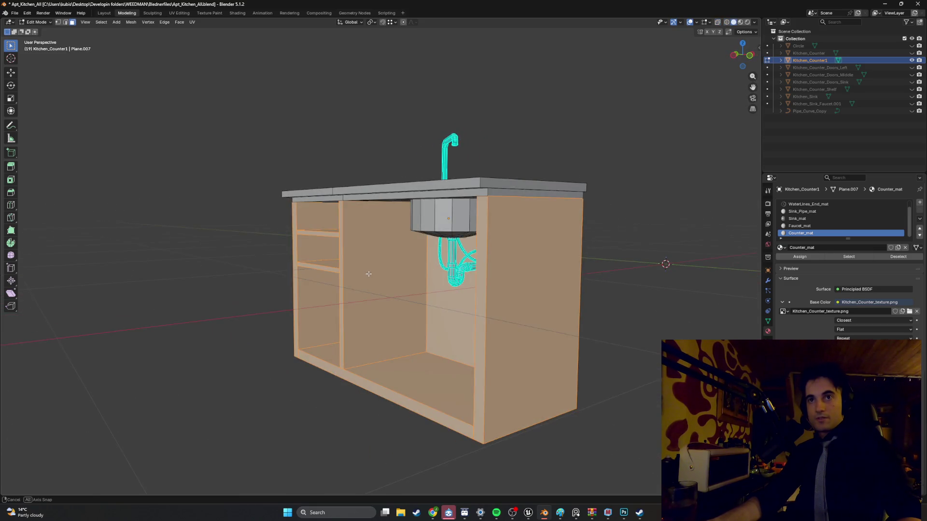
pyautogui.keyDown('shift'); pyautogui.click(474, 191); pyautogui.keyUp('shift')
pyautogui.moveTo(475, 191)
pyautogui.mouseDown(button='middle')
pyautogui.moveTo(494, 190)
pyautogui.moveTo(489, 195)
pyautogui.mouseUp(button='middle')
pyautogui.keyDown('shift'); pyautogui.moveTo(473, 204); pyautogui.dragTo(449, 207); pyautogui.keyUp('shift')
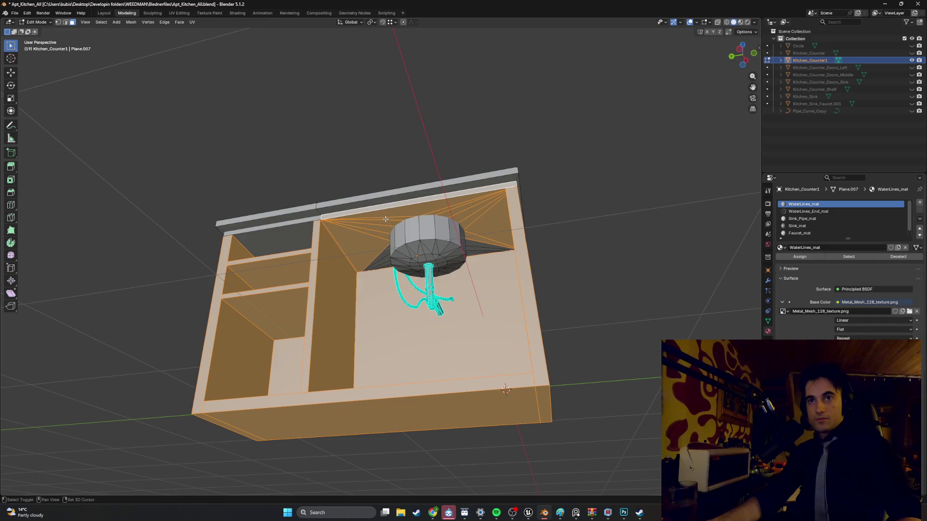
# Box-select remaining cabinet faces in see-through shading, then inspect the cabinet interior.
pyautogui.moveTo(385, 219); pyautogui.dragTo(429, 211, button='middle')
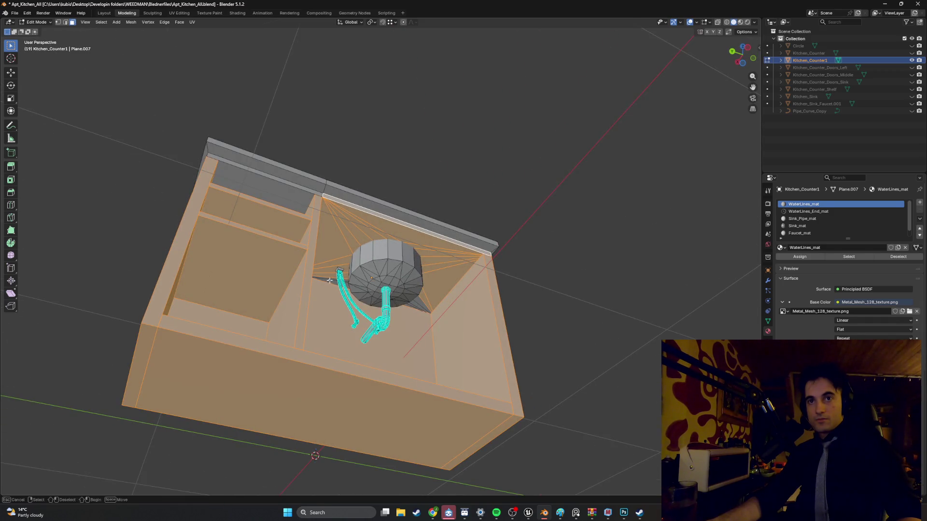
pyautogui.moveTo(360, 271)
pyautogui.mouseDown(button='middle')
pyautogui.moveTo(520, 289)
pyautogui.moveTo(557, 271)
pyautogui.moveTo(331, 284)
pyautogui.mouseUp(button='middle')
pyautogui.press('b')
pyautogui.press('z')
pyautogui.click(275, 285)
pyautogui.moveTo(275, 285)
pyautogui.mouseDown(button='middle')
pyautogui.moveTo(340, 274)
pyautogui.moveTo(333, 262)
pyautogui.mouseUp(button='middle')
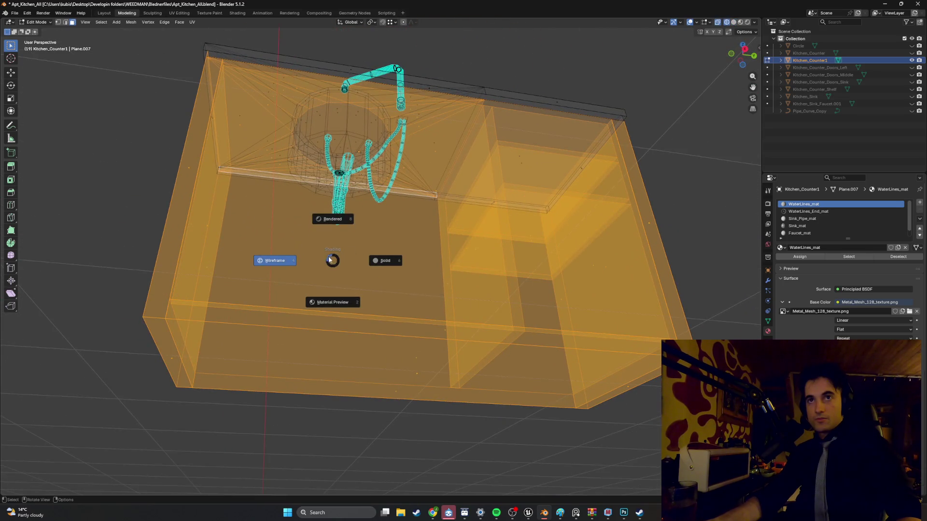
pyautogui.click(355, 259)
pyautogui.scroll(6, 411, 314)
pyautogui.scroll(8, 412, 314)
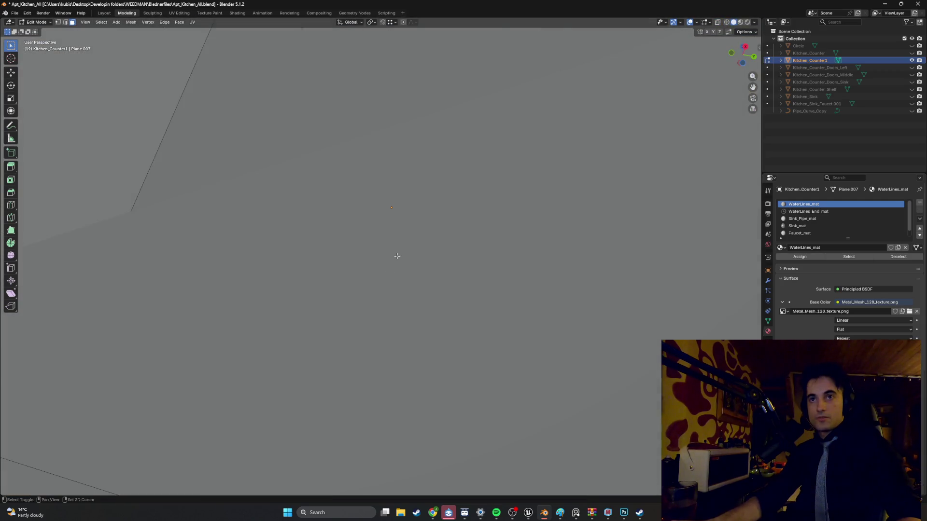
pyautogui.moveTo(397, 256)
pyautogui.mouseDown(button='middle')
pyautogui.moveTo(421, 218)
pyautogui.moveTo(375, 312)
pyautogui.moveTo(438, 264)
pyautogui.moveTo(484, 255)
pyautogui.moveTo(498, 236)
pyautogui.moveTo(498, 249)
pyautogui.moveTo(509, 203)
pyautogui.moveTo(433, 164)
pyautogui.moveTo(435, 194)
pyautogui.moveTo(464, 224)
pyautogui.moveTo(412, 248)
pyautogui.mouseUp(button='middle')
pyautogui.moveTo(385, 320)
pyautogui.mouseDown(button='middle')
pyautogui.moveTo(322, 300)
pyautogui.moveTo(256, 338)
pyautogui.moveTo(251, 367)
pyautogui.moveTo(221, 341)
pyautogui.moveTo(246, 320)
pyautogui.moveTo(255, 333)
pyautogui.moveTo(173, 308)
pyautogui.moveTo(217, 356)
pyautogui.moveTo(304, 350)
pyautogui.mouseUp(button='middle')
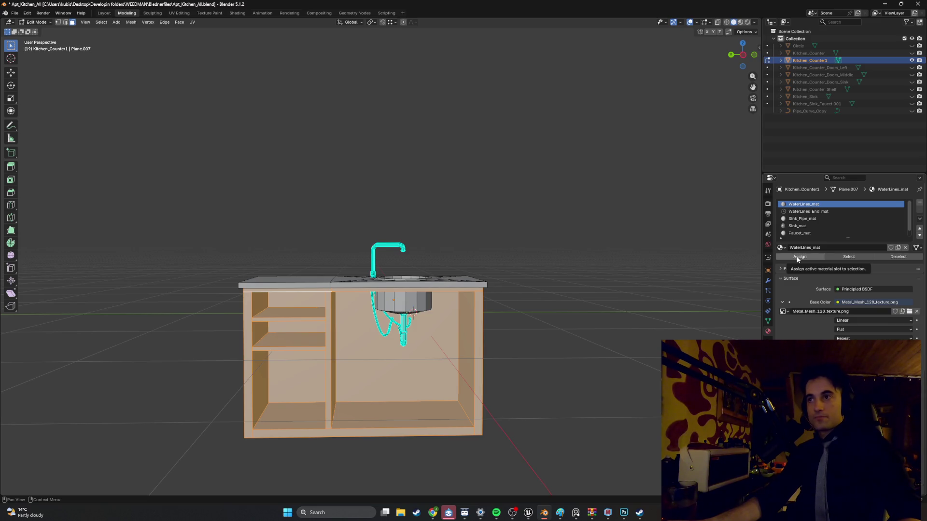
# Assign the selected cabinet faces a new material in a fresh material slot.
pyautogui.click(797, 259)
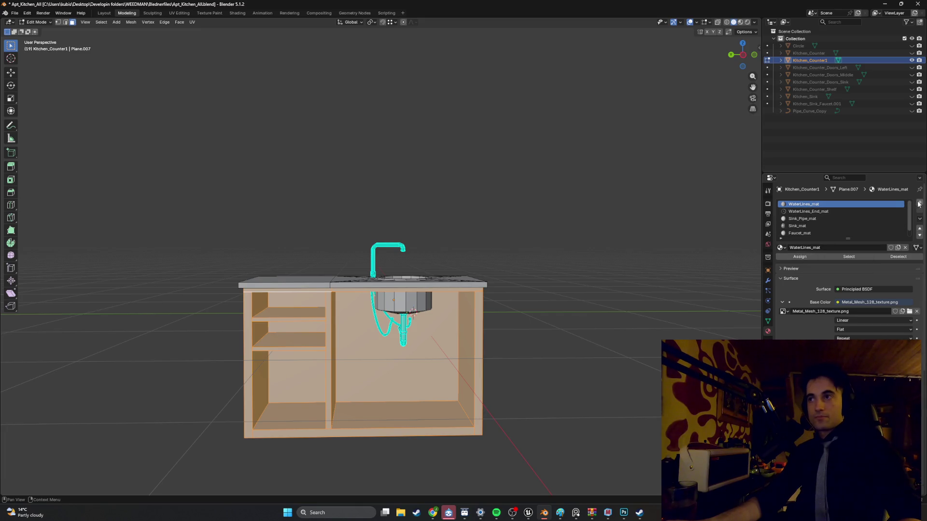
pyautogui.click(918, 203)
pyautogui.click(799, 249)
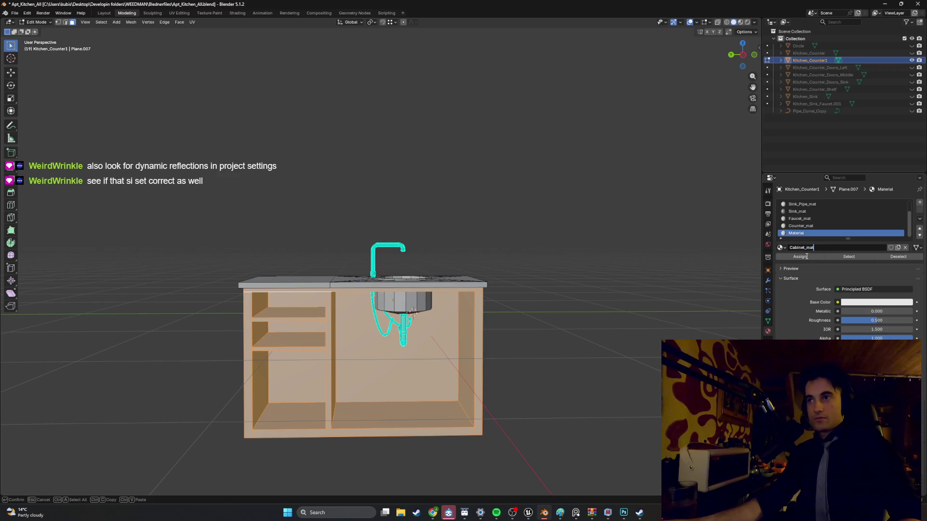
# Drive the cabinet material's Base Color with an Image Texture loading CabinetWoodTextureTest.png.
pyautogui.click(838, 302)
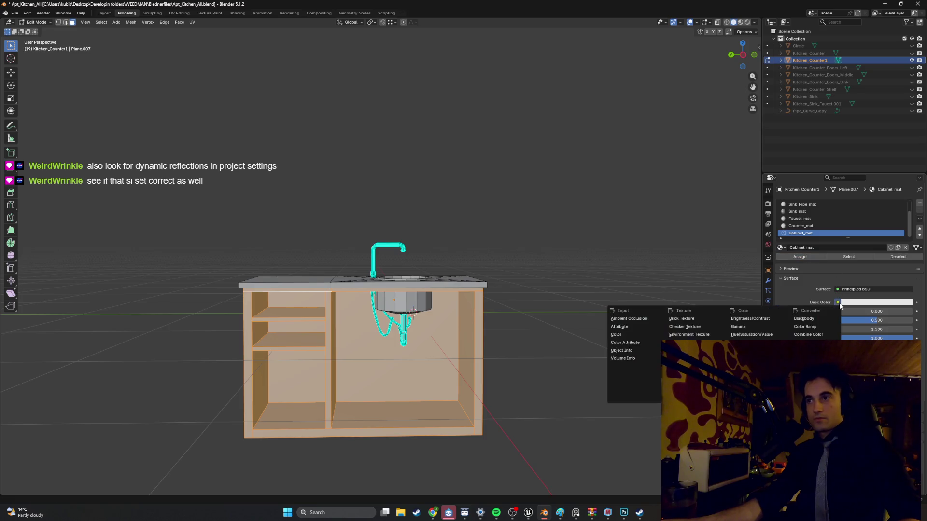
pyautogui.click(682, 342)
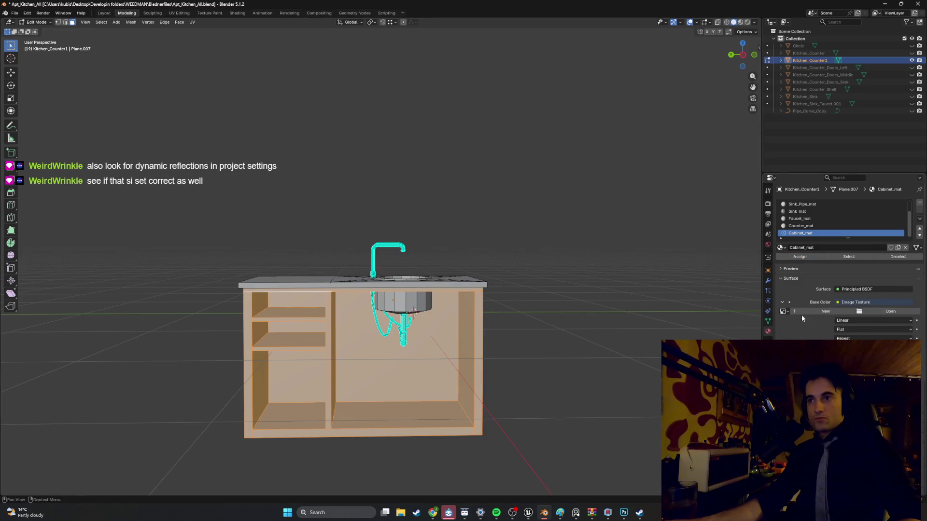
pyautogui.click(873, 313)
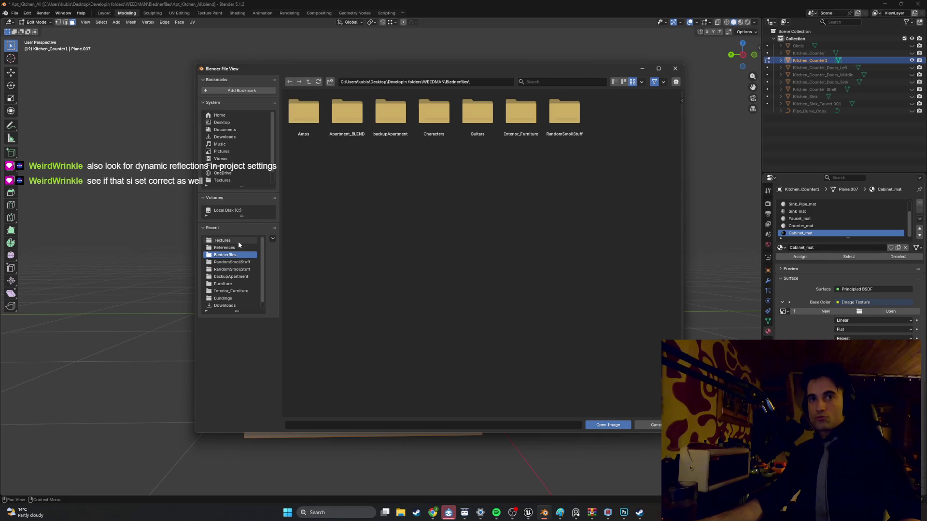
pyautogui.click(238, 240)
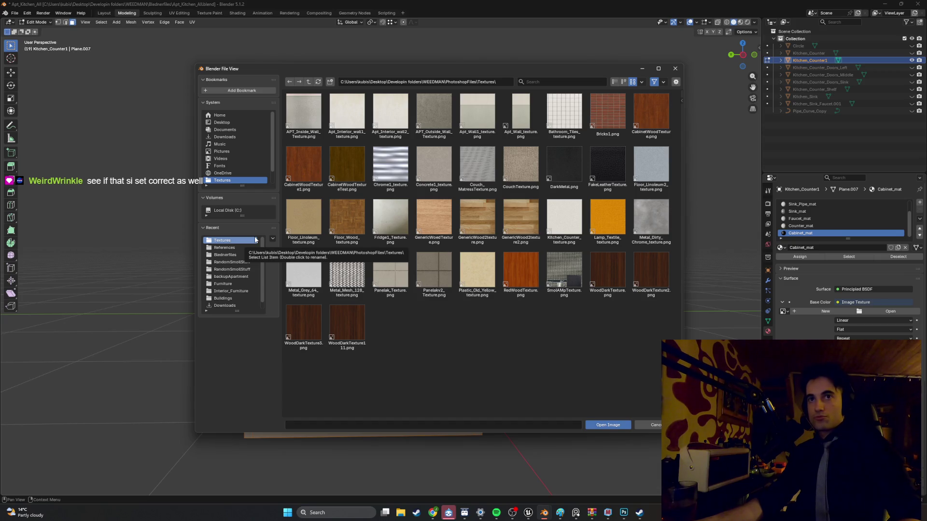
pyautogui.doubleClick(346, 167)
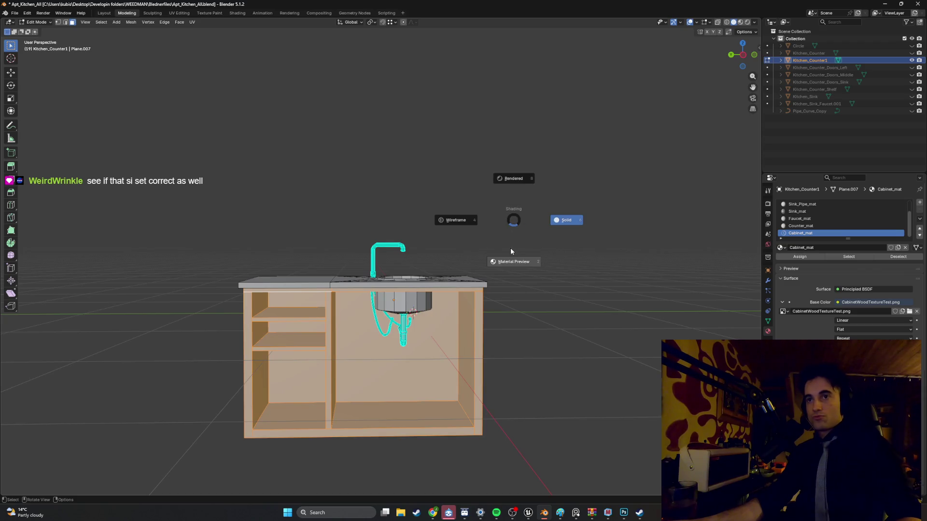
# Switch to Material Preview and view the wood-textured cabinet from the front.
pyautogui.click(511, 248)
pyautogui.scroll(5, 471, 235)
pyautogui.moveTo(472, 235); pyautogui.dragTo(502, 245, button='middle')
# Unwrap the cabinet body with Smart UV Project using default settings.
pyautogui.press('u')
pyautogui.click(502, 244)
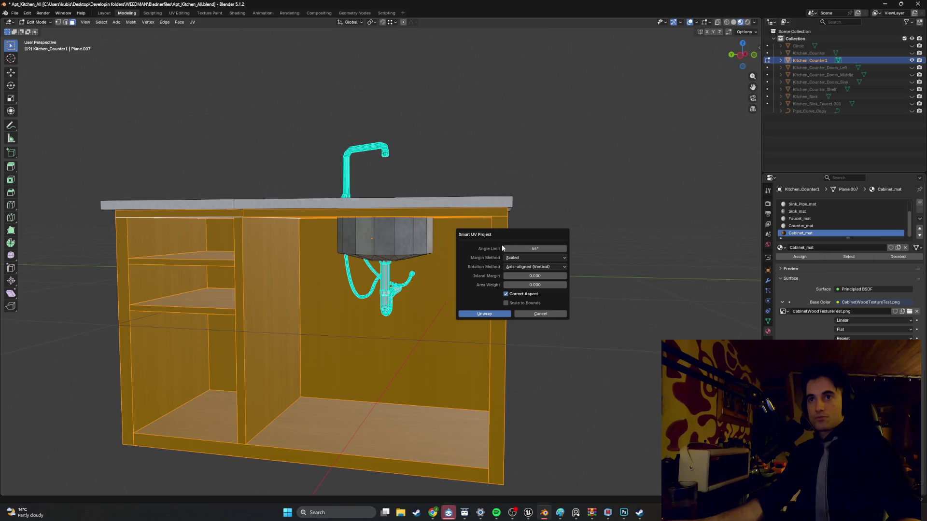
pyautogui.click(496, 313)
# In the UV Editing workspace, scale the cabinet's UV islands up.
pyautogui.click(177, 14)
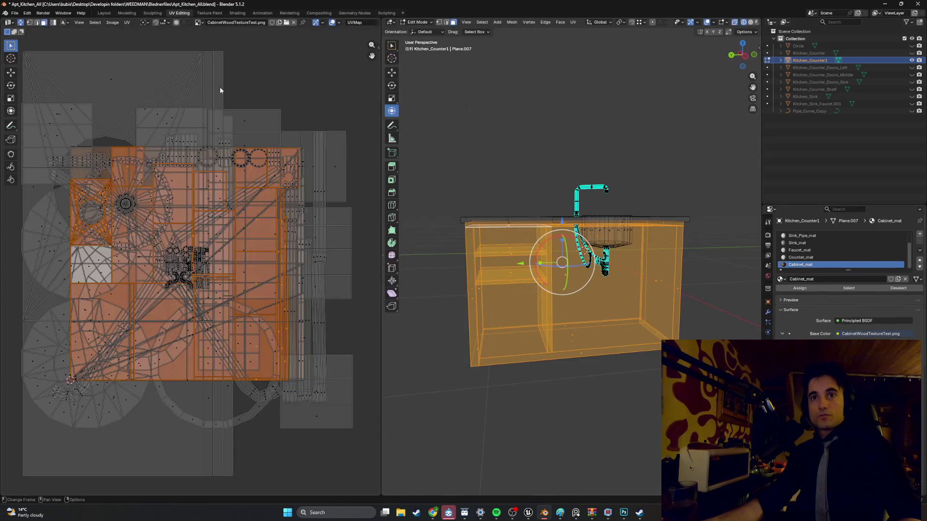
pyautogui.moveTo(662, 261)
pyautogui.mouseDown(button='middle')
pyautogui.moveTo(614, 283)
pyautogui.moveTo(570, 224)
pyautogui.mouseUp(button='middle')
pyautogui.scroll(4, 609, 285)
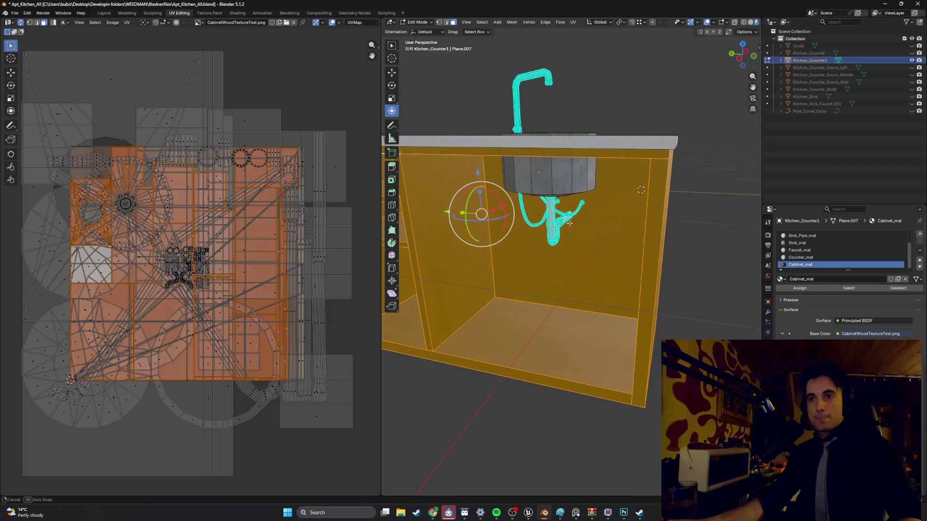
pyautogui.press('s')
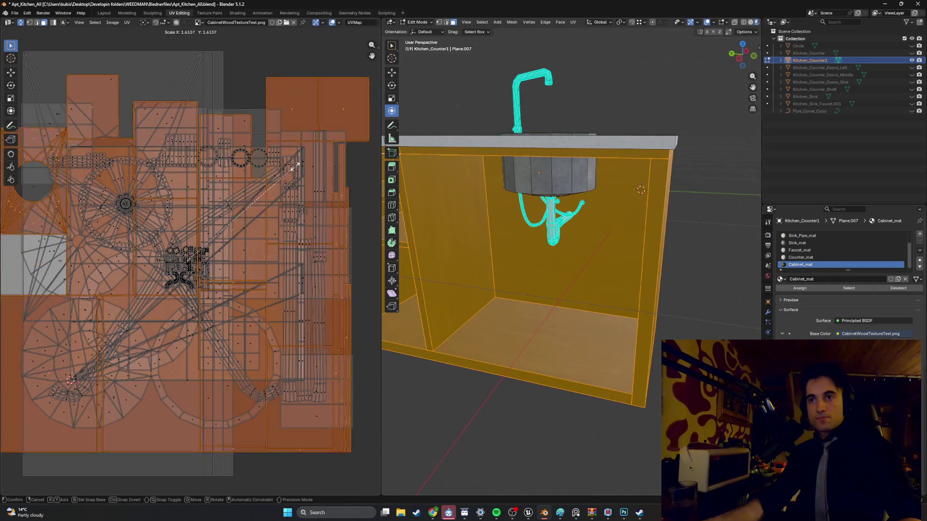
pyautogui.click(308, 156)
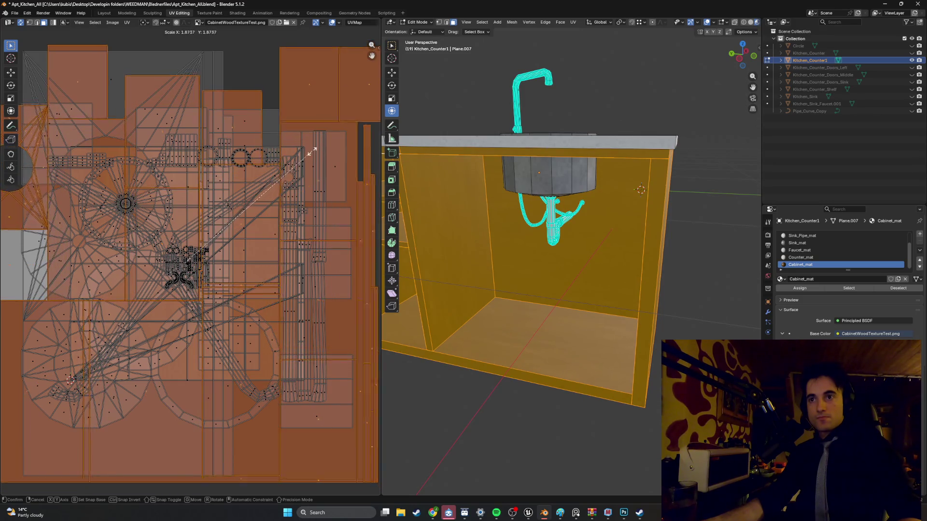
# Clear the face selection and inspect the wood grain under the counter and sink.
pyautogui.click(688, 229)
pyautogui.moveTo(667, 227)
pyautogui.mouseDown(button='middle')
pyautogui.moveTo(624, 217)
pyautogui.moveTo(584, 227)
pyautogui.moveTo(658, 213)
pyautogui.moveTo(652, 194)
pyautogui.mouseUp(button='middle')
pyautogui.moveTo(529, 167)
pyautogui.mouseDown(button='middle')
pyautogui.moveTo(538, 137)
pyautogui.moveTo(578, 181)
pyautogui.moveTo(568, 166)
pyautogui.mouseUp(button='middle')
pyautogui.scroll(3, 533, 165)
# Select the countertop's top-edge faces, checking under the sink in wireframe view.
pyautogui.keyDown('shift'); pyautogui.click(574, 174); pyautogui.keyUp('shift')
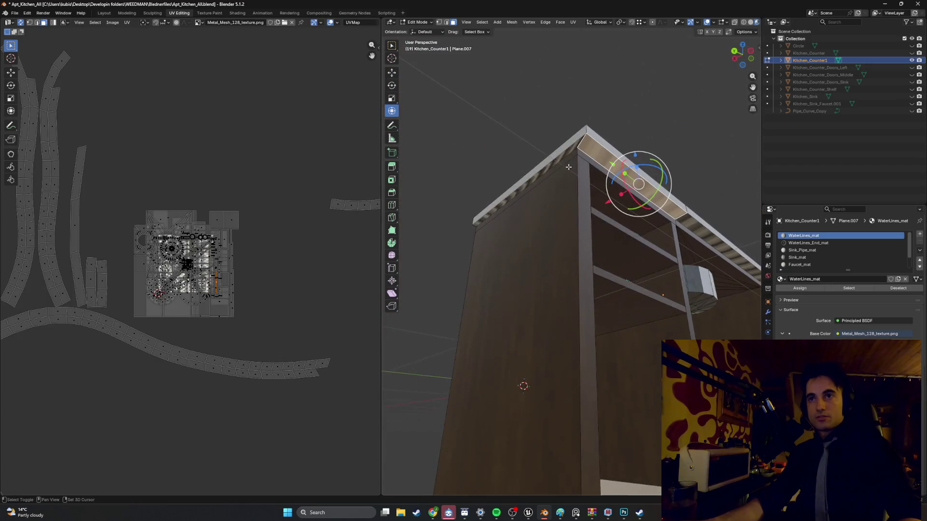
pyautogui.keyDown('shift'); pyautogui.click(545, 168); pyautogui.keyUp('shift')
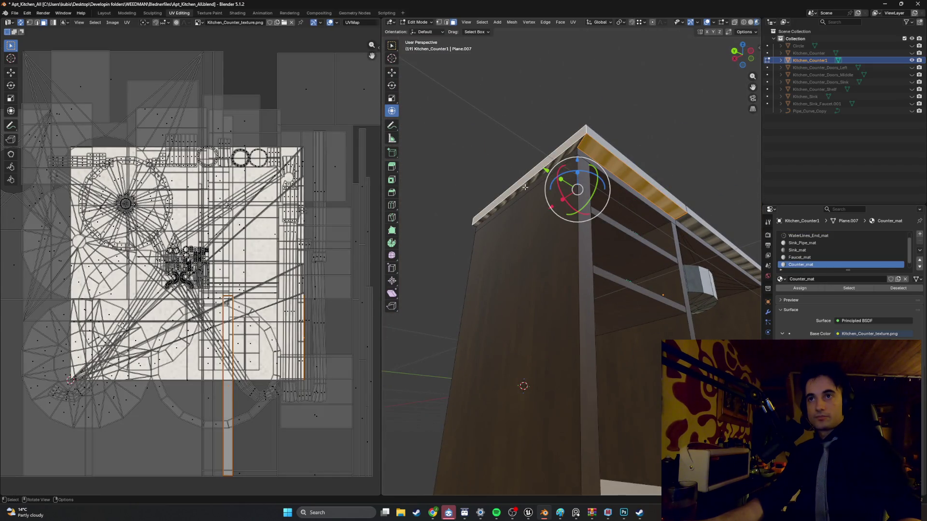
pyautogui.click(525, 188)
pyautogui.moveTo(614, 167)
pyautogui.mouseDown(button='middle')
pyautogui.moveTo(518, 229)
pyautogui.moveTo(545, 169)
pyautogui.moveTo(534, 195)
pyautogui.mouseUp(button='middle')
pyautogui.press('z')
pyautogui.click(542, 227)
pyautogui.moveTo(543, 226)
pyautogui.mouseDown(button='middle')
pyautogui.moveTo(545, 200)
pyautogui.moveTo(597, 198)
pyautogui.moveTo(572, 214)
pyautogui.moveTo(574, 198)
pyautogui.moveTo(592, 205)
pyautogui.moveTo(574, 212)
pyautogui.moveTo(615, 237)
pyautogui.mouseUp(button='middle')
pyautogui.press('z')
pyautogui.click(610, 201)
pyautogui.press('z')
pyautogui.click(572, 240)
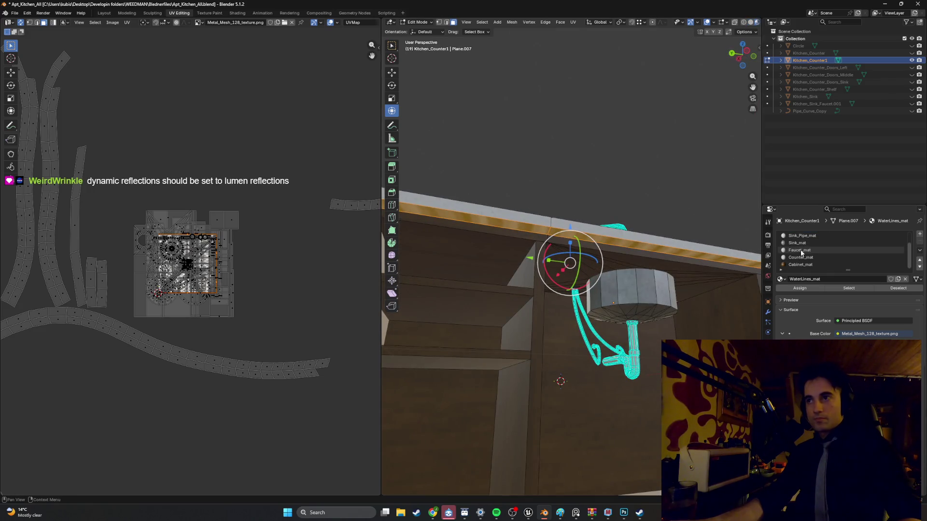
# Smart UV Project the Counter_mat countertop faces.
pyautogui.click(809, 259)
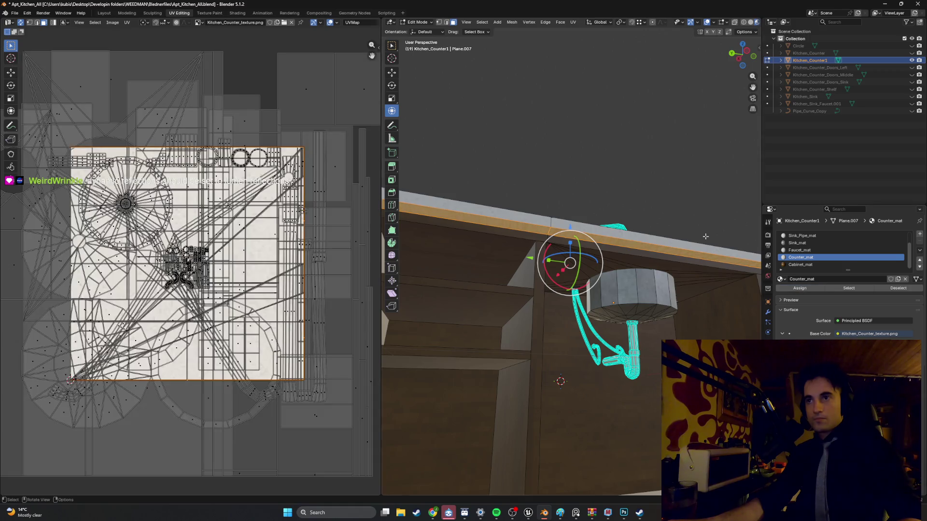
pyautogui.press('u')
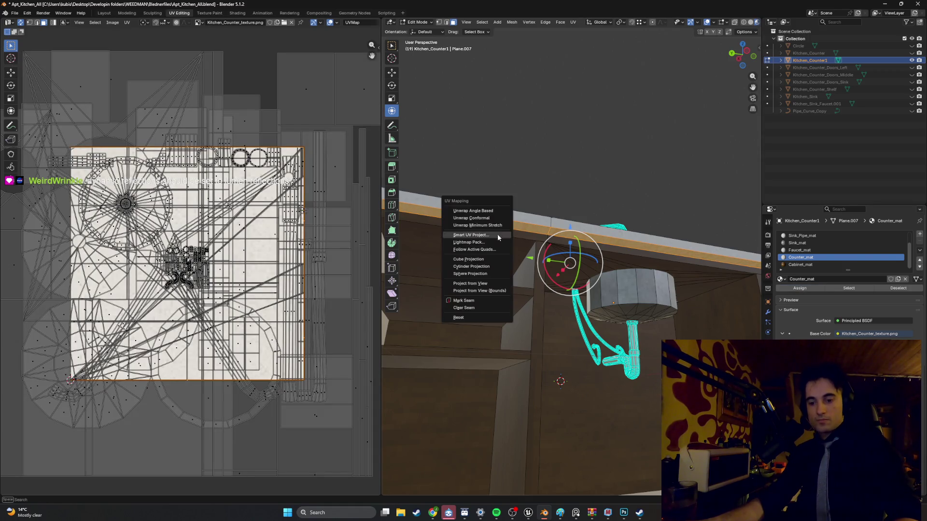
pyautogui.click(497, 239)
pyautogui.click(482, 304)
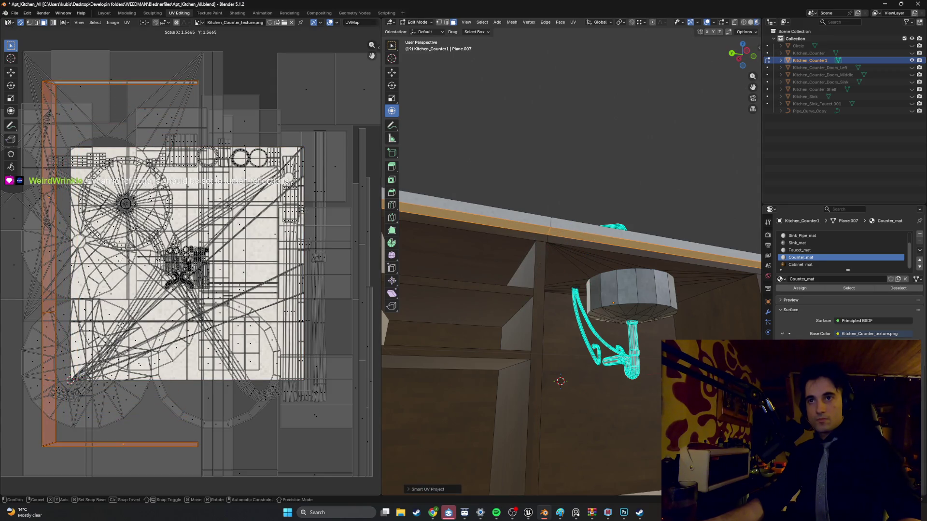
# Inspect the unwrapped countertop from several angles in Object Mode.
pyautogui.press('Tab')
pyautogui.scroll(-8, 519, 139)
pyautogui.moveTo(530, 190)
pyautogui.mouseDown(button='middle')
pyautogui.moveTo(544, 201)
pyautogui.moveTo(515, 196)
pyautogui.mouseUp(button='middle')
pyautogui.scroll(5, 514, 196)
pyautogui.moveTo(552, 265)
pyautogui.mouseDown(button='middle')
pyautogui.moveTo(511, 182)
pyautogui.moveTo(529, 218)
pyautogui.moveTo(467, 219)
pyautogui.moveTo(568, 220)
pyautogui.moveTo(512, 233)
pyautogui.moveTo(537, 226)
pyautogui.moveTo(450, 219)
pyautogui.moveTo(436, 230)
pyautogui.moveTo(452, 253)
pyautogui.mouseUp(button='middle')
pyautogui.scroll(-3, 568, 220)
pyautogui.scroll(5, 455, 258)
pyautogui.scroll(-5, 454, 262)
pyautogui.moveTo(549, 247); pyautogui.dragTo(535, 242, button='middle')
pyautogui.scroll(-2, 529, 249)
# Select the Cabinet_mat faces, scale up their wood UVs, and return to Object Mode.
pyautogui.press('Tab')
pyautogui.moveTo(545, 274); pyautogui.dragTo(529, 271, button='middle')
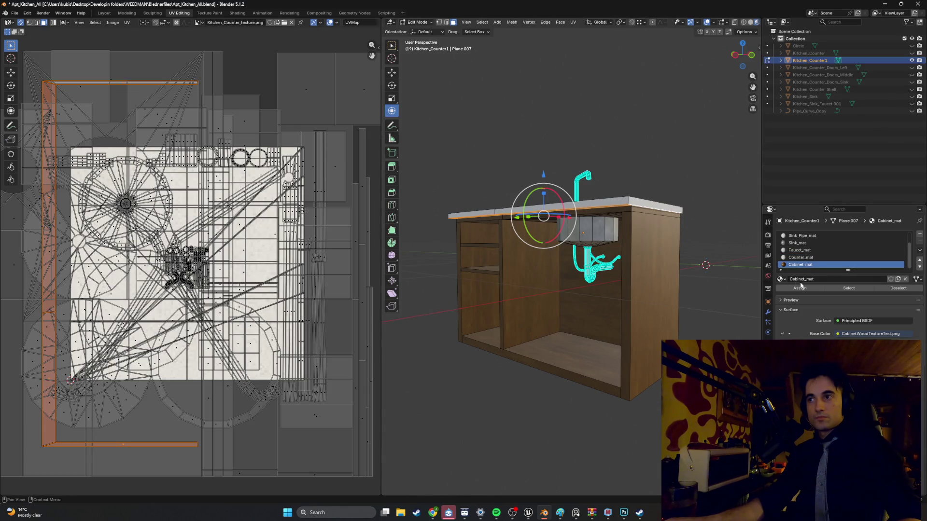
pyautogui.click(837, 289)
pyautogui.moveTo(555, 313); pyautogui.dragTo(512, 311, button='middle')
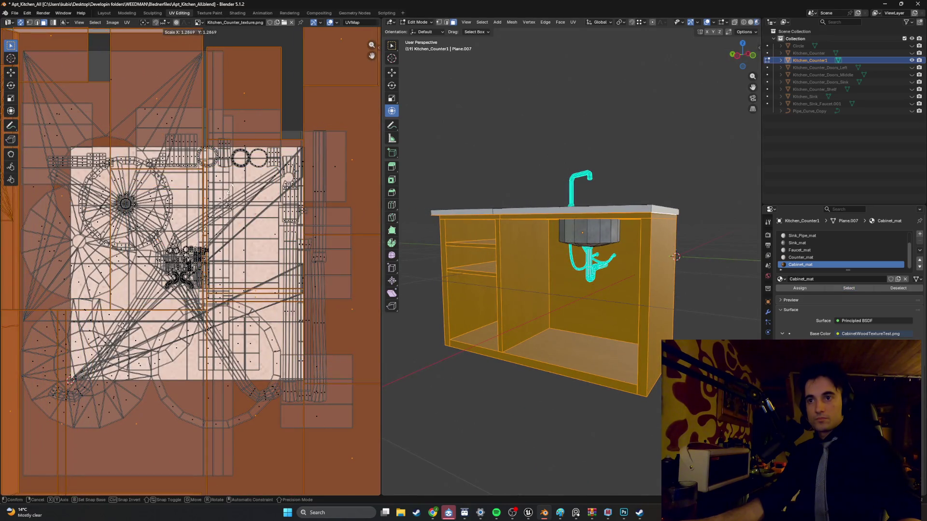
pyautogui.click(381, 198)
pyautogui.moveTo(588, 147); pyautogui.dragTo(531, 150, button='middle')
pyautogui.scroll(3, 531, 150)
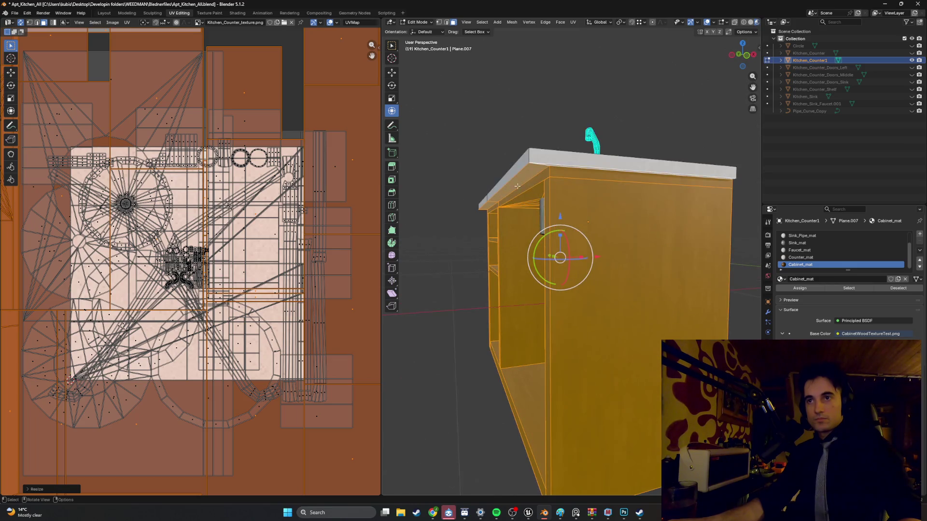
pyautogui.press('s')
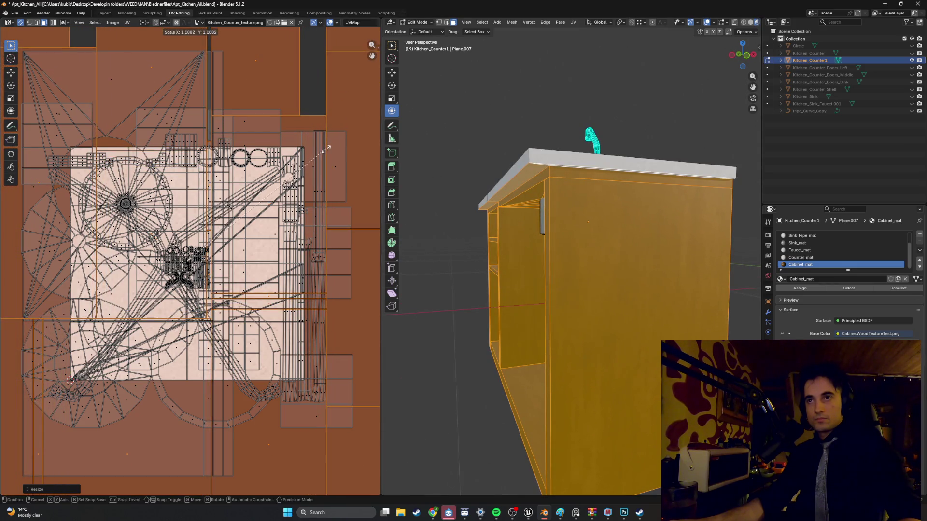
pyautogui.press('Return')
pyautogui.press('Tab')
# Switch to the Modeling workspace and save Apt_Kitchen_All.blend.
pyautogui.moveTo(462, 151)
pyautogui.mouseDown(button='middle')
pyautogui.moveTo(534, 152)
pyautogui.moveTo(515, 164)
pyautogui.moveTo(557, 156)
pyautogui.moveTo(503, 202)
pyautogui.moveTo(545, 179)
pyautogui.moveTo(489, 194)
pyautogui.moveTo(561, 189)
pyautogui.moveTo(585, 163)
pyautogui.mouseUp(button='middle')
pyautogui.scroll(4, 503, 202)
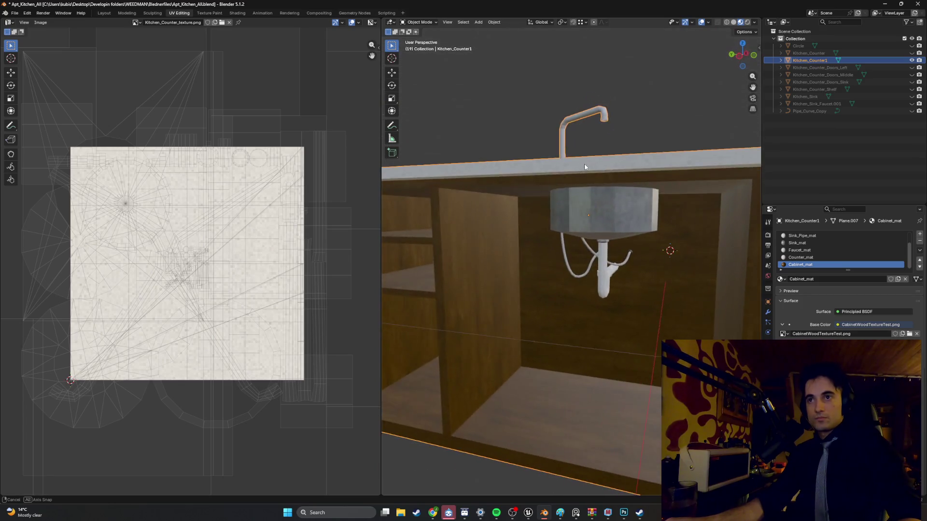
pyautogui.scroll(-3, 584, 163)
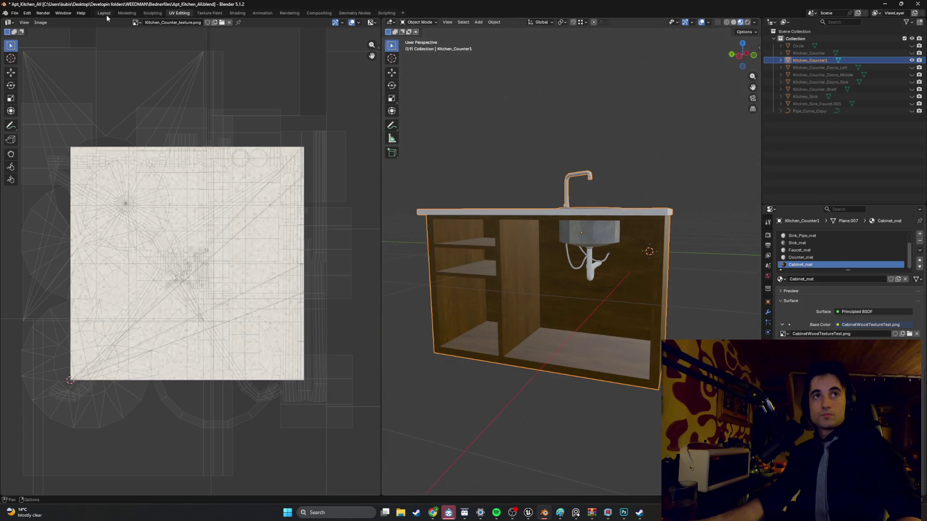
pyautogui.click(127, 13)
pyautogui.hotkey('ctrl', 's')
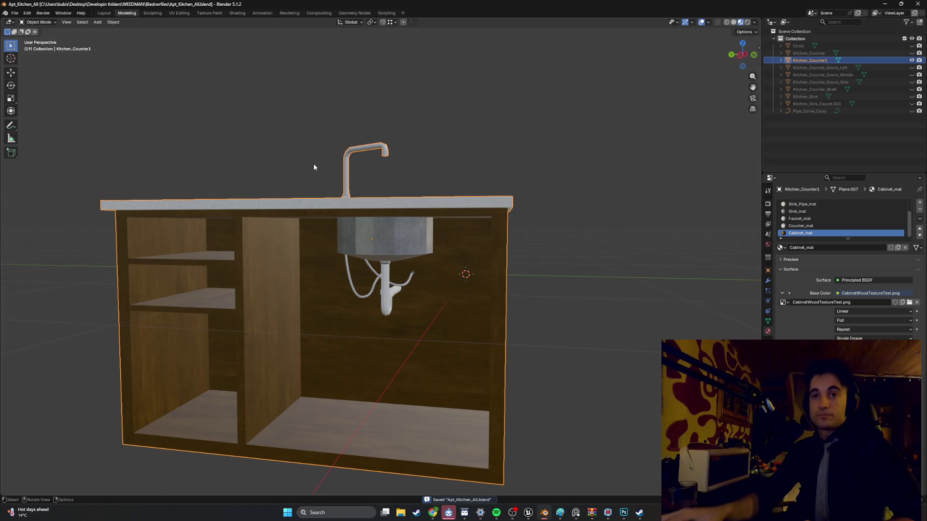
# Unhide the three Kitchen_Counter_Doors objects in the outliner.
pyautogui.moveTo(314, 165)
pyautogui.mouseDown(button='middle')
pyautogui.moveTo(361, 205)
pyautogui.moveTo(303, 211)
pyautogui.moveTo(364, 215)
pyautogui.moveTo(446, 239)
pyautogui.mouseUp(button='middle')
pyautogui.moveTo(475, 227)
pyautogui.mouseDown(button='middle')
pyautogui.moveTo(416, 233)
pyautogui.moveTo(447, 227)
pyautogui.moveTo(421, 229)
pyautogui.moveTo(432, 223)
pyautogui.moveTo(407, 262)
pyautogui.moveTo(423, 251)
pyautogui.moveTo(412, 251)
pyautogui.mouseUp(button='middle')
pyautogui.scroll(3, 403, 262)
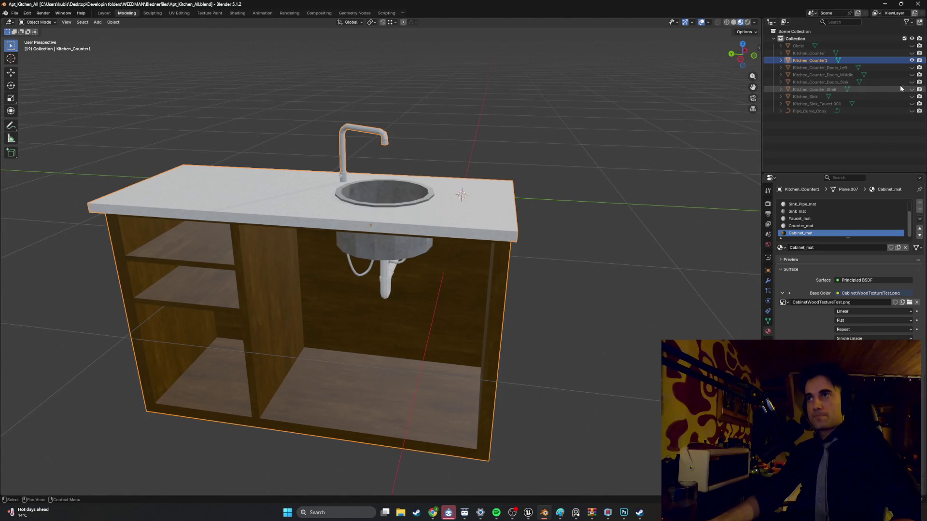
pyautogui.moveTo(913, 82); pyautogui.dragTo(912, 67)
# Zoom in on the white door panel and clear the counter's mesh selection.
pyautogui.moveTo(598, 145)
pyautogui.mouseDown(button='middle')
pyautogui.moveTo(546, 164)
pyautogui.moveTo(577, 209)
pyautogui.mouseUp(button='middle')
pyautogui.keyDown('ctrl'); pyautogui.moveTo(608, 236); pyautogui.dragTo(398, 211, button='middle'); pyautogui.keyUp('ctrl')
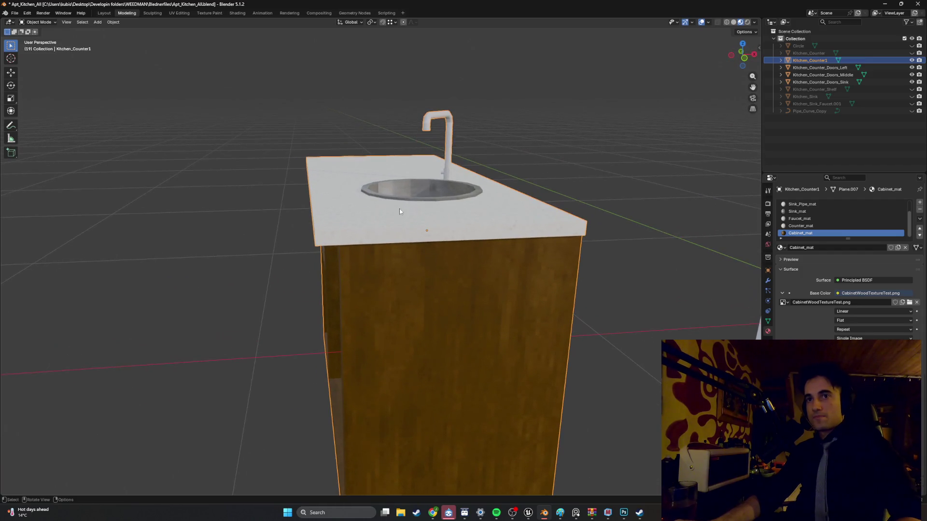
pyautogui.moveTo(473, 234)
pyautogui.keyDown('ctrl'); pyautogui.mouseDown(button='middle')
pyautogui.moveTo(598, 246)
pyautogui.moveTo(635, 286)
pyautogui.moveTo(522, 204)
pyautogui.moveTo(543, 239)
pyautogui.moveTo(533, 208)
pyautogui.mouseUp(button='middle'); pyautogui.keyUp('ctrl')
pyautogui.press('Tab')
pyautogui.hotkey('alt', 'a')
pyautogui.press('Tab')
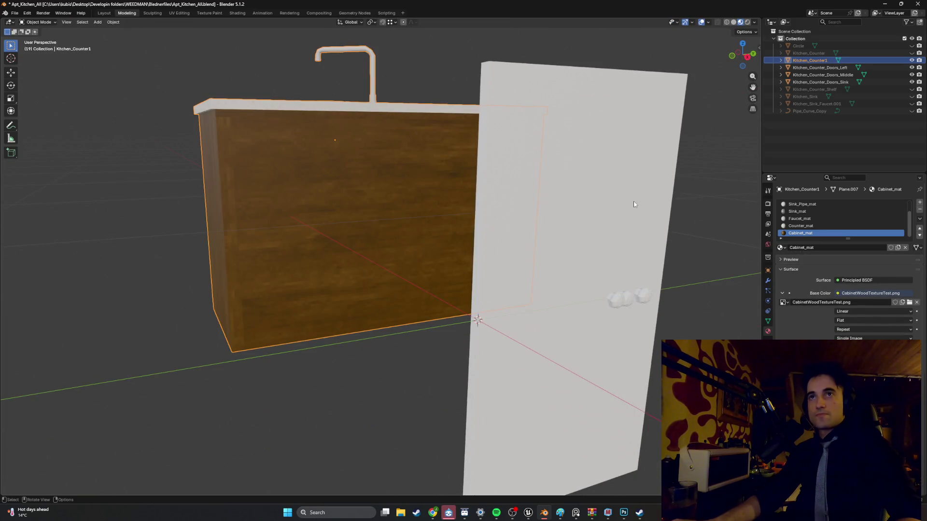
# Select the middle door and hide the Doors_Sink and Doors_Left objects.
pyautogui.click(601, 209)
pyautogui.moveTo(594, 215); pyautogui.dragTo(584, 205, button='middle')
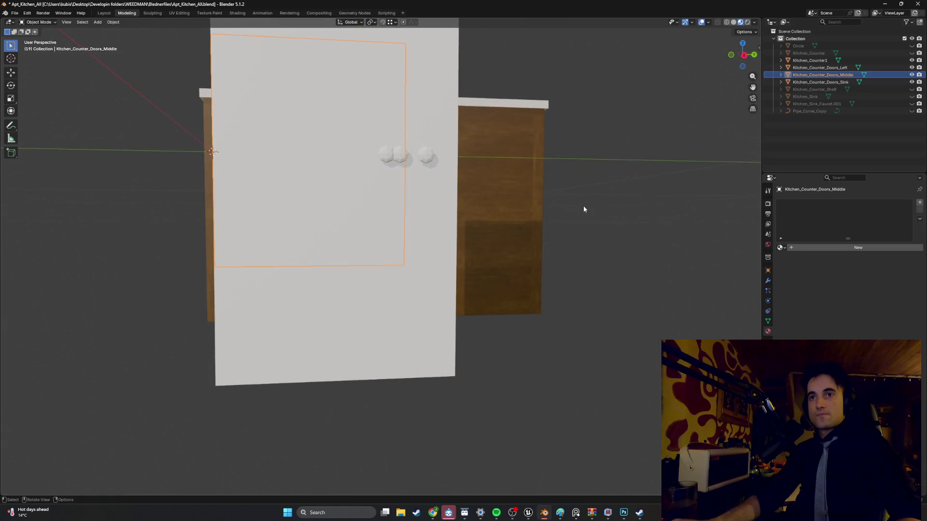
pyautogui.click(911, 82)
pyautogui.click(912, 67)
pyautogui.moveTo(440, 186); pyautogui.dragTo(497, 218, button='middle')
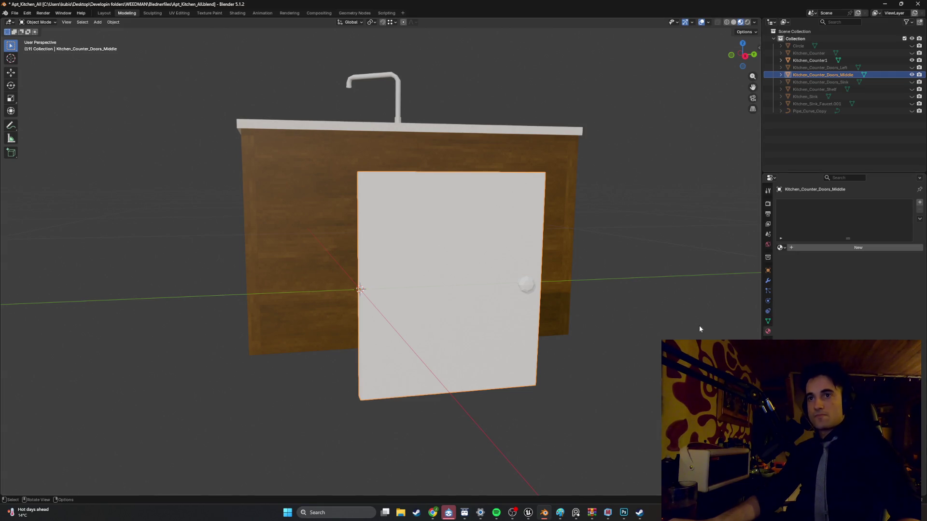
# Unhide Kitchen_Counter to compare it against the middle door.
pyautogui.moveTo(535, 296)
pyautogui.mouseDown(button='middle')
pyautogui.moveTo(659, 306)
pyautogui.moveTo(641, 310)
pyautogui.moveTo(633, 304)
pyautogui.moveTo(662, 303)
pyautogui.moveTo(553, 296)
pyautogui.moveTo(685, 303)
pyautogui.moveTo(555, 296)
pyautogui.moveTo(564, 297)
pyautogui.mouseUp(button='middle')
pyautogui.click(911, 54)
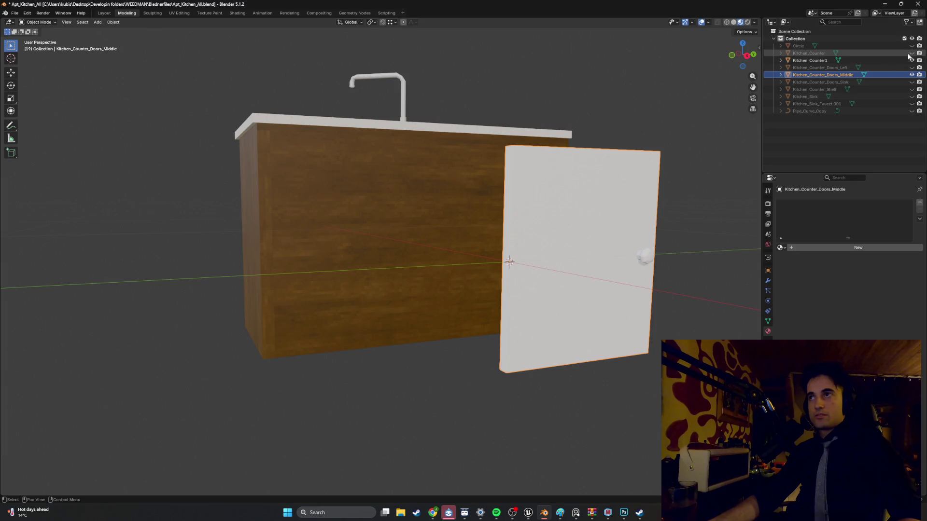
pyautogui.scroll(5, 602, 210)
pyautogui.moveTo(599, 207); pyautogui.dragTo(476, 221, button='middle')
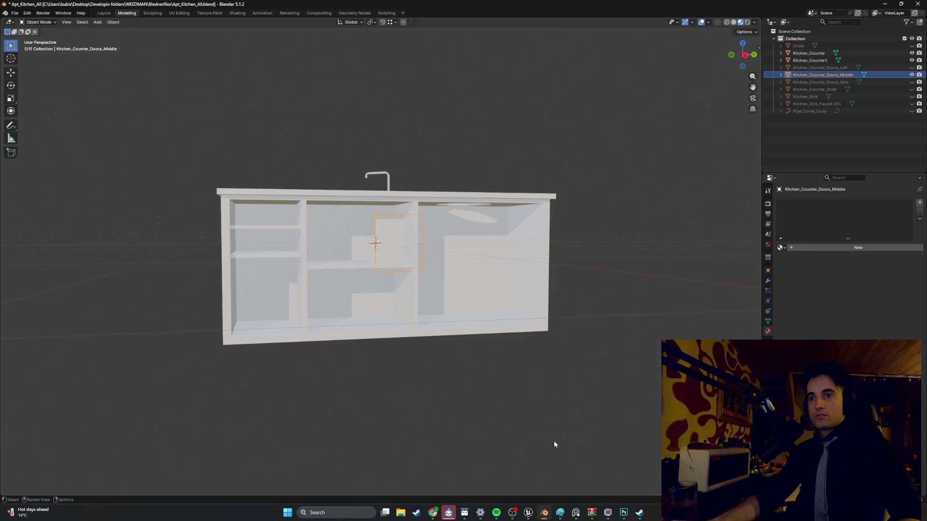
pyautogui.click(530, 514)
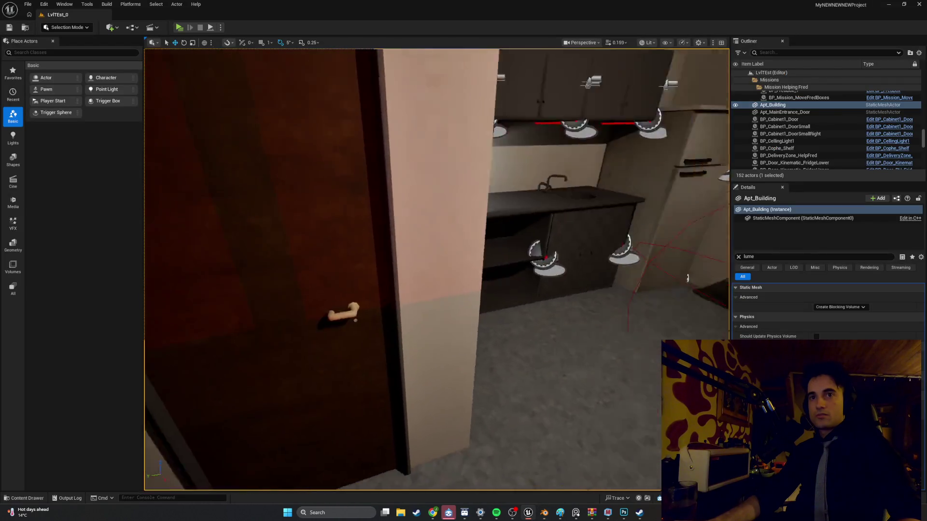
# Select the small cabinet door in the Unreal level, then minimize Unreal to return to Blender.
pyautogui.moveTo(437, 270); pyautogui.dragTo(424, 290, button='right')
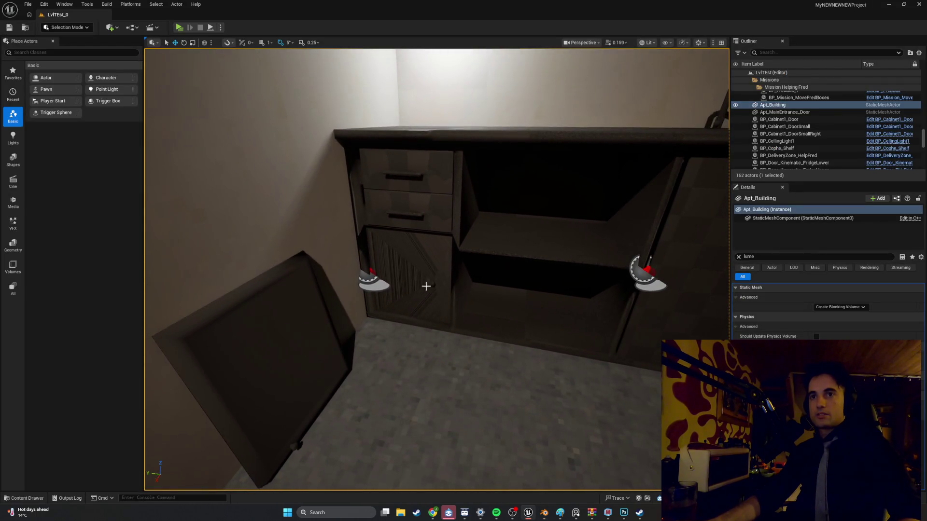
pyautogui.click(425, 280)
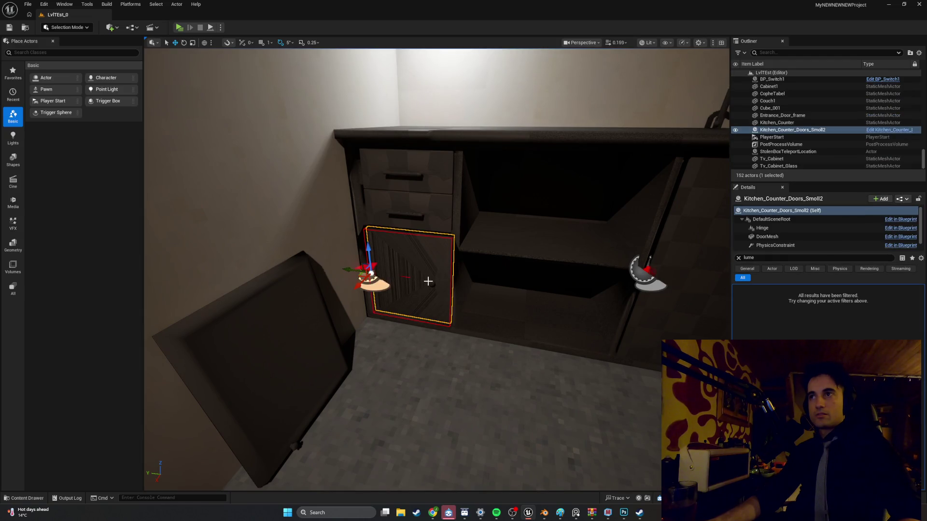
pyautogui.click(889, 5)
pyautogui.moveTo(625, 184)
pyautogui.mouseDown(button='middle')
pyautogui.moveTo(557, 239)
pyautogui.moveTo(653, 244)
pyautogui.moveTo(646, 250)
pyautogui.mouseUp(button='middle')
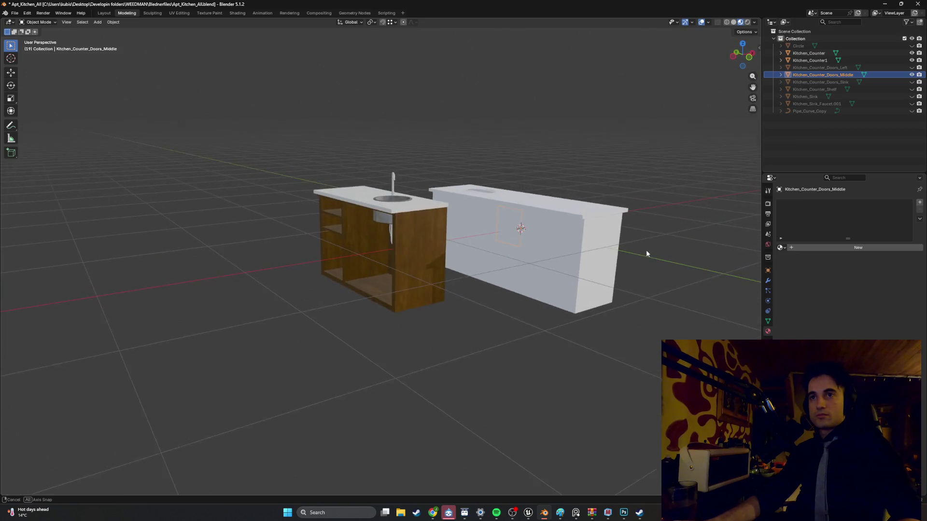
# Move the middle door along X and Z into the sink cabinet's left bay.
pyautogui.moveTo(522, 235)
pyautogui.mouseDown(button='middle')
pyautogui.moveTo(537, 231)
pyautogui.moveTo(507, 239)
pyautogui.mouseUp(button='middle')
pyautogui.press('g')
pyautogui.press('x')
pyautogui.click(420, 249)
pyautogui.moveTo(420, 249); pyautogui.dragTo(367, 253, button='middle')
pyautogui.press('g')
pyautogui.press('x')
pyautogui.click(351, 256)
pyautogui.press('ctrl+KP_3')
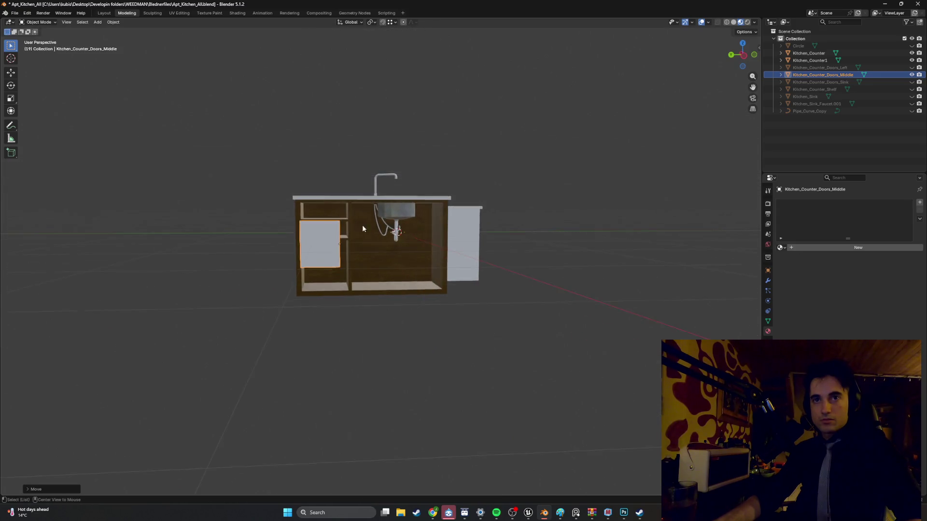
pyautogui.press('g')
pyautogui.press('z')
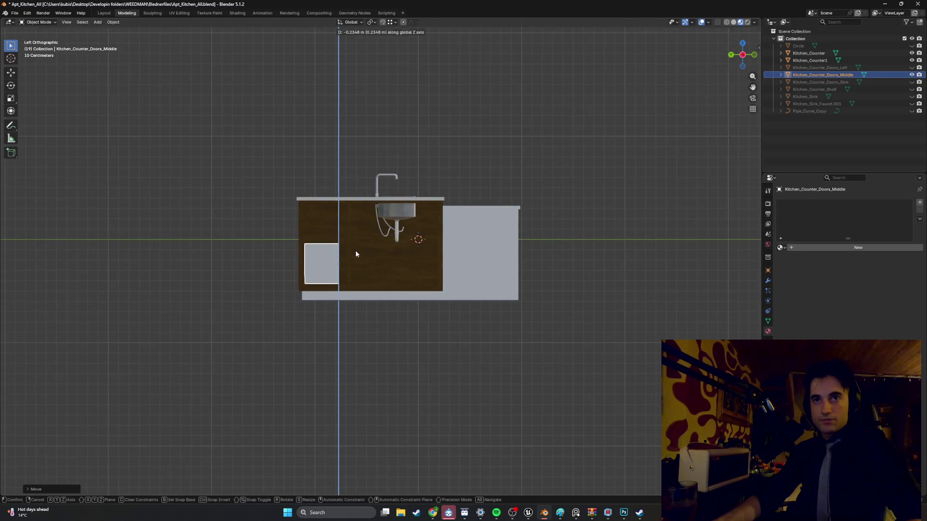
pyautogui.click(355, 251)
# Scale the door by 1.8, slide it just left of the cabinet, and show its transform values.
pyautogui.scroll(3, 321, 253)
pyautogui.moveTo(309, 264)
pyautogui.mouseDown(button='middle')
pyautogui.moveTo(338, 261)
pyautogui.moveTo(345, 269)
pyautogui.mouseUp(button='middle')
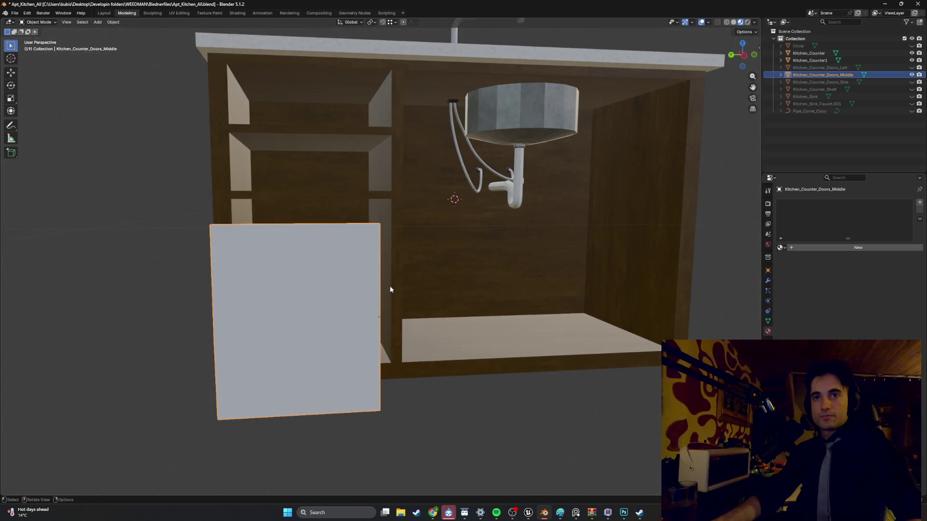
pyautogui.press('s')
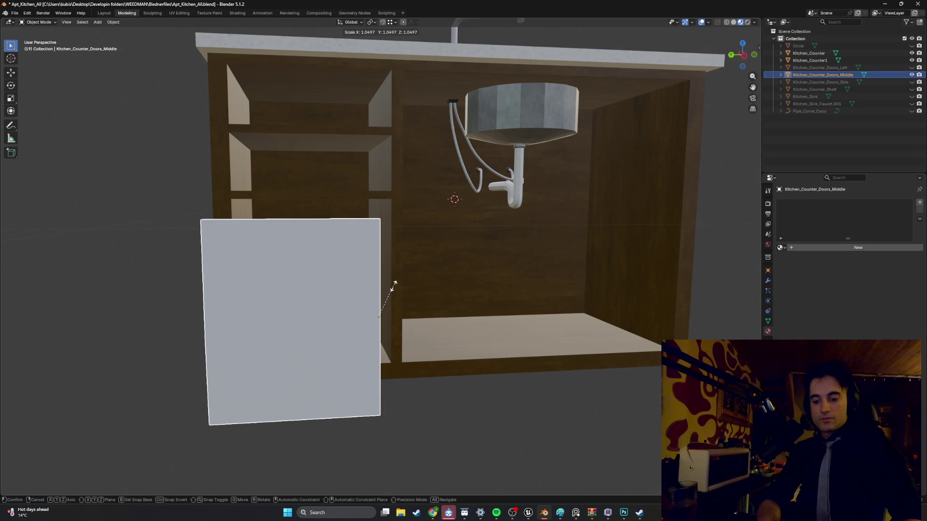
pyautogui.write('1.')
pyautogui.write('8')
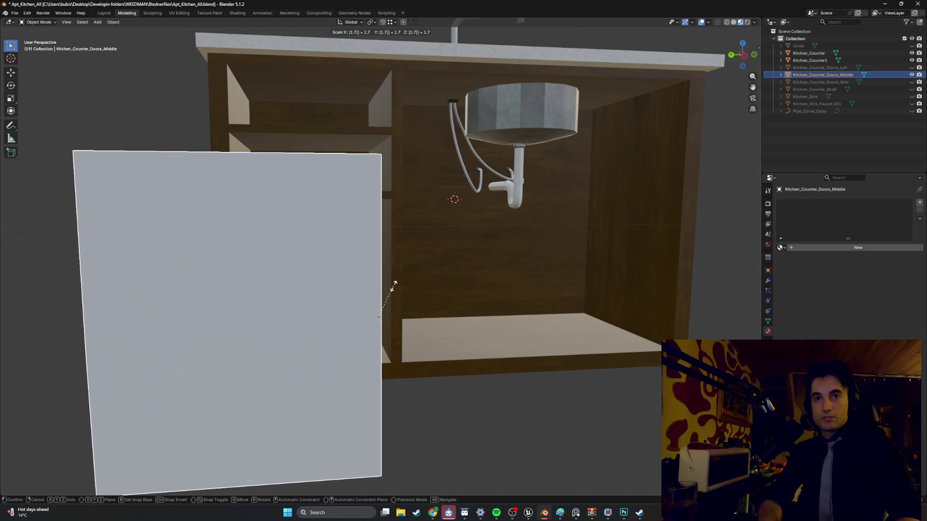
pyautogui.press('Return')
pyautogui.moveTo(358, 254); pyautogui.dragTo(289, 262, button='middle')
pyautogui.press('g')
pyautogui.press('x')
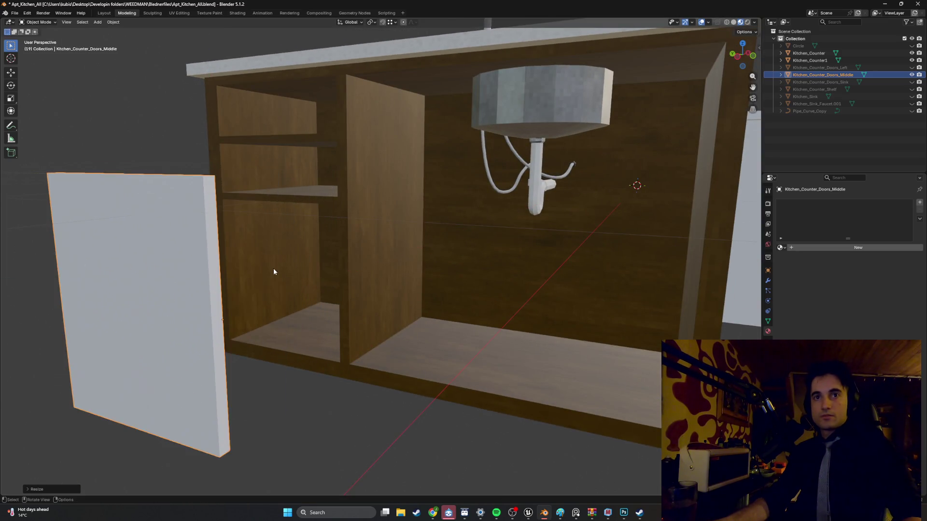
pyautogui.click(276, 273)
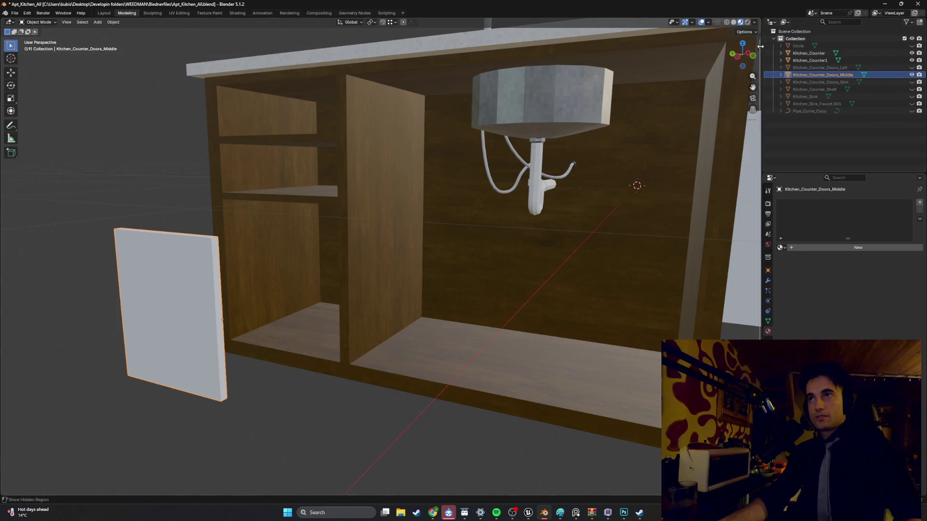
pyautogui.moveTo(761, 46); pyautogui.dragTo(729, 69)
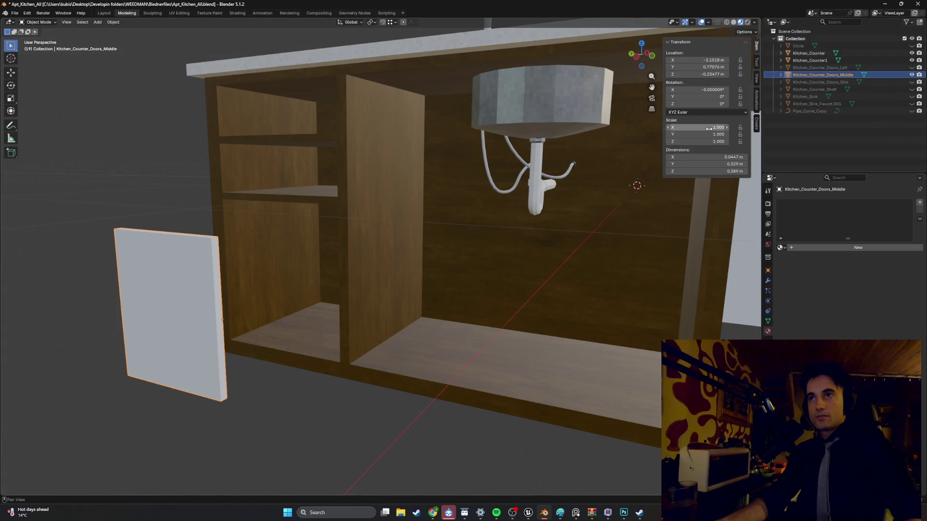
# Set the door's scale to X 1.7, Y 1.07, Z 1.07 in the N panel.
pyautogui.write('1.7')
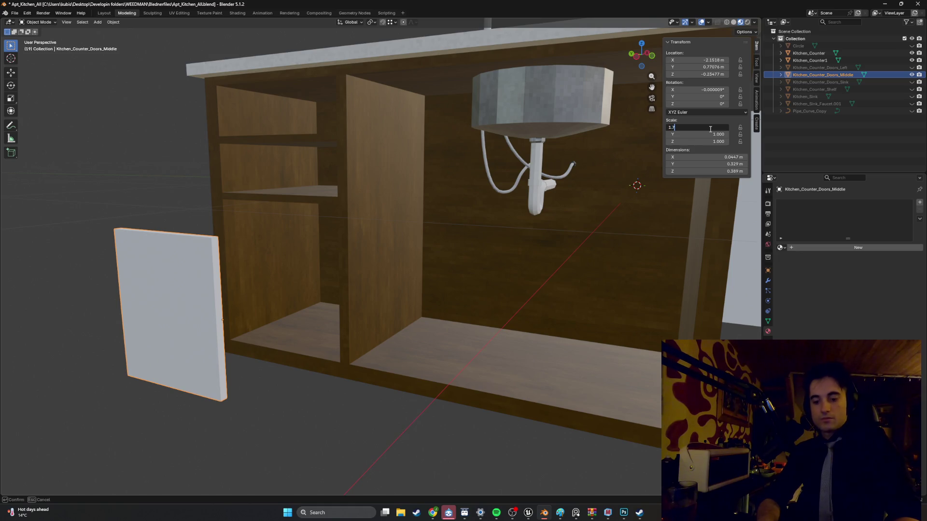
pyautogui.press('Return')
pyautogui.click(709, 134)
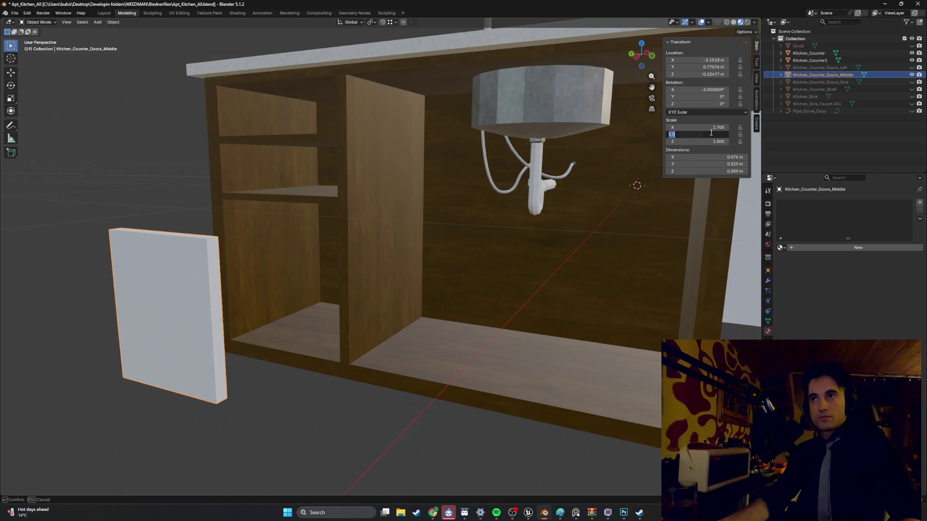
pyautogui.write('1')
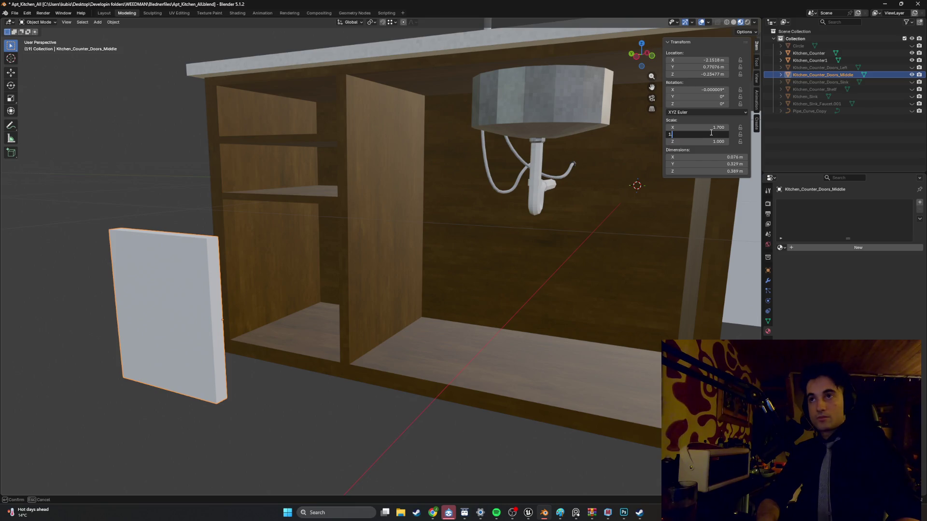
pyautogui.press('Return')
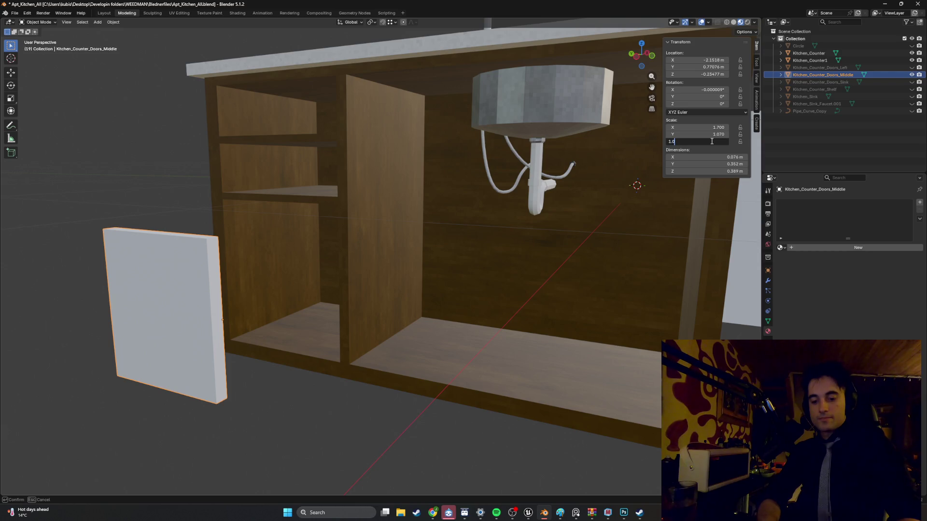
pyautogui.write('7')
pyautogui.press('Return')
# Move the door along X, Y and Z to fit the cabinet's lower-left opening.
pyautogui.click(253, 295)
pyautogui.moveTo(253, 294)
pyautogui.mouseDown(button='middle')
pyautogui.moveTo(203, 286)
pyautogui.moveTo(228, 275)
pyautogui.moveTo(197, 296)
pyautogui.moveTo(196, 279)
pyautogui.moveTo(169, 291)
pyautogui.moveTo(203, 292)
pyautogui.moveTo(198, 271)
pyautogui.mouseUp(button='middle')
pyautogui.click(197, 296)
pyautogui.press('g')
pyautogui.press('x')
pyautogui.click(293, 289)
pyautogui.moveTo(294, 289)
pyautogui.mouseDown(button='middle')
pyautogui.moveTo(379, 294)
pyautogui.moveTo(274, 286)
pyautogui.moveTo(310, 285)
pyautogui.mouseUp(button='middle')
pyautogui.press('g')
pyautogui.press('y')
pyautogui.click(296, 287)
pyautogui.press('g')
pyautogui.press('z')
pyautogui.click(312, 280)
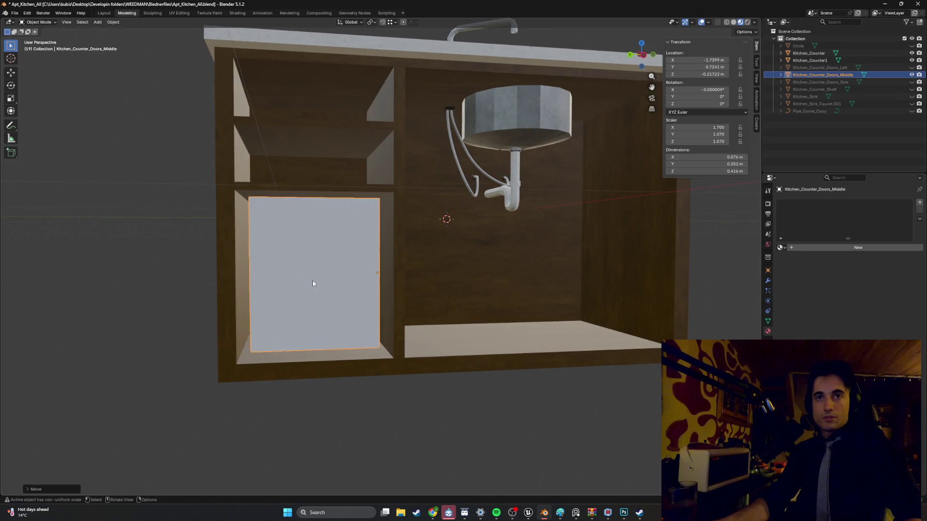
# Browse the sidebar's View, Tool and Archimesh tabs, then select the sink cabinet to move it.
pyautogui.click(504, 271)
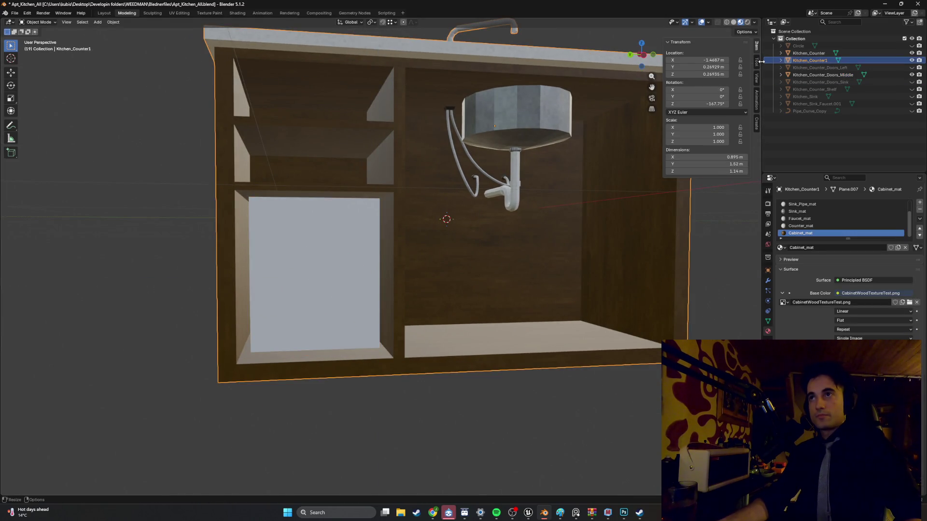
pyautogui.click(756, 76)
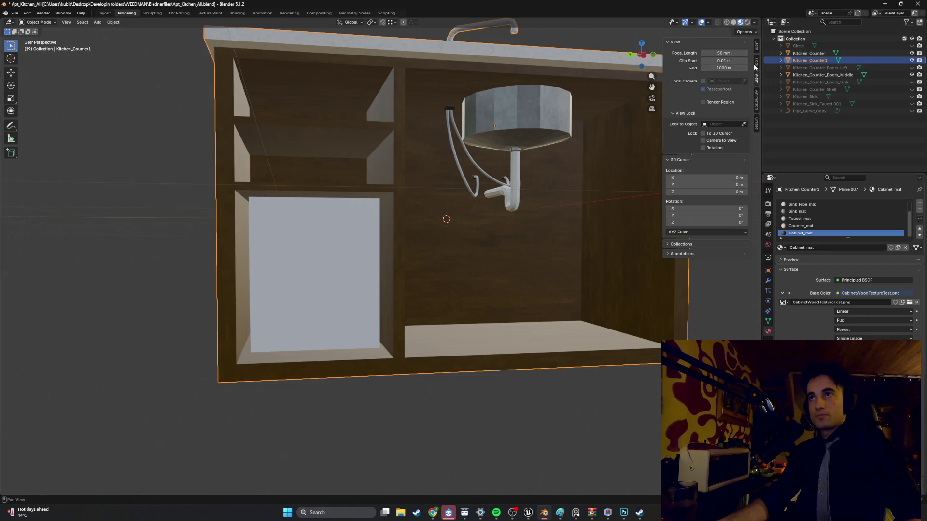
pyautogui.click(756, 67)
pyautogui.click(757, 93)
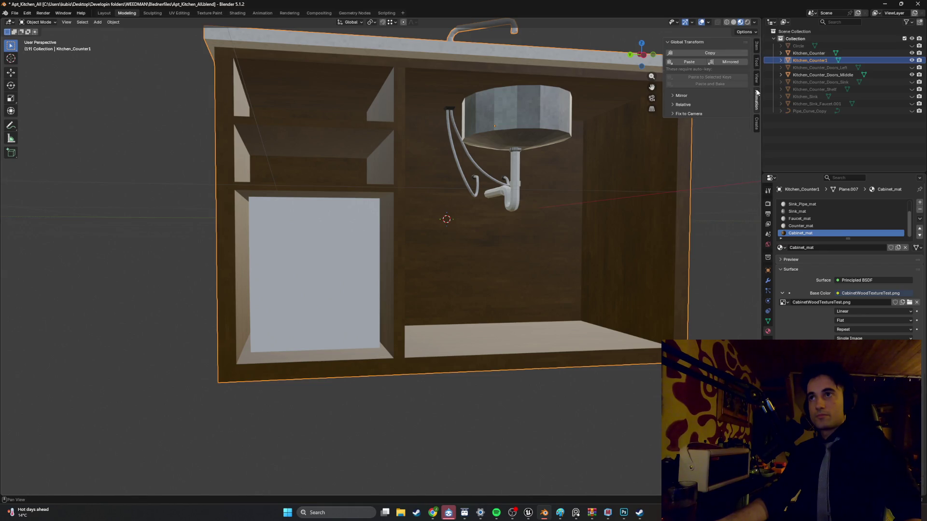
pyautogui.click(756, 124)
pyautogui.click(377, 264)
pyautogui.scroll(-1, 369, 248)
pyautogui.moveTo(369, 247); pyautogui.dragTo(408, 266, button='middle')
pyautogui.scroll(1, 408, 266)
pyautogui.click(408, 266)
pyautogui.press('space')
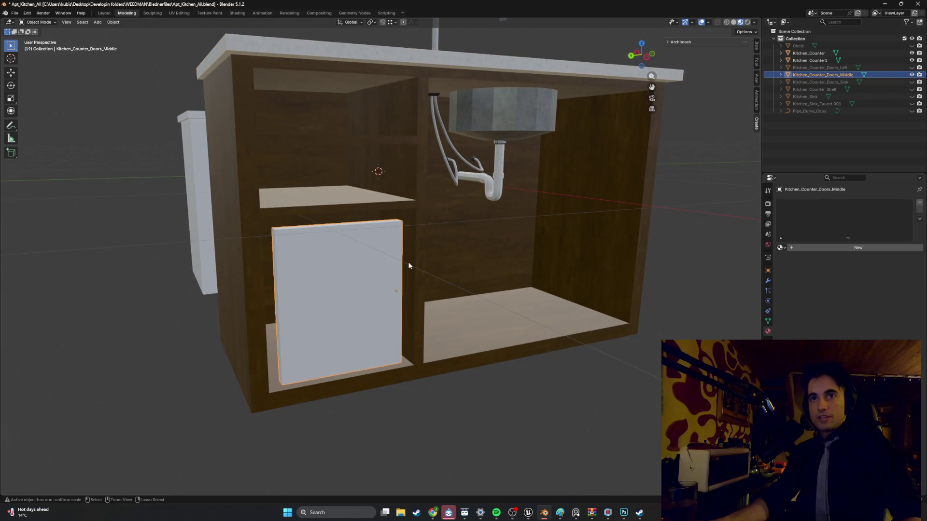
pyautogui.moveTo(438, 269); pyautogui.dragTo(392, 270, button='middle')
pyautogui.scroll(-4, 392, 270)
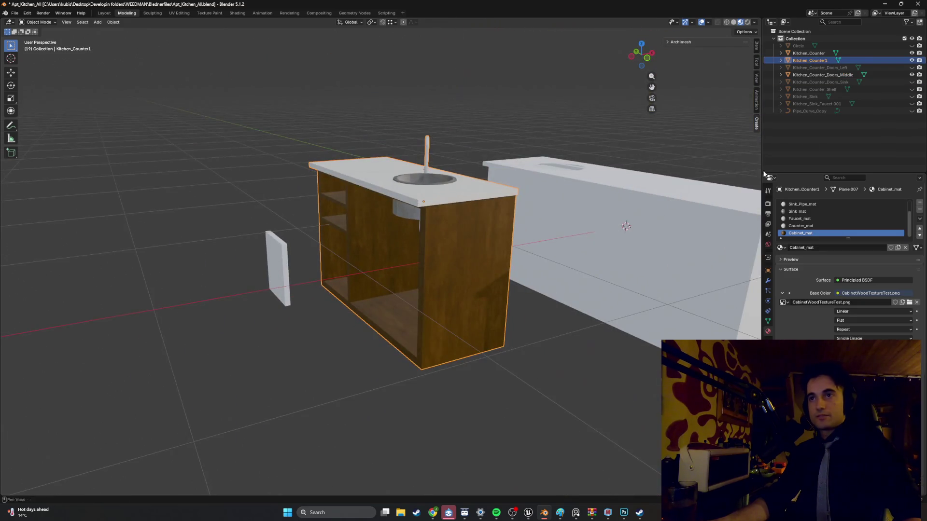
# Move the sink cabinet along X and Z against the end of the white counter.
pyautogui.moveTo(548, 216)
pyautogui.mouseDown(button='middle')
pyautogui.moveTo(540, 204)
pyautogui.moveTo(573, 208)
pyautogui.mouseUp(button='middle')
pyautogui.moveTo(430, 248); pyautogui.dragTo(432, 242, button='middle')
pyautogui.press('g')
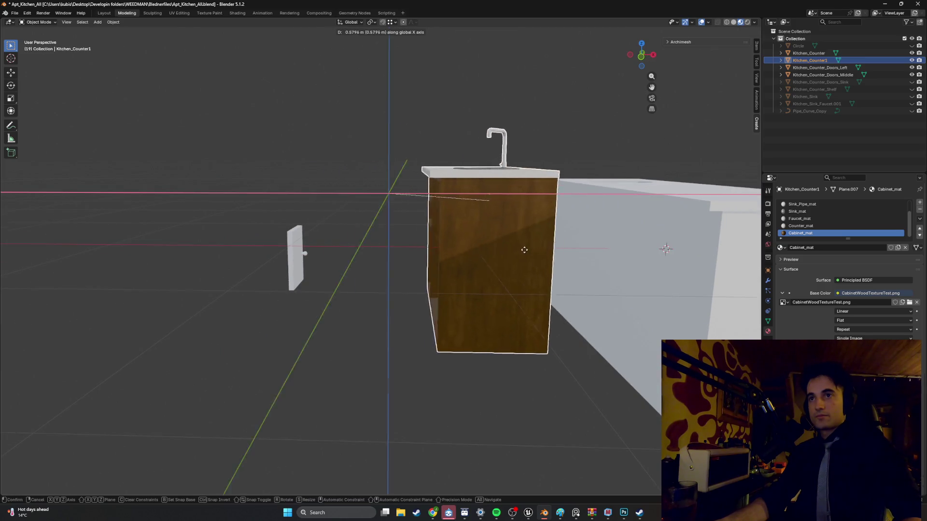
pyautogui.click(617, 215)
pyautogui.press('g')
pyautogui.press('z')
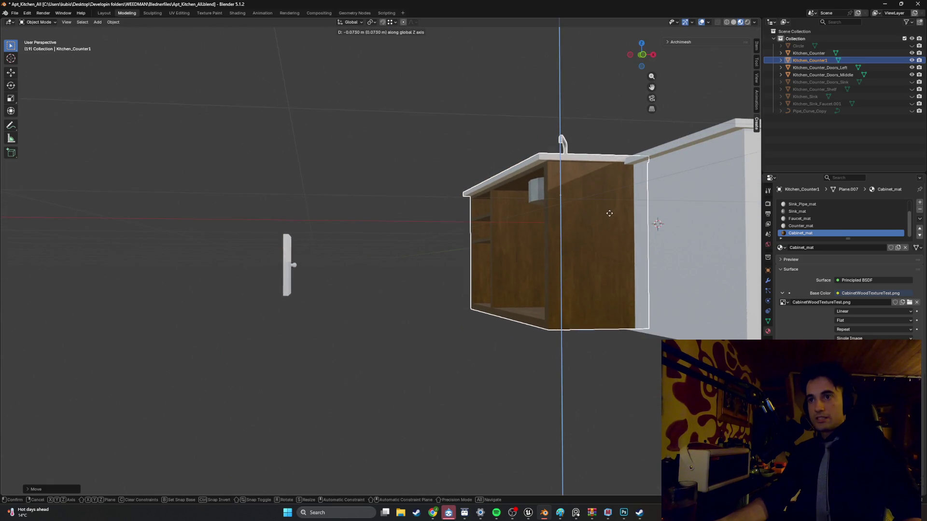
pyautogui.click(610, 215)
pyautogui.moveTo(610, 215)
pyautogui.mouseDown(button='middle')
pyautogui.moveTo(590, 220)
pyautogui.moveTo(601, 243)
pyautogui.moveTo(450, 241)
pyautogui.moveTo(436, 223)
pyautogui.moveTo(457, 245)
pyautogui.moveTo(526, 244)
pyautogui.moveTo(413, 245)
pyautogui.mouseUp(button='middle')
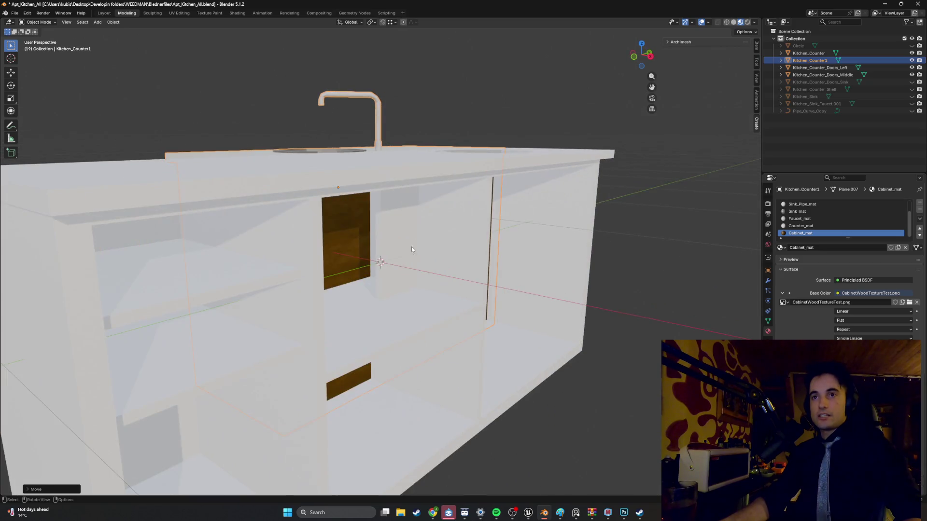
# Inspect the long white counter and its junction with the sink cabinet from several angles.
pyautogui.click(283, 309)
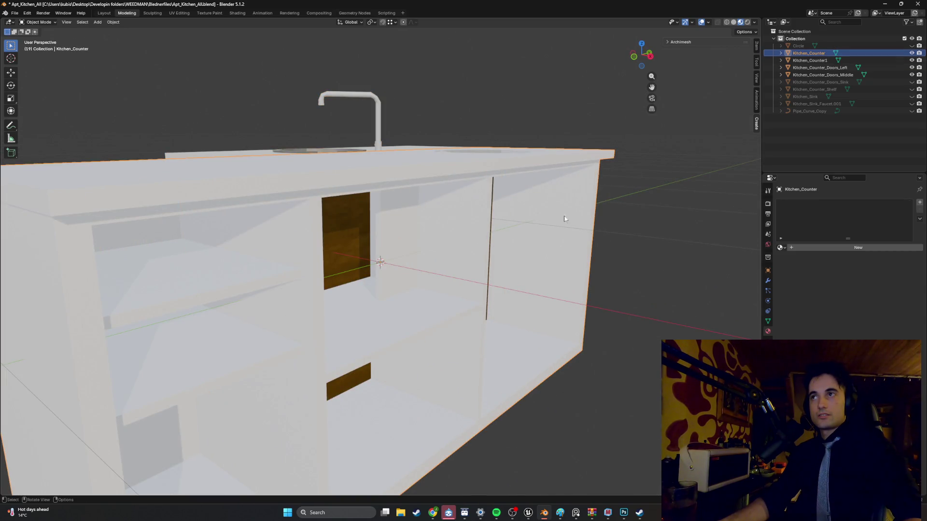
pyautogui.scroll(-3, 465, 261)
pyautogui.press('Tab')
pyautogui.click(756, 64)
pyautogui.press('Tab')
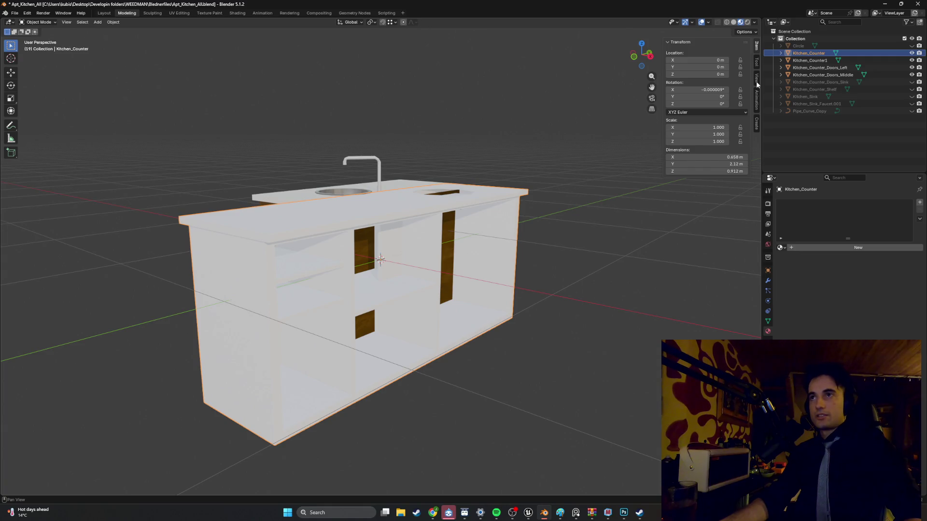
pyautogui.moveTo(548, 195); pyautogui.dragTo(442, 248, button='middle')
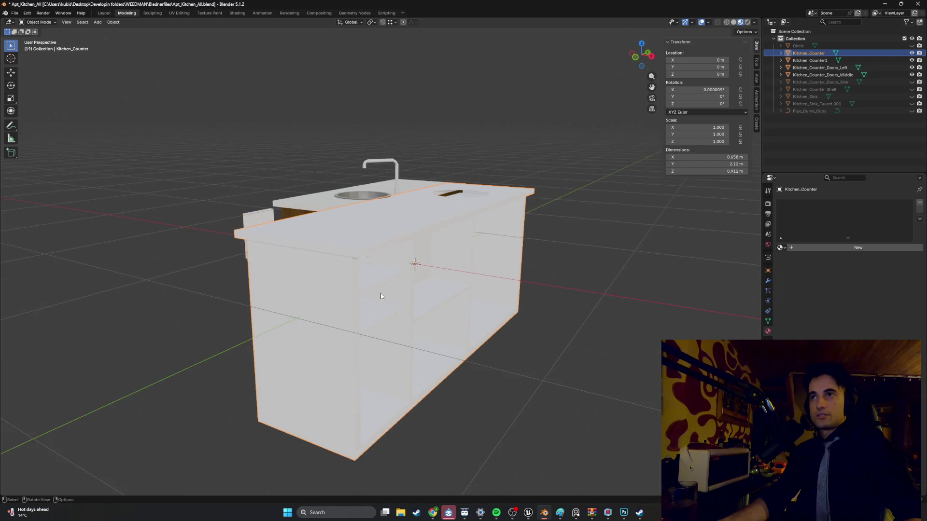
pyautogui.moveTo(378, 297); pyautogui.dragTo(439, 276, button='middle')
pyautogui.click(429, 269)
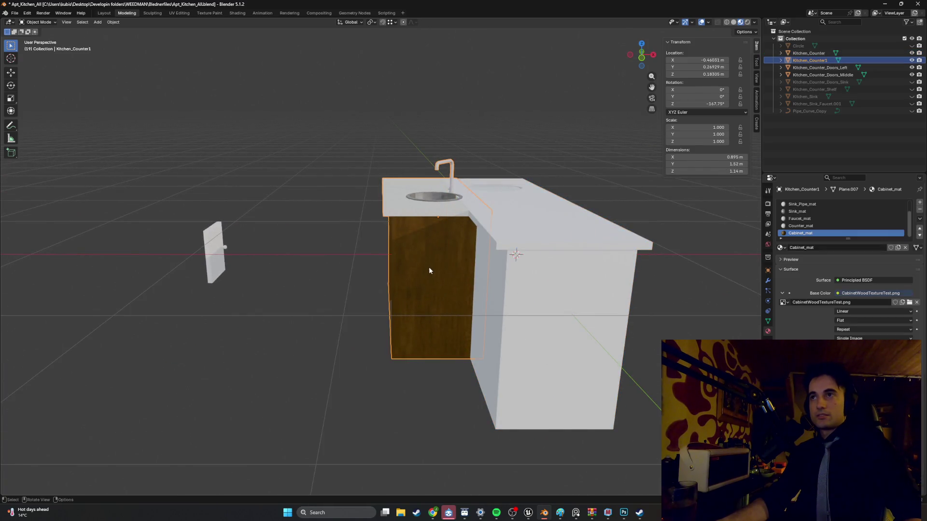
pyautogui.click(494, 291)
pyautogui.moveTo(488, 297)
pyautogui.mouseDown(button='middle')
pyautogui.moveTo(437, 291)
pyautogui.moveTo(520, 293)
pyautogui.mouseUp(button='middle')
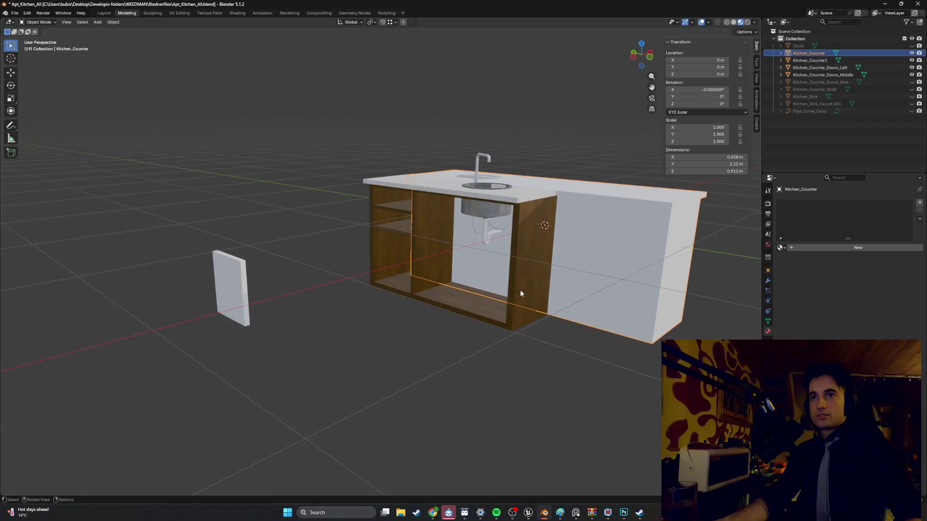
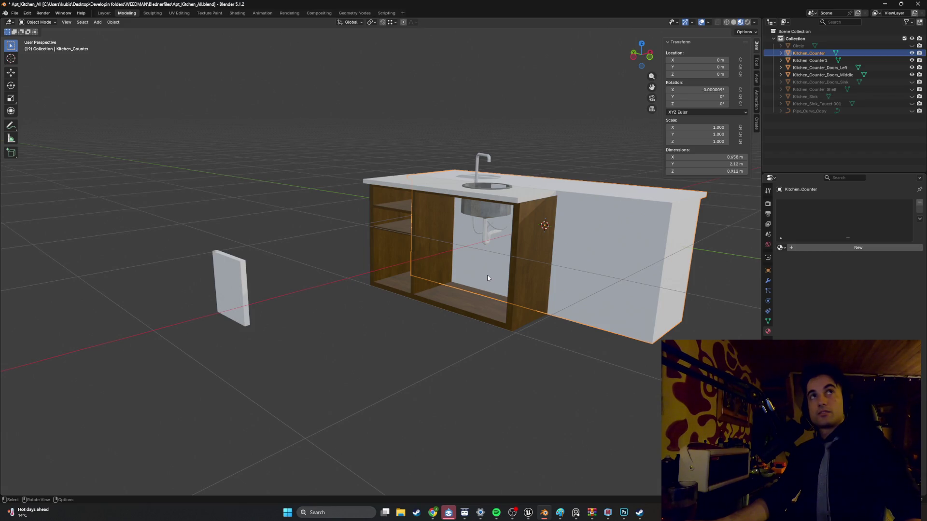
# Test-move the wooden sink cabinet, then undo it and the earlier door position and scale changes.
pyautogui.moveTo(498, 285)
pyautogui.mouseDown(button='middle')
pyautogui.moveTo(517, 297)
pyautogui.moveTo(676, 302)
pyautogui.moveTo(491, 304)
pyautogui.moveTo(462, 276)
pyautogui.moveTo(500, 255)
pyautogui.moveTo(493, 261)
pyautogui.mouseUp(button='middle')
pyautogui.click(449, 288)
pyautogui.press('g')
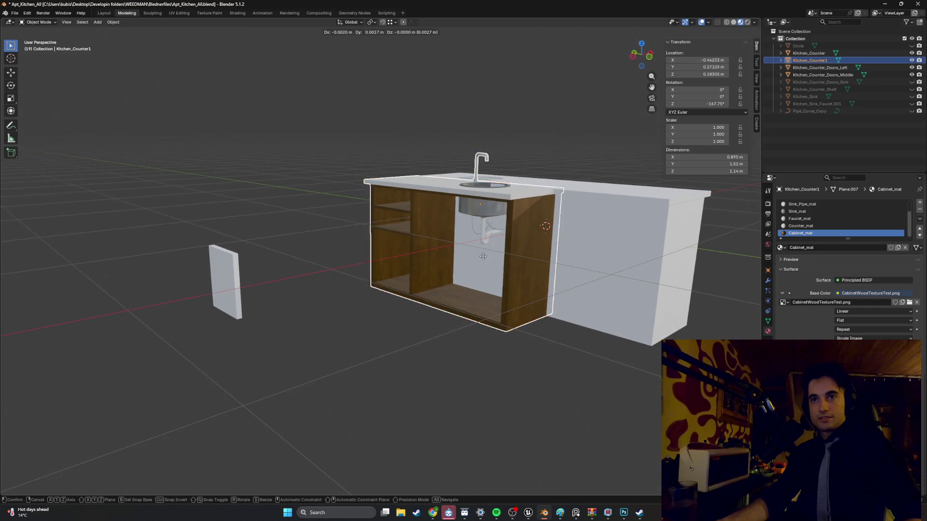
pyautogui.click(361, 277)
pyautogui.hotkey('ctrl', 'z')
pyautogui.hotkey('ctrl', 'z')
pyautogui.hotkey('ctrl', 'z')
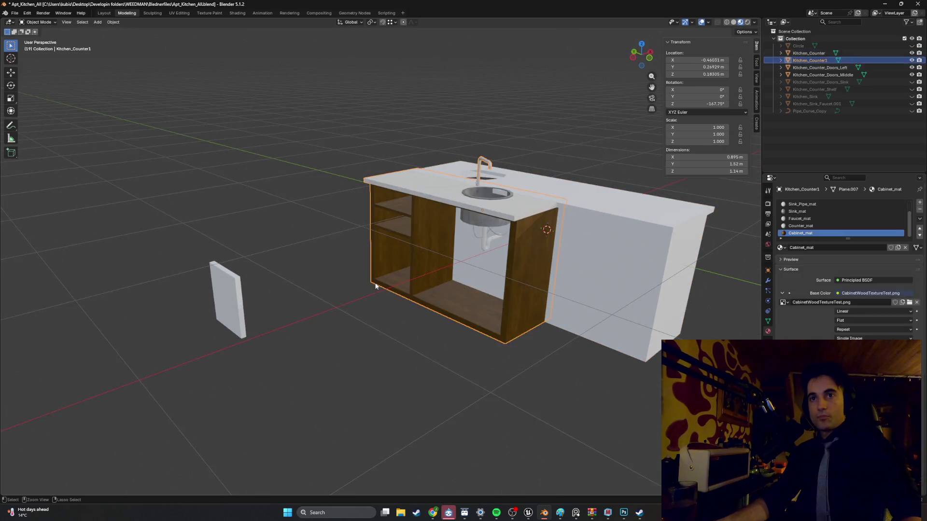
pyautogui.hotkey('ctrl', 'z')
pyautogui.hotkey('ctrl', 'z')
pyautogui.hotkey('ctrl', 'z')
# Try shifting the middle door along X, cancel a vertical move, and undo the change.
pyautogui.moveTo(468, 272)
pyautogui.mouseDown(button='middle')
pyautogui.moveTo(435, 257)
pyautogui.moveTo(207, 273)
pyautogui.moveTo(274, 259)
pyautogui.moveTo(357, 268)
pyautogui.mouseUp(button='middle')
pyautogui.press('g')
pyautogui.press('x')
pyautogui.click(469, 264)
pyautogui.press('g')
pyautogui.press('z')
pyautogui.press('Escape')
pyautogui.hotkey('ctrl', 'z')
pyautogui.hotkey('ctrl', 'z')
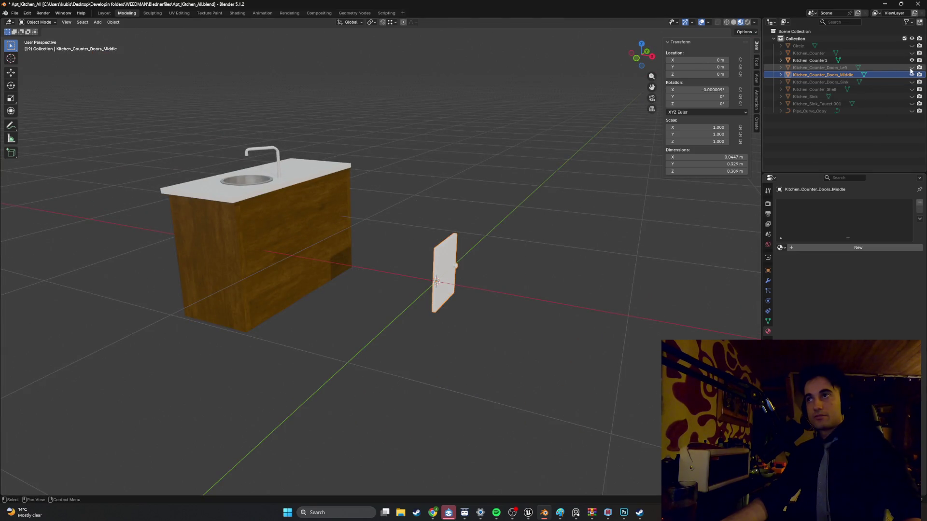
# Unhide all hidden kitchen objects with Alt+H, viewing the counter from the front.
pyautogui.moveTo(531, 194); pyautogui.dragTo(494, 187, button='middle')
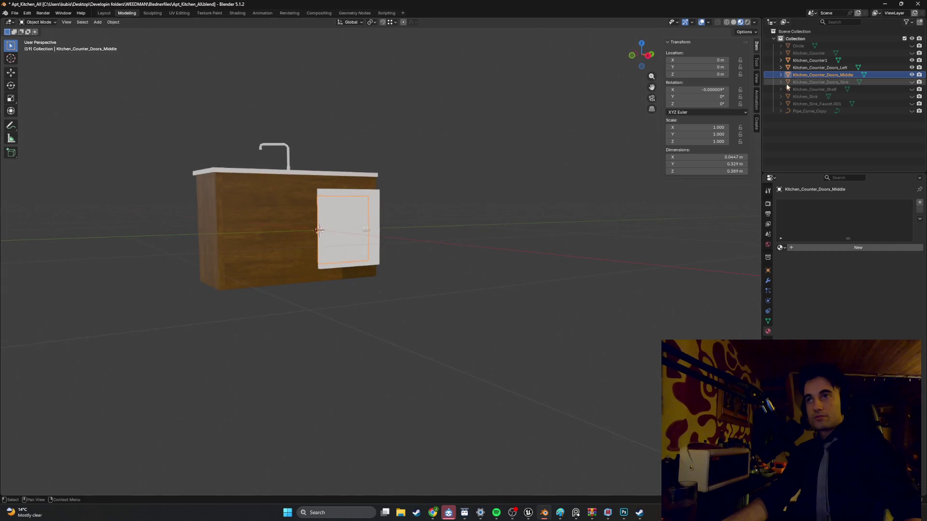
pyautogui.moveTo(449, 208); pyautogui.dragTo(472, 205, button='middle')
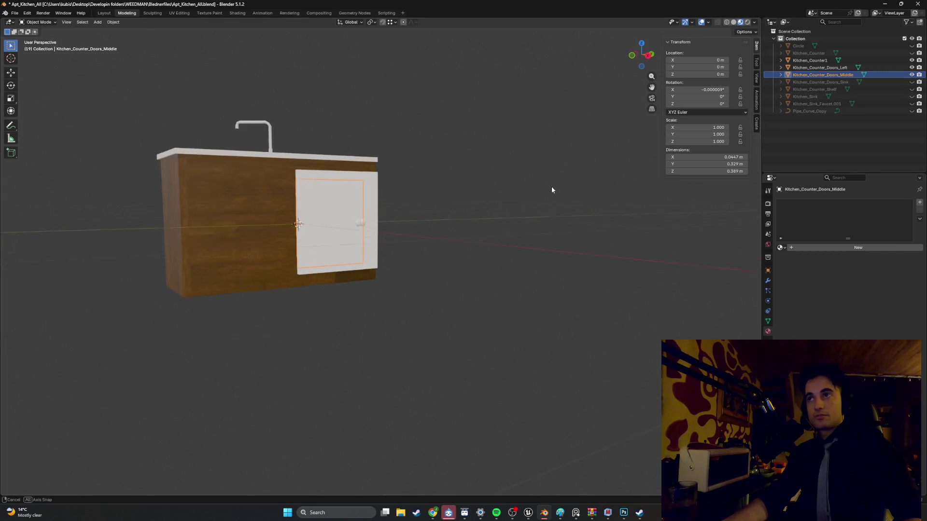
pyautogui.moveTo(552, 190); pyautogui.dragTo(639, 147, button='middle')
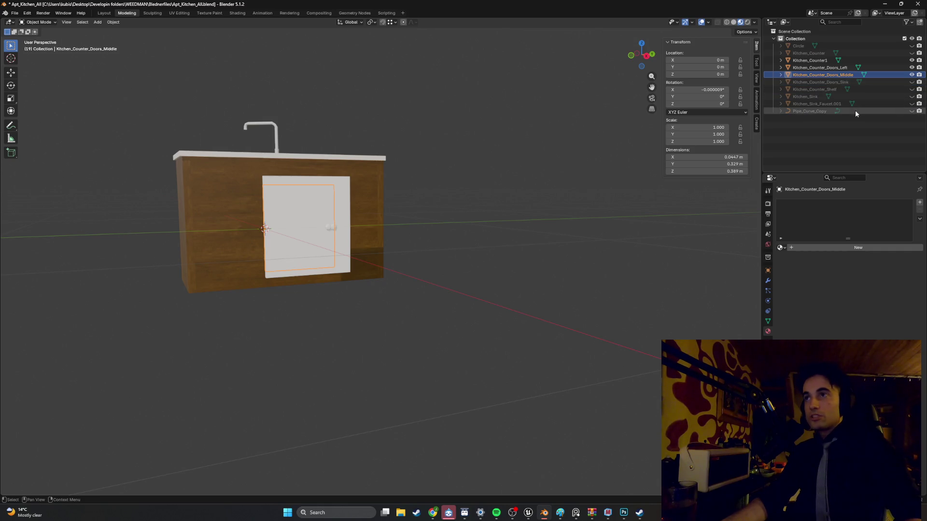
pyautogui.hotkey('alt', 'h')
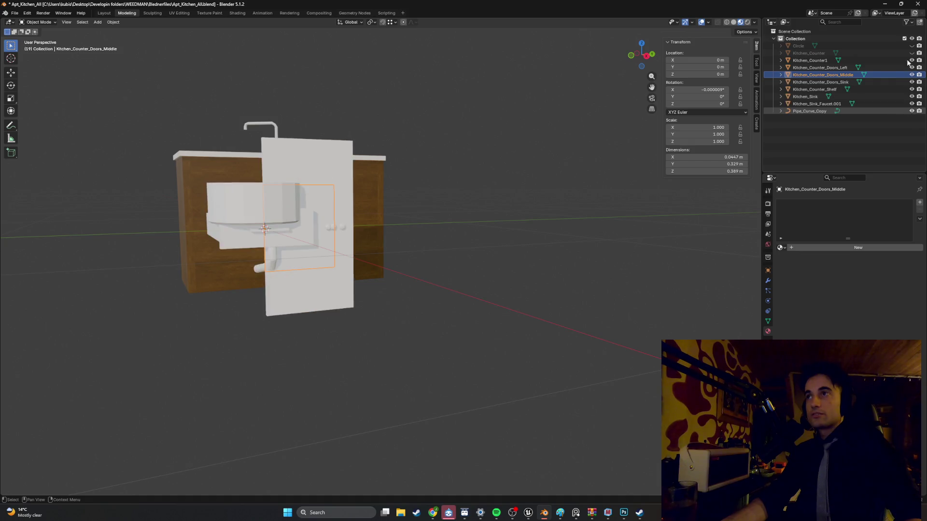
pyautogui.moveTo(435, 256)
pyautogui.mouseDown(button='middle')
pyautogui.moveTo(491, 265)
pyautogui.moveTo(561, 171)
pyautogui.moveTo(394, 275)
pyautogui.moveTo(373, 239)
pyautogui.moveTo(338, 237)
pyautogui.moveTo(401, 256)
pyautogui.moveTo(389, 253)
pyautogui.mouseUp(button='middle')
# Slide the sink door along X onto the wooden cabinet's front.
pyautogui.click(338, 244)
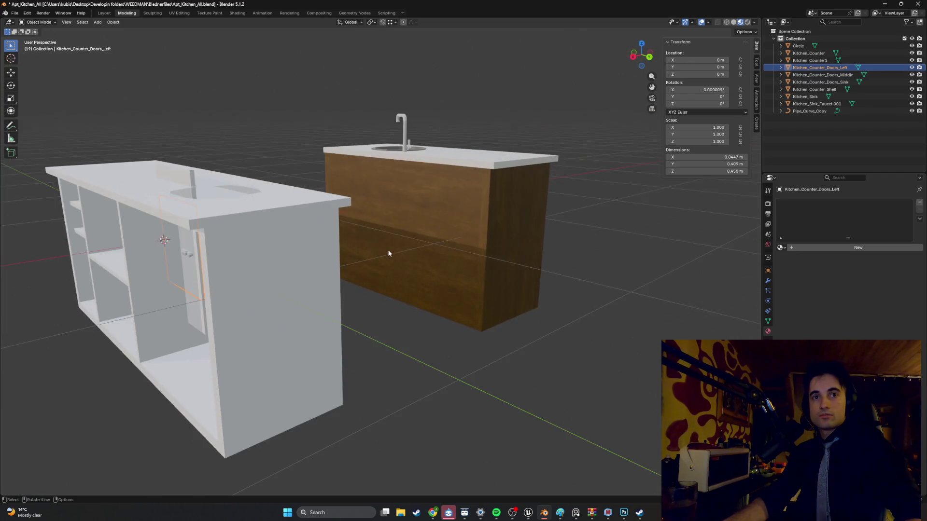
pyautogui.click(223, 191)
pyautogui.press('g')
pyautogui.press('x')
pyautogui.click(556, 186)
pyautogui.moveTo(555, 185); pyautogui.dragTo(520, 201, button='middle')
pyautogui.press('x')
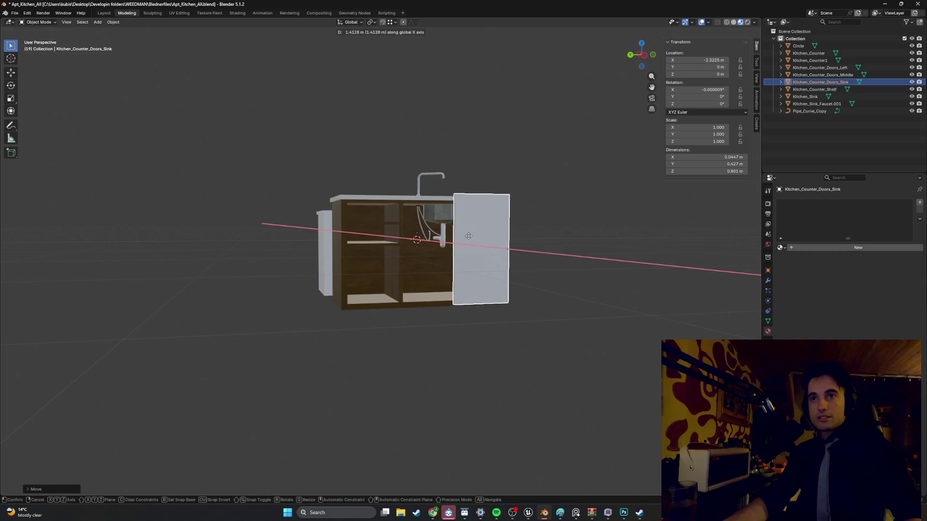
pyautogui.click(480, 235)
pyautogui.scroll(2, 479, 235)
pyautogui.moveTo(479, 235)
pyautogui.mouseDown(button='middle')
pyautogui.moveTo(379, 181)
pyautogui.moveTo(383, 172)
pyautogui.moveTo(346, 182)
pyautogui.moveTo(480, 210)
pyautogui.moveTo(474, 201)
pyautogui.moveTo(445, 221)
pyautogui.moveTo(454, 233)
pyautogui.mouseUp(button='middle')
pyautogui.scroll(5, 402, 194)
# Raise the sink door vertically to its height on the cabinet.
pyautogui.press('g')
pyautogui.press('z')
pyautogui.click(402, 183)
pyautogui.press('g')
pyautogui.press('z')
pyautogui.click(359, 179)
pyautogui.scroll(5, 404, 192)
pyautogui.scroll(-6, 420, 227)
# Shift the sink door further along the X axis.
pyautogui.press('g')
pyautogui.press('x')
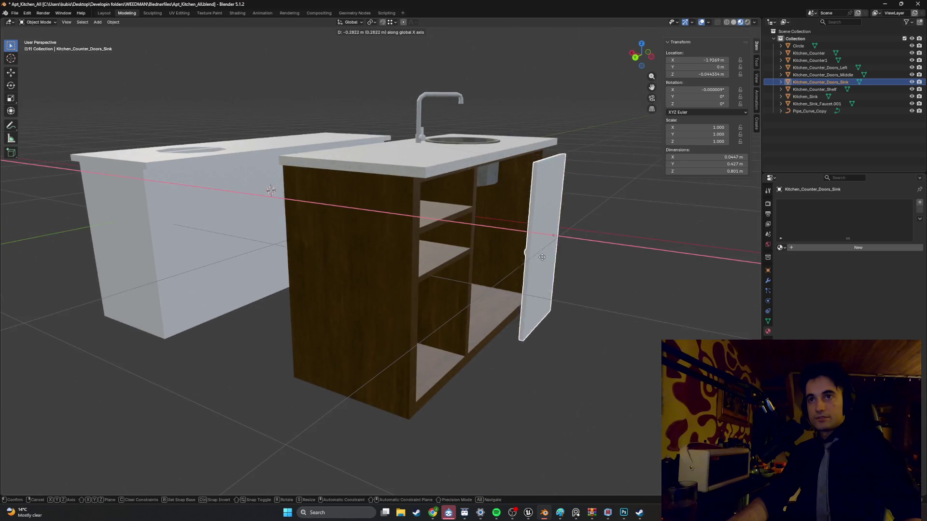
pyautogui.click(609, 269)
pyautogui.moveTo(608, 268)
pyautogui.mouseDown(button='middle')
pyautogui.moveTo(352, 245)
pyautogui.moveTo(400, 236)
pyautogui.moveTo(369, 267)
pyautogui.mouseUp(button='middle')
# Hide the white kitchen counter and the sink basin.
pyautogui.click(370, 267)
pyautogui.press('h')
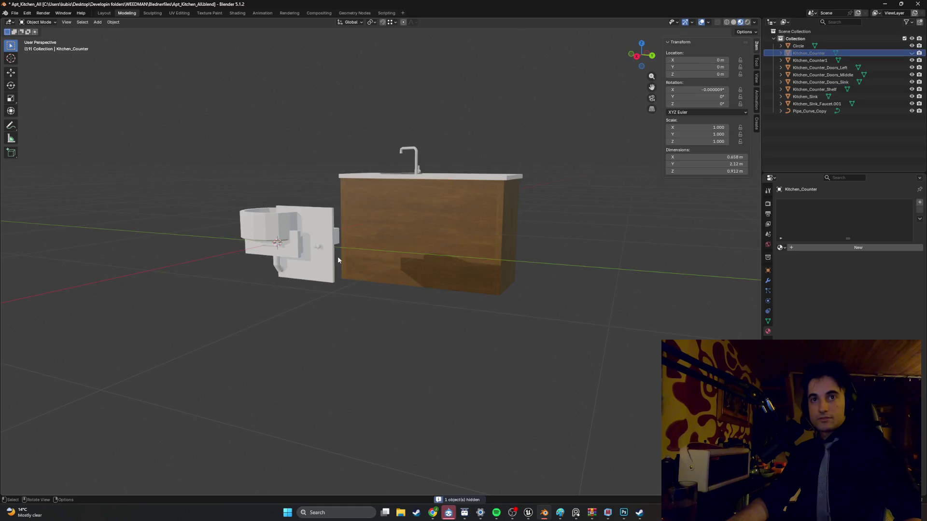
pyautogui.click(256, 219)
pyautogui.press('h')
# Select the left door and slide it along X toward the cabinet.
pyautogui.moveTo(256, 220)
pyautogui.mouseDown(button='middle')
pyautogui.moveTo(327, 243)
pyautogui.moveTo(375, 245)
pyautogui.mouseUp(button='middle')
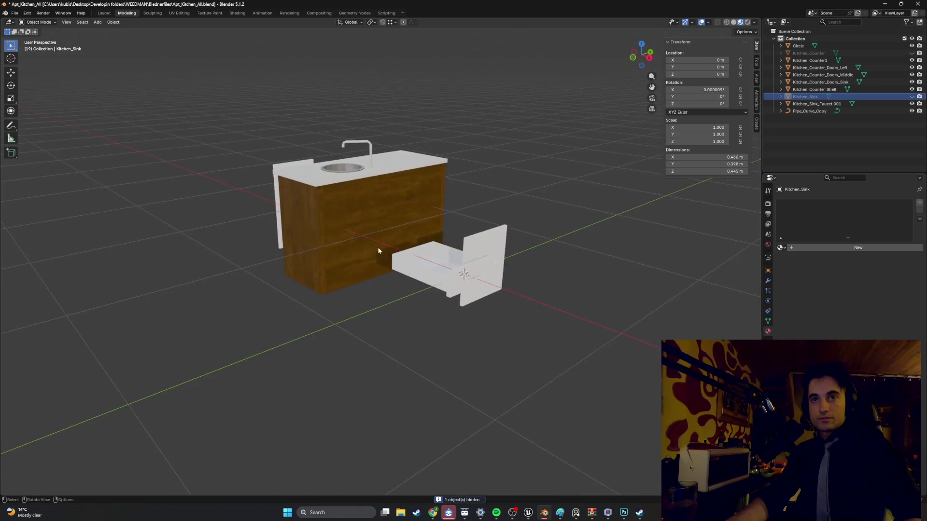
pyautogui.moveTo(421, 262)
pyautogui.mouseDown(button='middle')
pyautogui.moveTo(440, 228)
pyautogui.moveTo(338, 232)
pyautogui.mouseUp(button='middle')
pyautogui.click(431, 236)
pyautogui.click(426, 227)
pyautogui.press('g')
pyautogui.press('x')
pyautogui.click(164, 230)
pyautogui.moveTo(164, 234); pyautogui.dragTo(247, 228, button='middle')
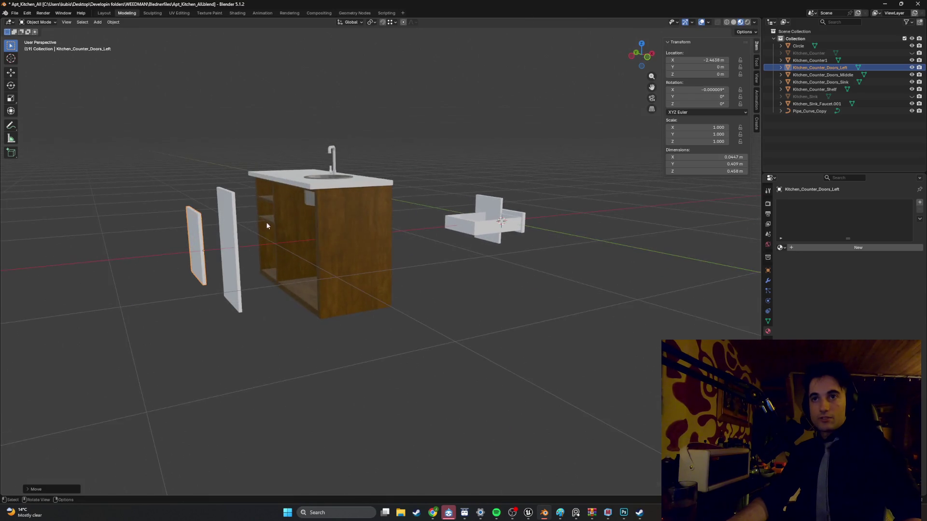
# Drop the left door lower on the cabinet using a side orthographic view.
pyautogui.click(496, 208)
pyautogui.moveTo(496, 209)
pyautogui.mouseDown(button='middle')
pyautogui.moveTo(353, 195)
pyautogui.moveTo(443, 215)
pyautogui.moveTo(315, 233)
pyautogui.moveTo(286, 262)
pyautogui.moveTo(337, 247)
pyautogui.mouseUp(button='middle')
pyautogui.click(287, 263)
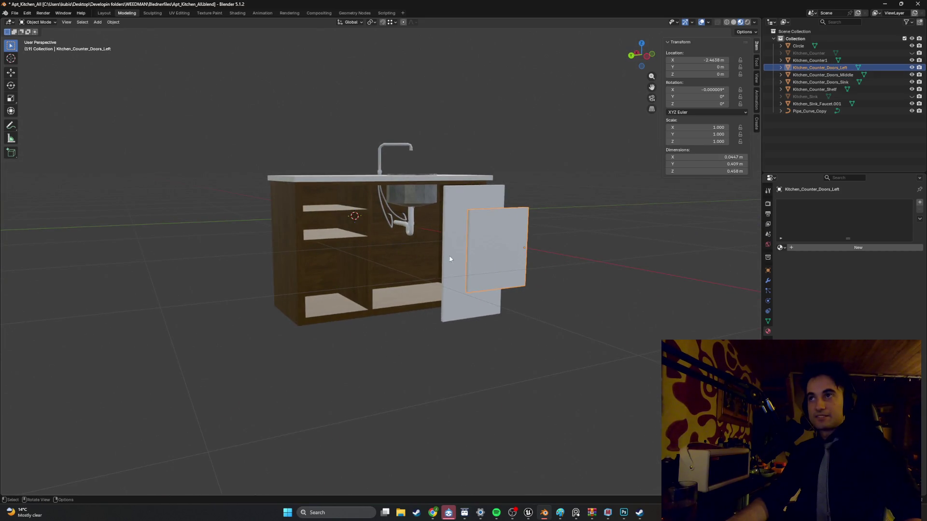
pyautogui.press('g')
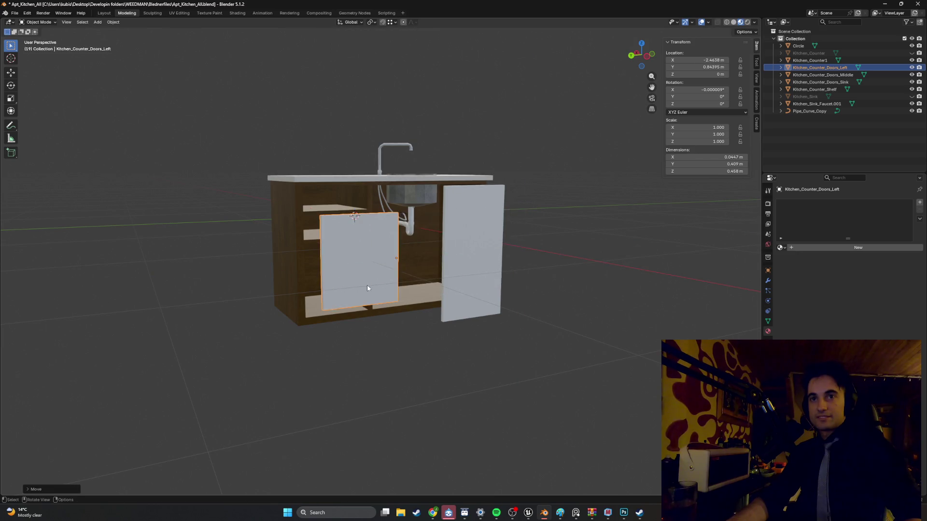
pyautogui.press('ctrl+KP_3')
pyautogui.click(331, 263)
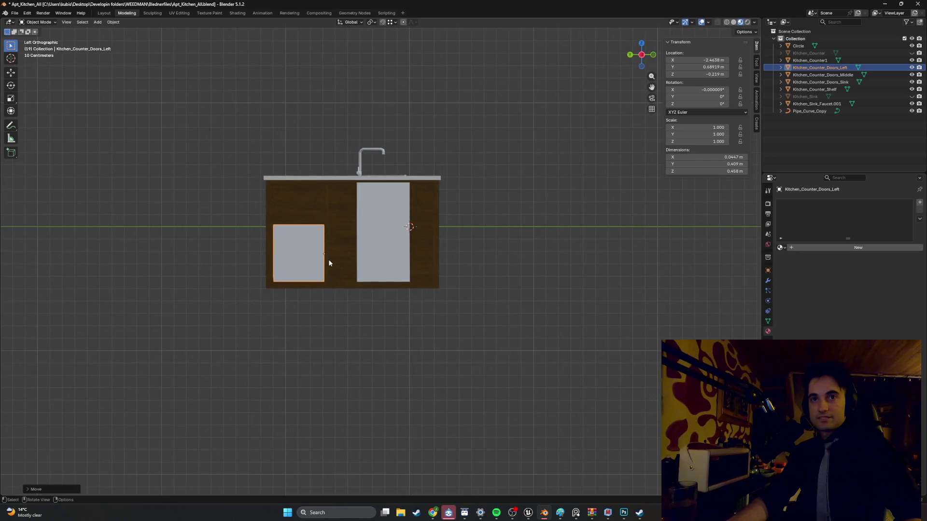
pyautogui.scroll(3, 331, 263)
pyautogui.moveTo(284, 263)
pyautogui.mouseDown(button='middle')
pyautogui.moveTo(261, 268)
pyautogui.moveTo(356, 277)
pyautogui.mouseUp(button='middle')
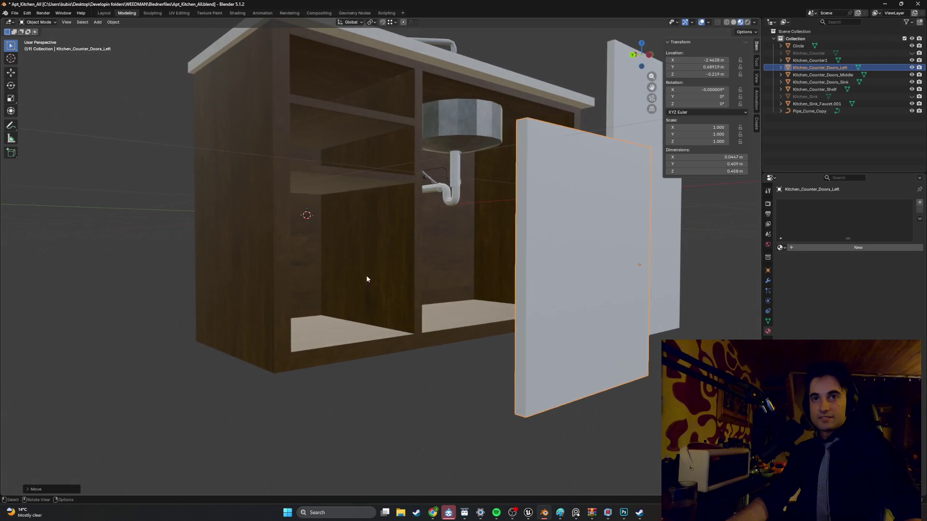
# Fit the left door into the lower opening, adjusting its X, height and Y depth.
pyautogui.press('g')
pyautogui.press('x')
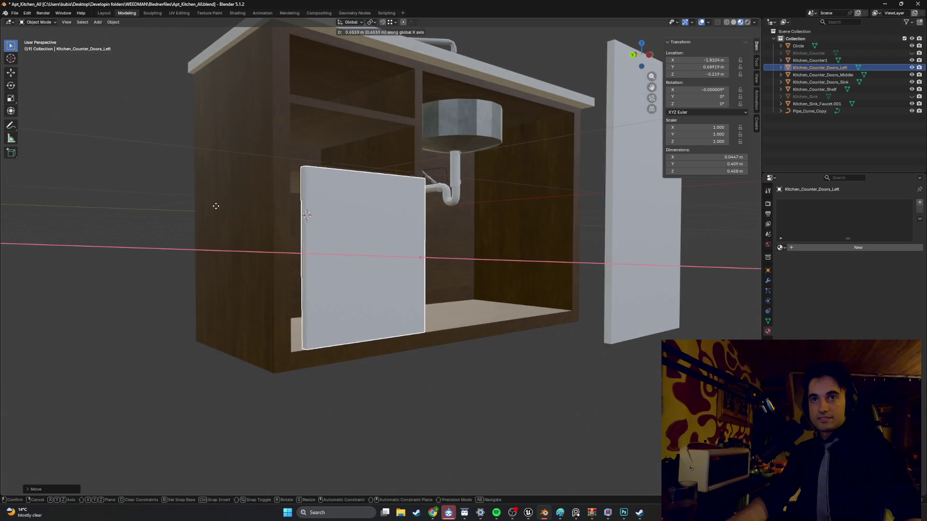
pyautogui.click(206, 205)
pyautogui.moveTo(205, 204)
pyautogui.mouseDown(button='middle')
pyautogui.moveTo(332, 231)
pyautogui.moveTo(362, 224)
pyautogui.moveTo(248, 219)
pyautogui.moveTo(235, 197)
pyautogui.moveTo(235, 218)
pyautogui.moveTo(273, 250)
pyautogui.mouseUp(button='middle')
pyautogui.press('x')
pyautogui.press('z')
pyautogui.click(230, 201)
pyautogui.press('g')
pyautogui.press('y')
pyautogui.click(233, 212)
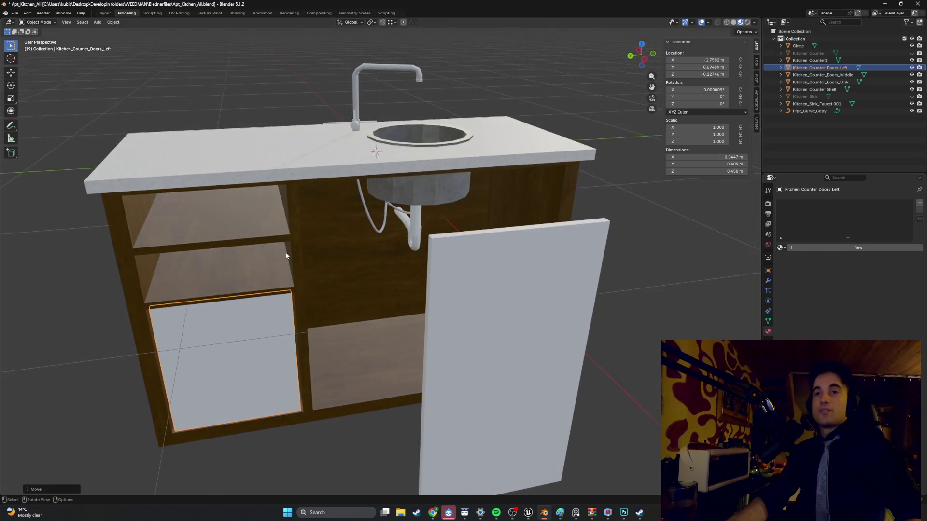
# Shift the shelf along X to -2.4784 m, then bring up Spotify.
pyautogui.click(498, 309)
pyautogui.moveTo(453, 288)
pyautogui.mouseDown(button='middle')
pyautogui.moveTo(411, 278)
pyautogui.moveTo(423, 219)
pyautogui.mouseUp(button='middle')
pyautogui.click(423, 219)
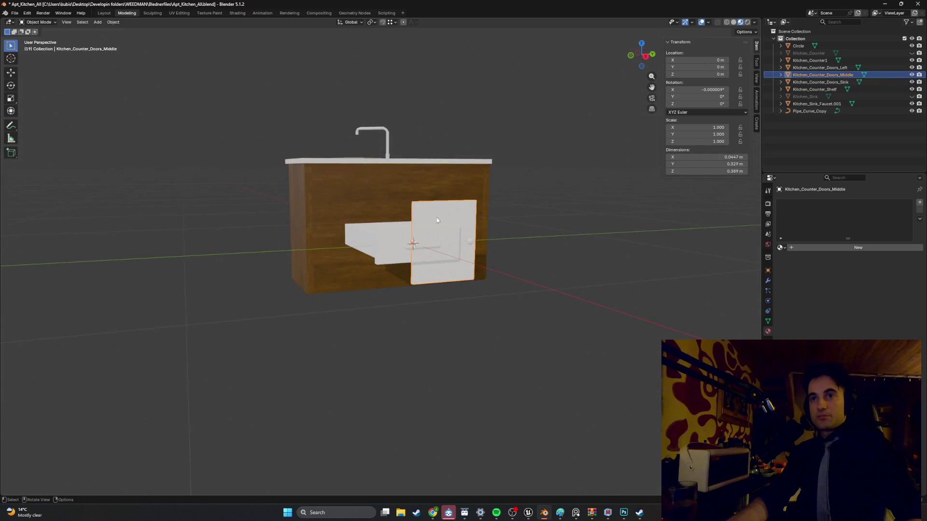
pyautogui.moveTo(439, 259)
pyautogui.mouseDown(button='middle')
pyautogui.moveTo(386, 248)
pyautogui.moveTo(506, 261)
pyautogui.mouseUp(button='middle')
pyautogui.click(386, 247)
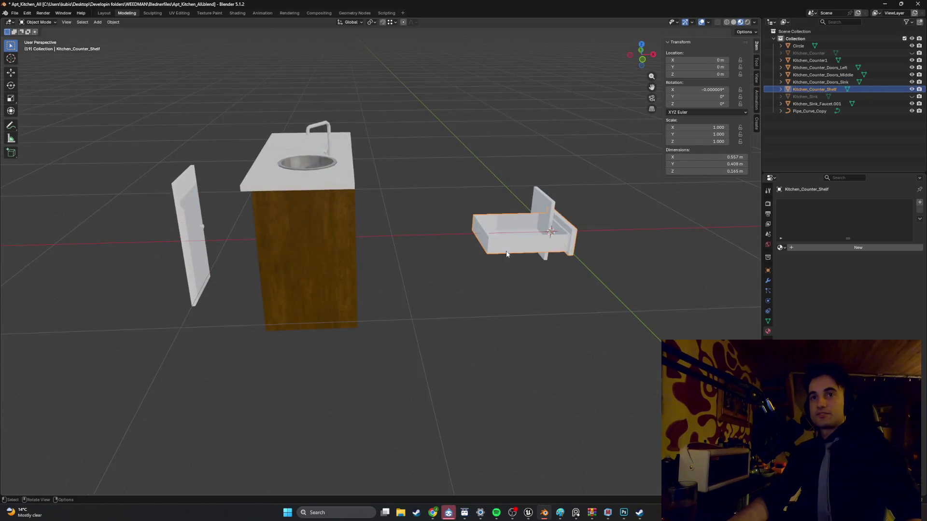
pyautogui.press('g')
pyautogui.press('x')
pyautogui.click(116, 268)
pyautogui.moveTo(116, 268)
pyautogui.mouseDown(button='middle')
pyautogui.moveTo(278, 254)
pyautogui.moveTo(419, 276)
pyautogui.moveTo(553, 321)
pyautogui.mouseUp(button='middle')
pyautogui.click(331, 258)
pyautogui.click(497, 513)
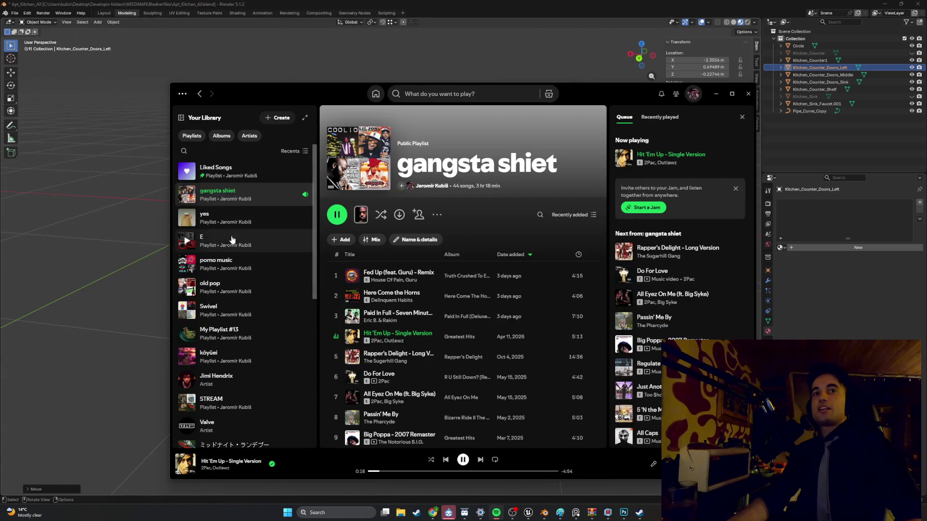
# Play track 1 of the 'yes' playlist and minimize Spotify back to Blender.
pyautogui.click(217, 241)
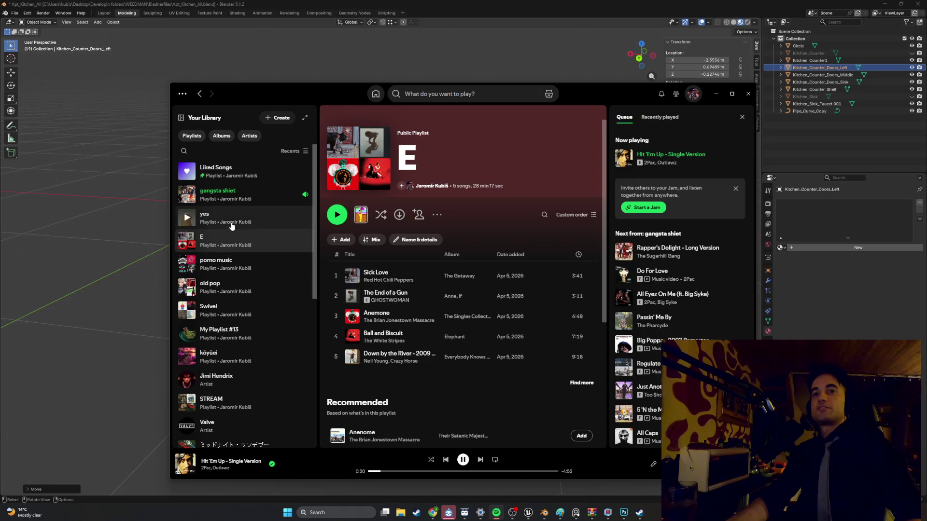
pyautogui.click(251, 218)
pyautogui.click(336, 276)
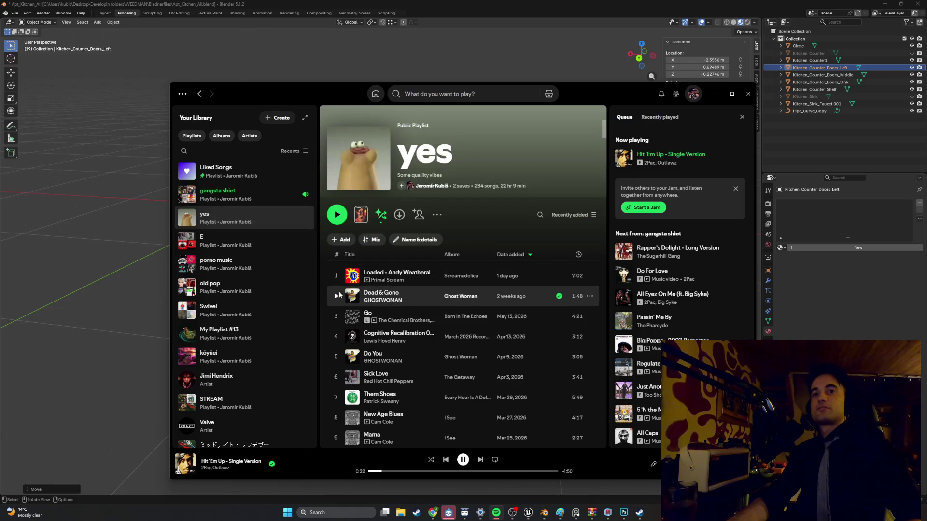
pyautogui.click(748, 98)
pyautogui.scroll(4, 413, 227)
pyautogui.moveTo(413, 227)
pyautogui.mouseDown(button='middle')
pyautogui.moveTo(437, 237)
pyautogui.moveTo(392, 236)
pyautogui.moveTo(499, 262)
pyautogui.moveTo(637, 254)
pyautogui.mouseUp(button='middle')
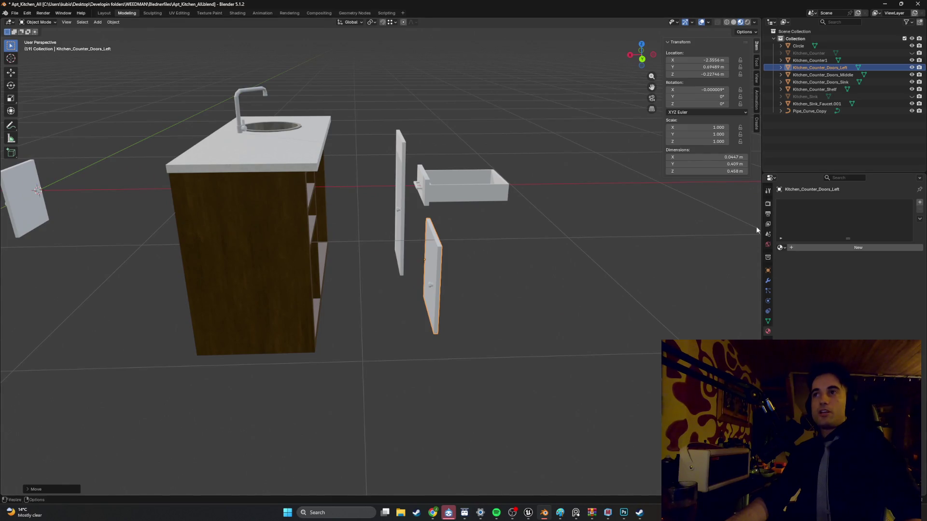
# Create a new material for the left door and select its mesh faces in Edit Mode.
pyautogui.click(811, 249)
pyautogui.moveTo(496, 301)
pyautogui.mouseDown(button='middle')
pyautogui.moveTo(483, 267)
pyautogui.moveTo(450, 274)
pyautogui.moveTo(386, 254)
pyautogui.moveTo(388, 236)
pyautogui.mouseUp(button='middle')
pyautogui.press('Tab')
pyautogui.scroll(3, 482, 267)
pyautogui.scroll(3, 385, 254)
pyautogui.click(344, 264)
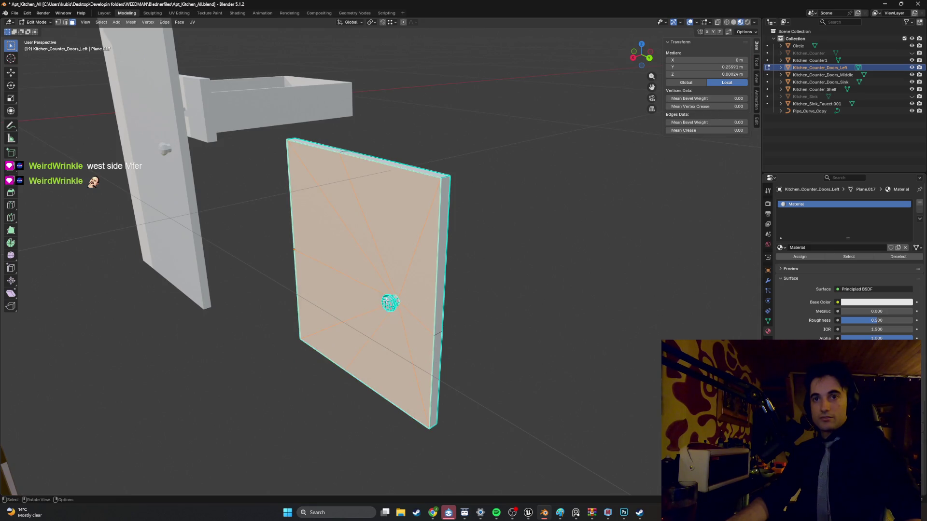
pyautogui.scroll(-1, 337, 270)
pyautogui.moveTo(338, 271)
pyautogui.mouseDown(button='middle')
pyautogui.moveTo(335, 279)
pyautogui.moveTo(358, 280)
pyautogui.mouseUp(button='middle')
pyautogui.scroll(4, 358, 279)
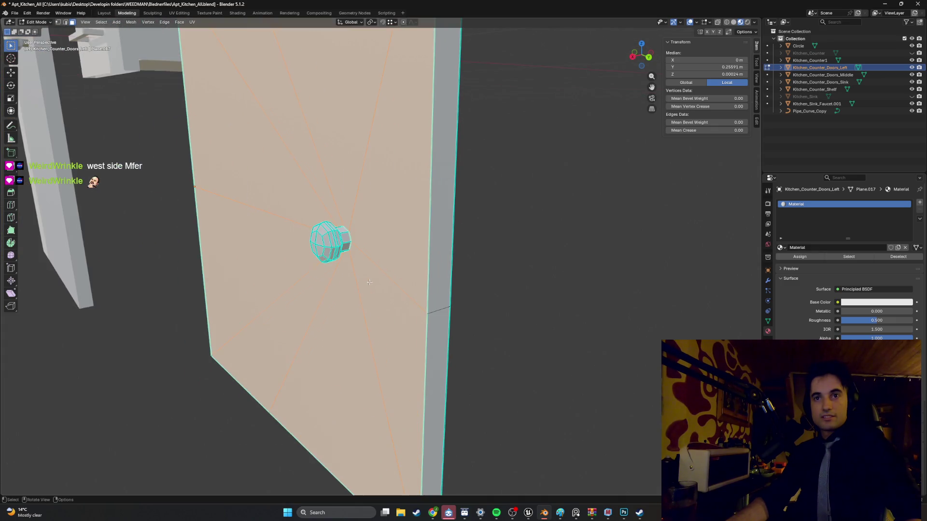
pyautogui.scroll(-4, 369, 281)
pyautogui.scroll(4, 394, 270)
pyautogui.moveTo(405, 260)
pyautogui.mouseDown(button='middle')
pyautogui.moveTo(364, 265)
pyautogui.moveTo(406, 260)
pyautogui.moveTo(391, 238)
pyautogui.mouseUp(button='middle')
pyautogui.scroll(-3, 397, 265)
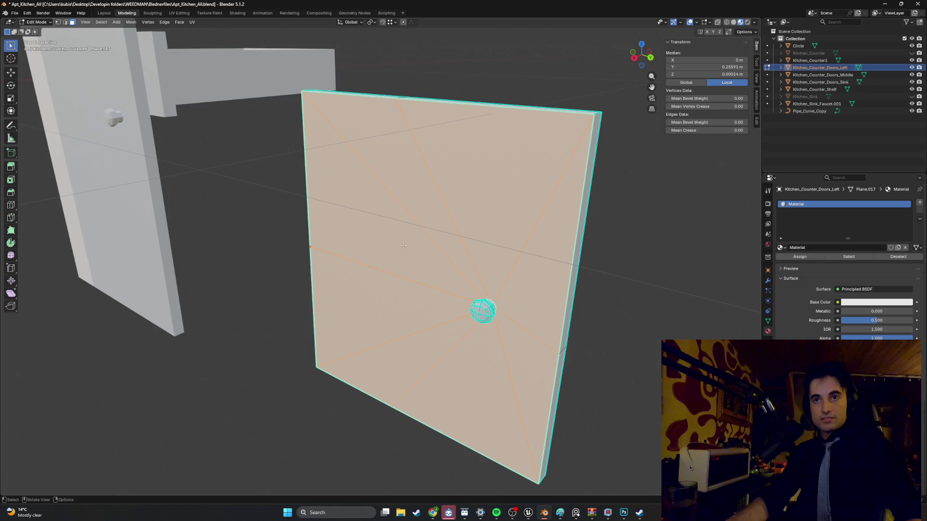
# Convert the door's triangle fan into quads with Tris to Quads and inspect the result.
pyautogui.rightClick(403, 246)
pyautogui.click(401, 245)
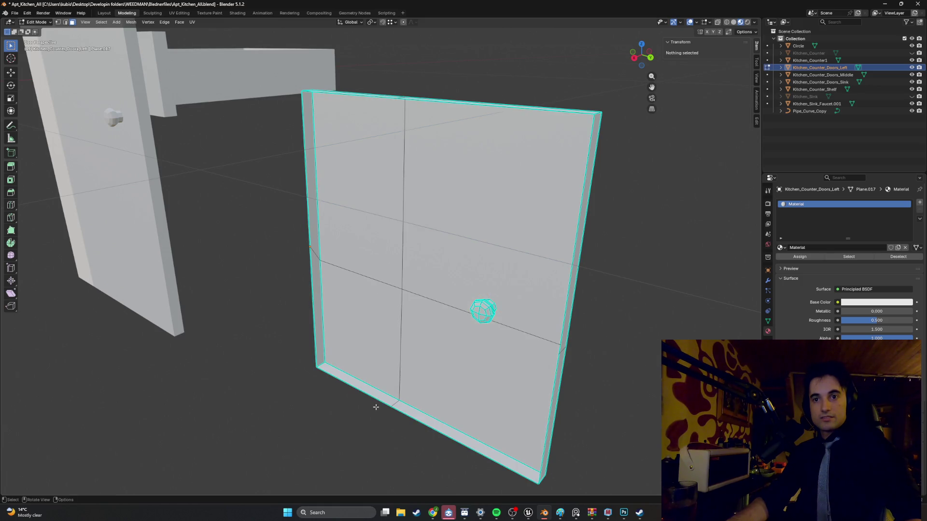
pyautogui.click(392, 406)
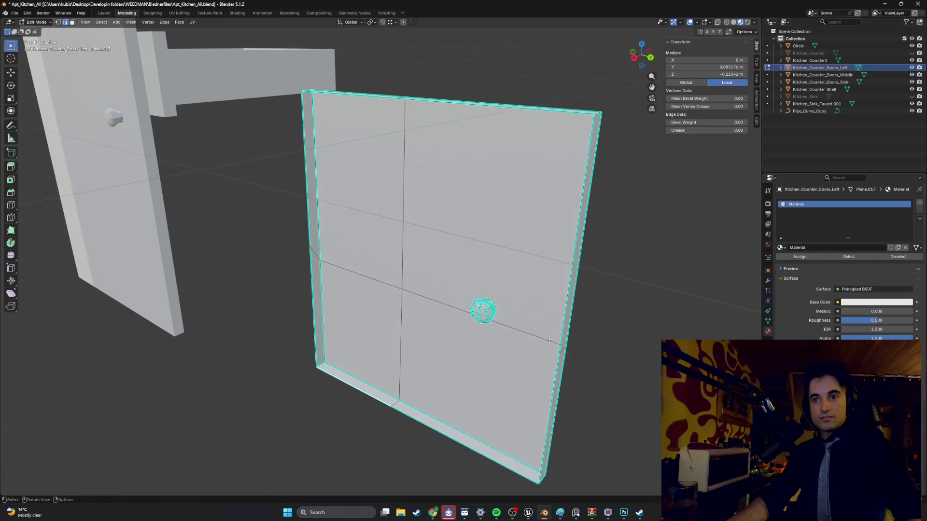
pyautogui.moveTo(550, 342); pyautogui.dragTo(535, 329, button='middle')
pyautogui.moveTo(477, 305)
pyautogui.mouseDown(button='middle')
pyautogui.moveTo(343, 304)
pyautogui.moveTo(379, 297)
pyautogui.mouseUp(button='middle')
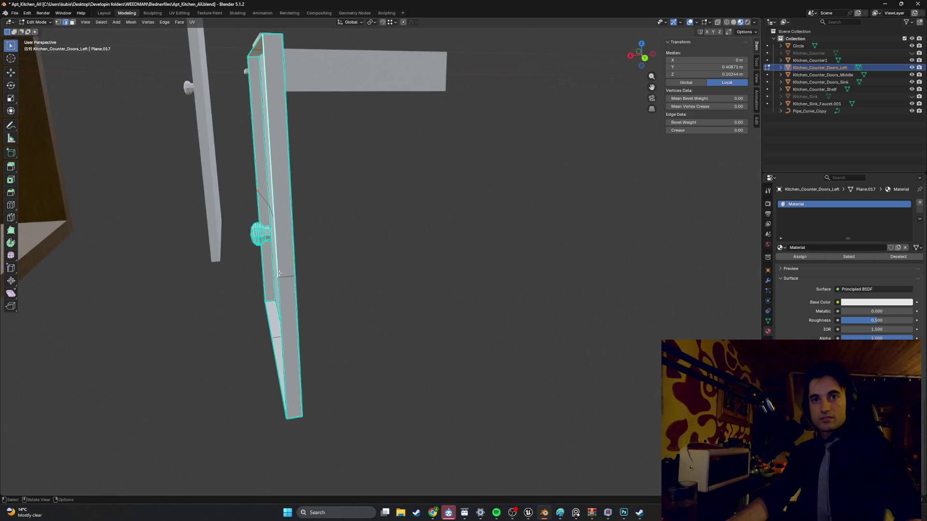
pyautogui.moveTo(279, 255); pyautogui.dragTo(356, 278, button='middle')
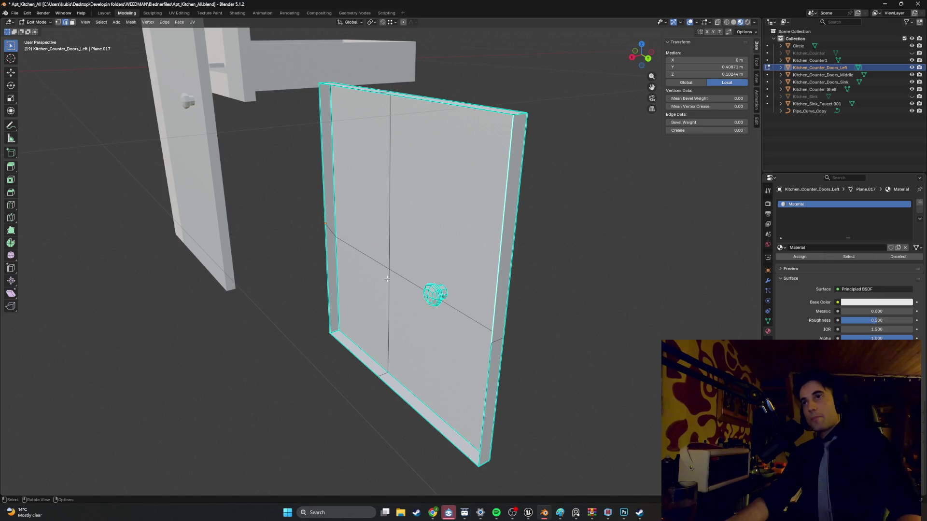
pyautogui.moveTo(401, 273); pyautogui.dragTo(578, 201, button='middle')
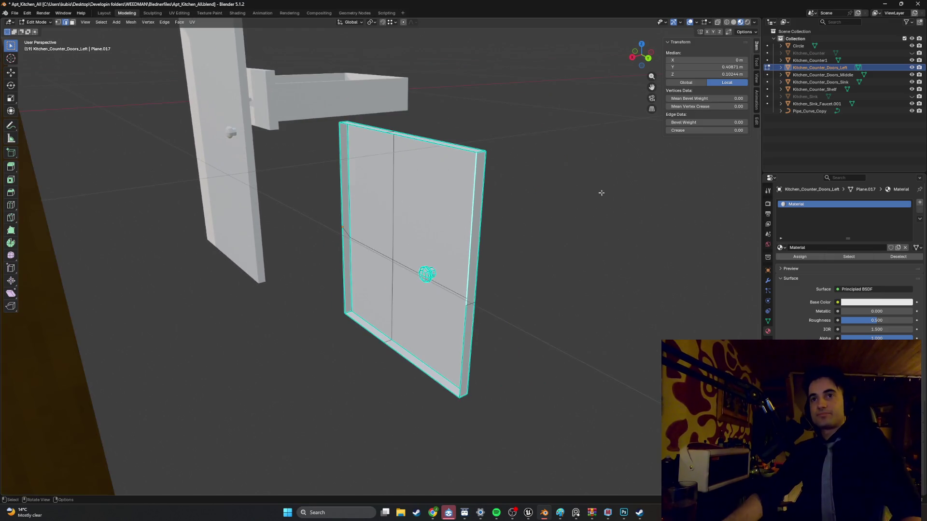
pyautogui.click(787, 154)
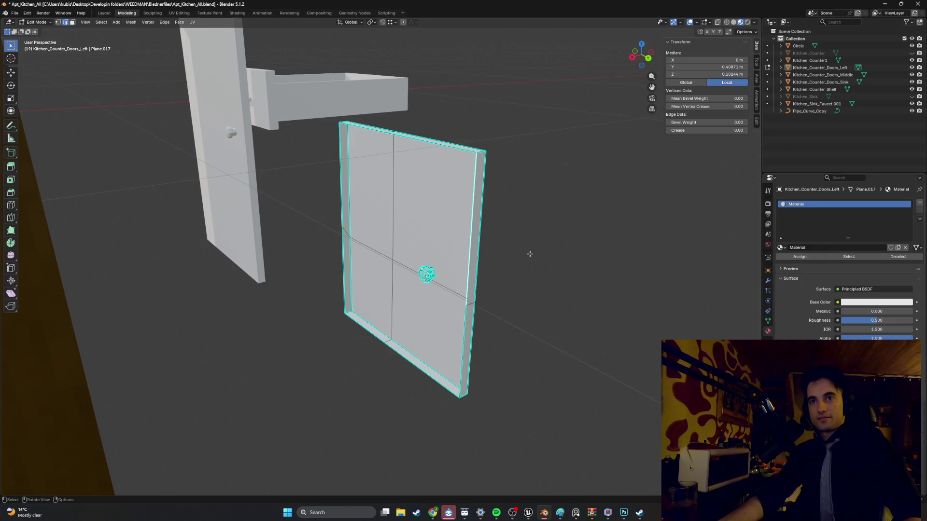
pyautogui.hotkey('shift', 'a')
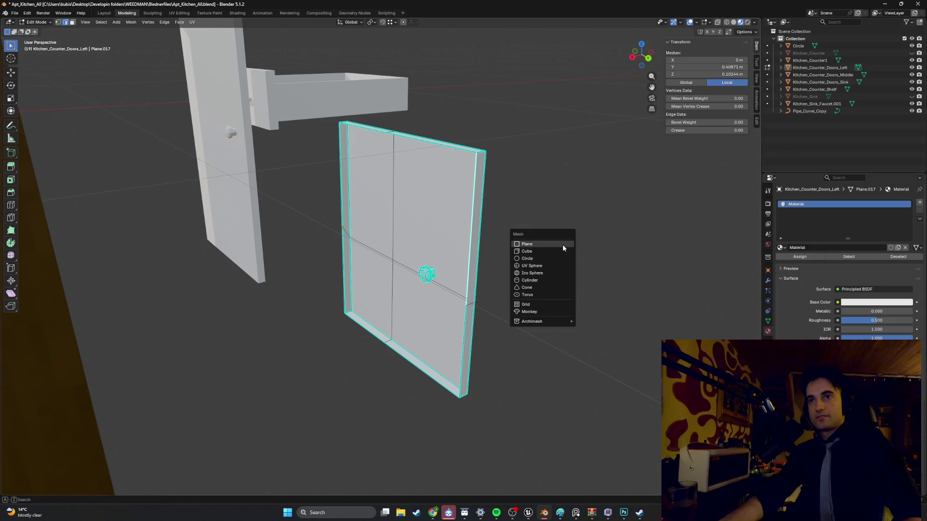
# Add a cube to the door mesh and move it along X behind the door.
pyautogui.click(559, 248)
pyautogui.scroll(-5, 522, 244)
pyautogui.press('g')
pyautogui.press('x')
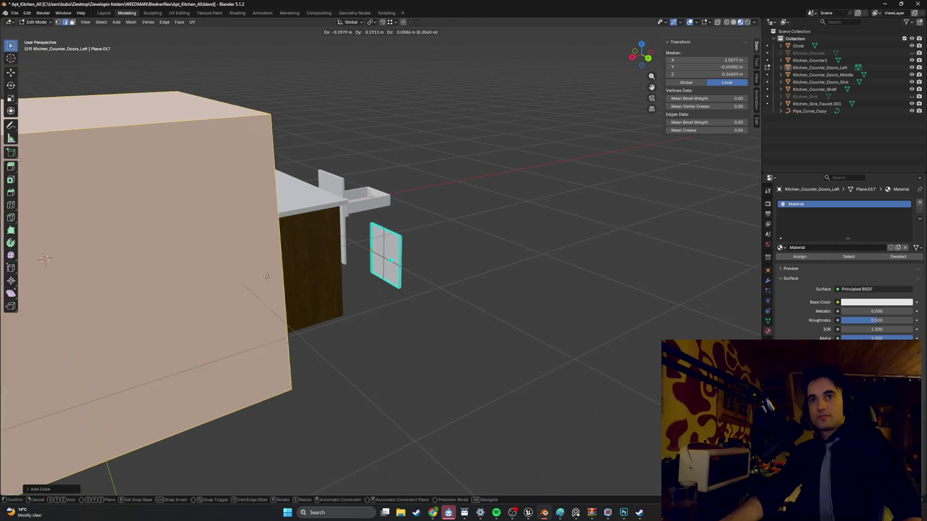
pyautogui.click(497, 184)
pyautogui.scroll(2, 497, 184)
pyautogui.moveTo(496, 184); pyautogui.dragTo(454, 329, button='middle')
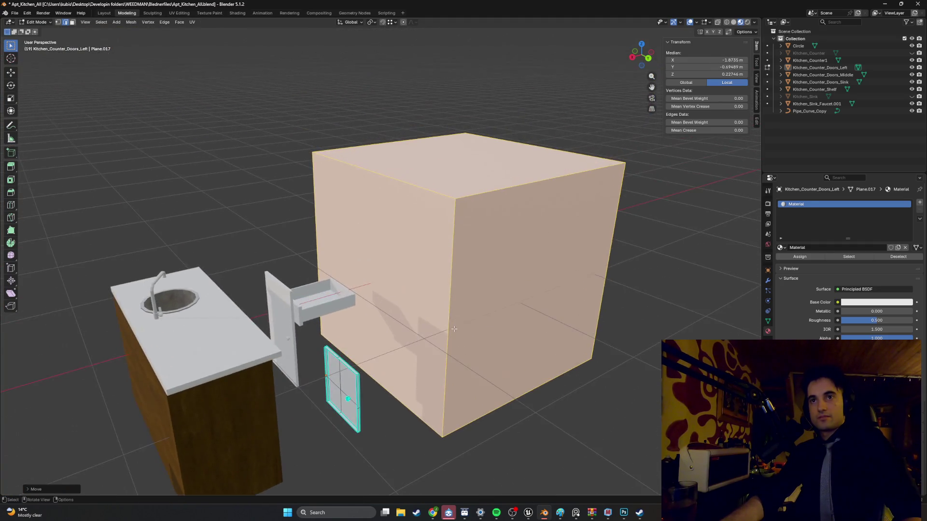
# Lower the cube's top face along Z into a wide, low box and return to Object Mode.
pyautogui.press('3')
pyautogui.click(444, 173)
pyautogui.press('g')
pyautogui.press('z')
pyautogui.click(510, 274)
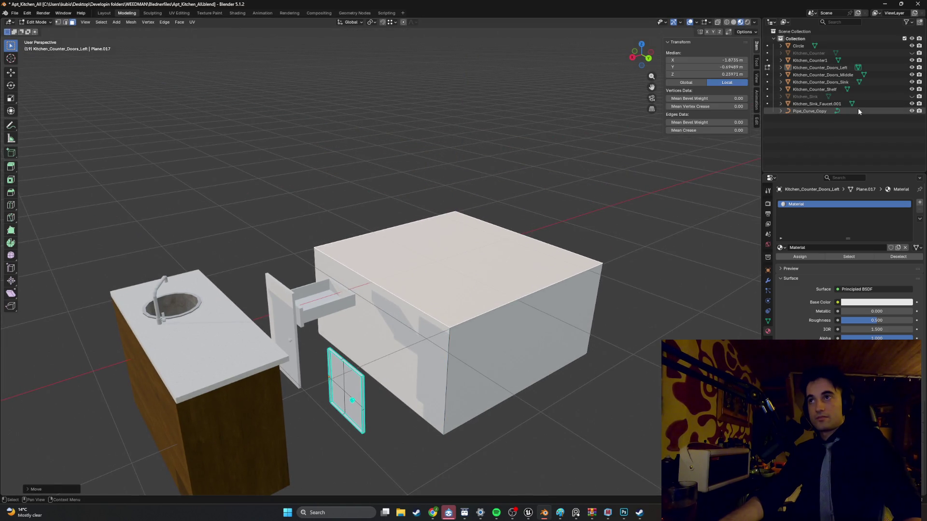
pyautogui.moveTo(446, 287); pyautogui.dragTo(431, 268, button='middle')
pyautogui.moveTo(410, 360); pyautogui.dragTo(428, 345, button='middle')
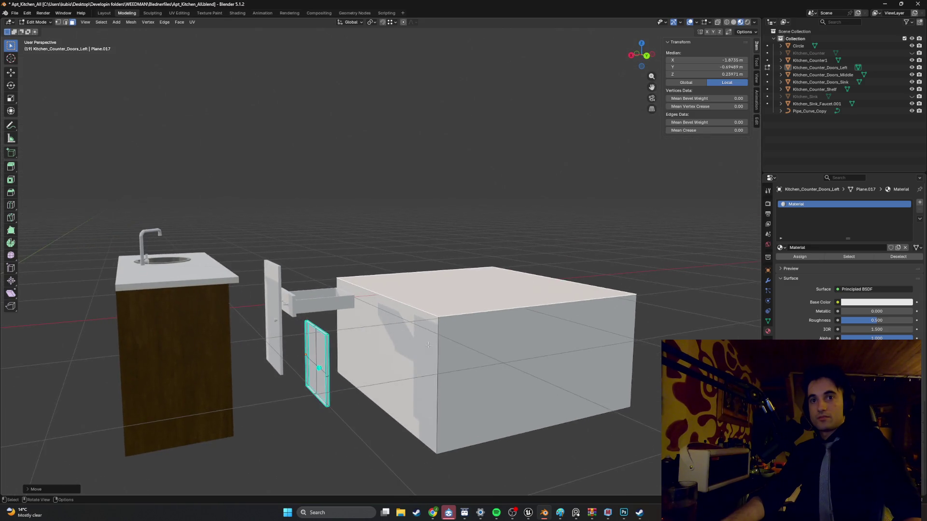
pyautogui.click(275, 314)
pyautogui.press('Tab')
pyautogui.click(273, 316)
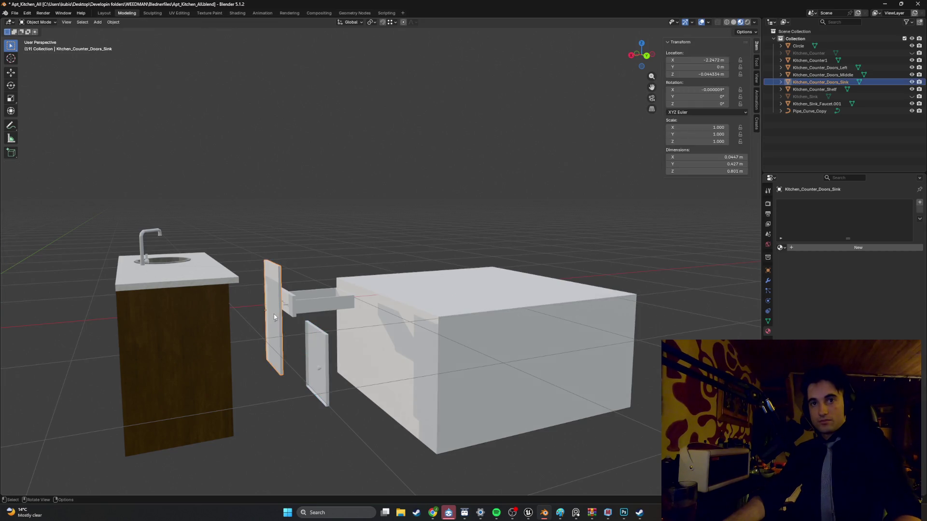
# Hide the door panel, the shelf and Kitchen_Counter1 to clear the view.
pyautogui.press('h')
pyautogui.click(292, 311)
pyautogui.press('h')
pyautogui.click(216, 329)
pyautogui.moveTo(217, 329); pyautogui.dragTo(207, 294, button='middle')
pyautogui.press('h')
pyautogui.click(212, 240)
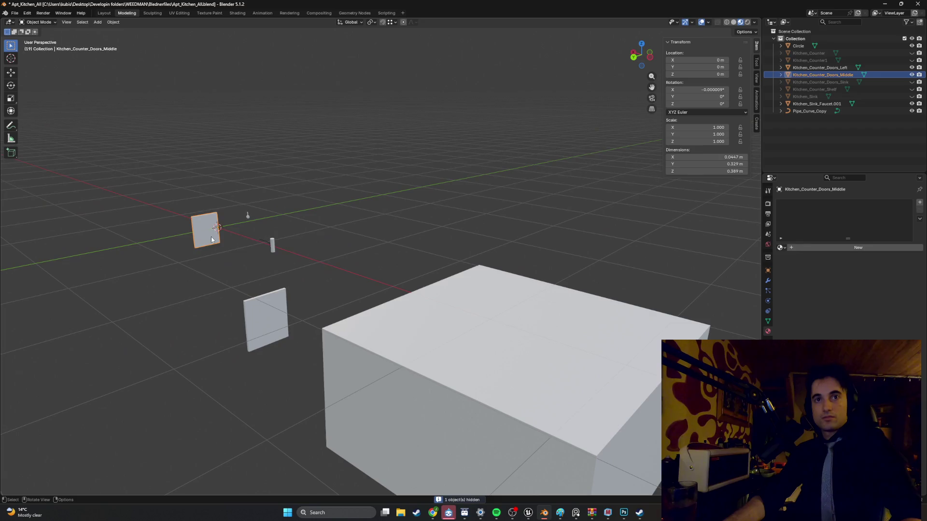
# Delete the stray Circle object.
pyautogui.click(272, 246)
pyautogui.moveTo(271, 246)
pyautogui.mouseDown(button='middle')
pyautogui.moveTo(368, 232)
pyautogui.moveTo(276, 288)
pyautogui.moveTo(284, 288)
pyautogui.mouseUp(button='middle')
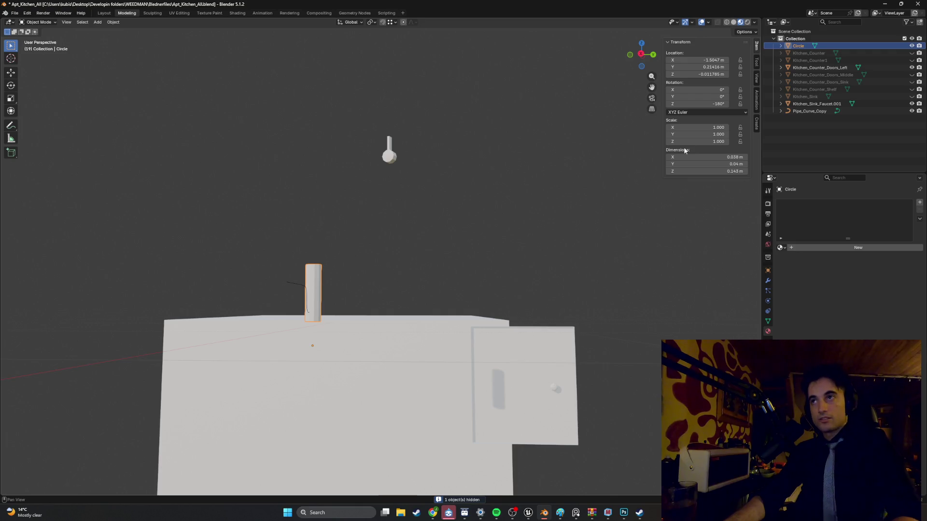
pyautogui.press('Delete')
# Delete the Pipe_Curve_Copy faucet, then undo to bring it back.
pyautogui.moveTo(447, 256); pyautogui.dragTo(217, 318, button='middle')
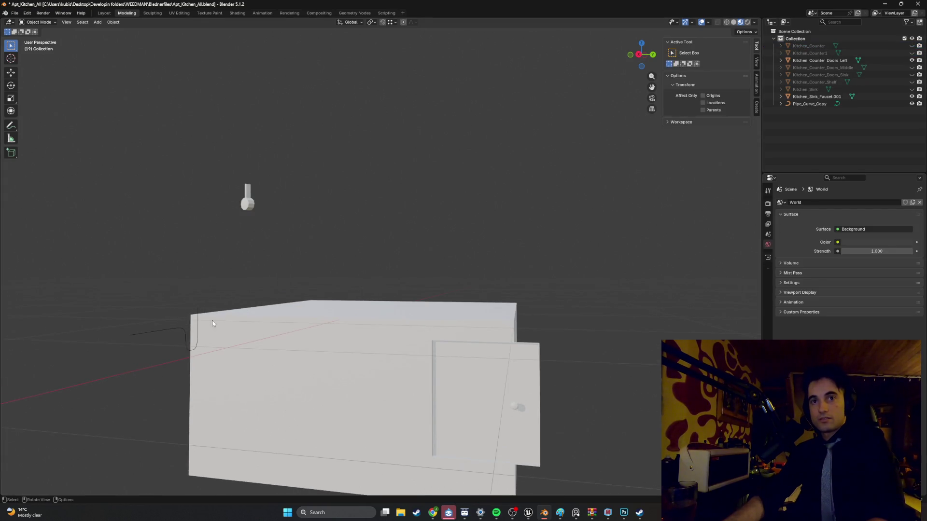
pyautogui.click(170, 333)
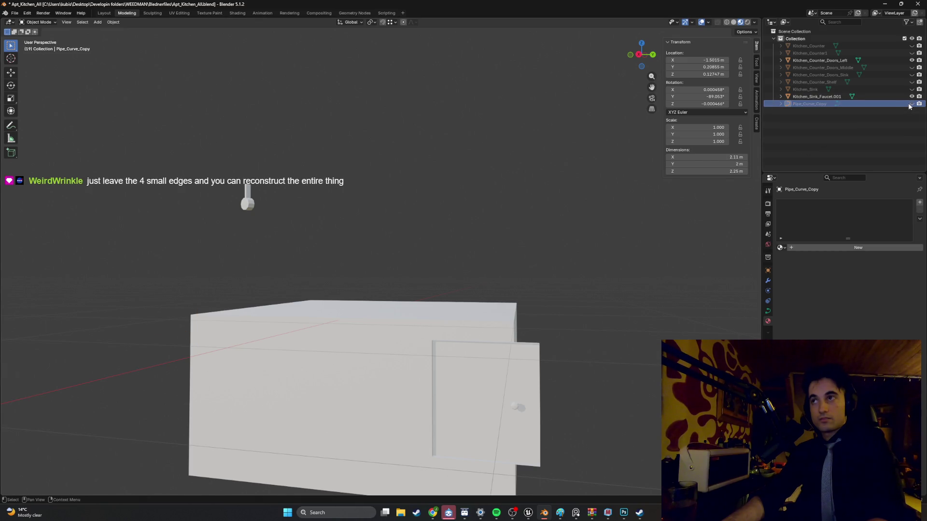
pyautogui.moveTo(313, 237); pyautogui.dragTo(392, 283, button='middle')
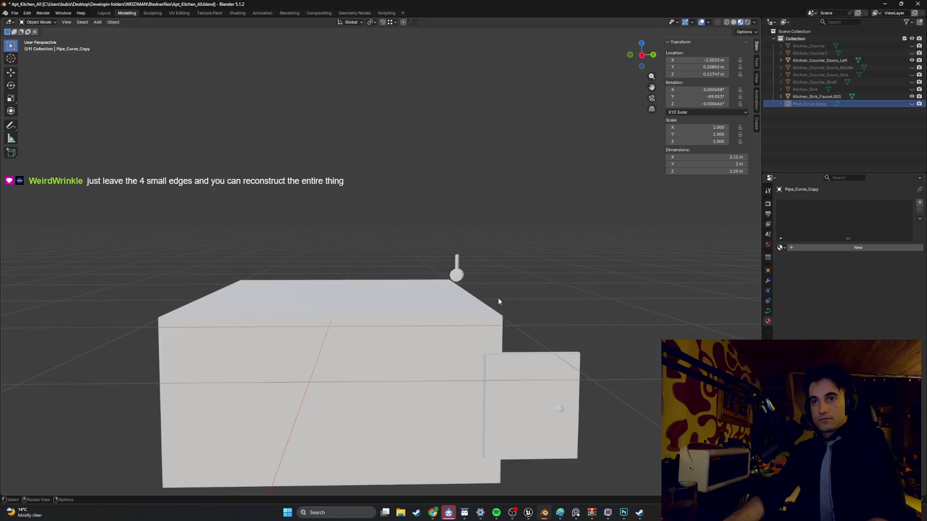
pyautogui.press('Delete')
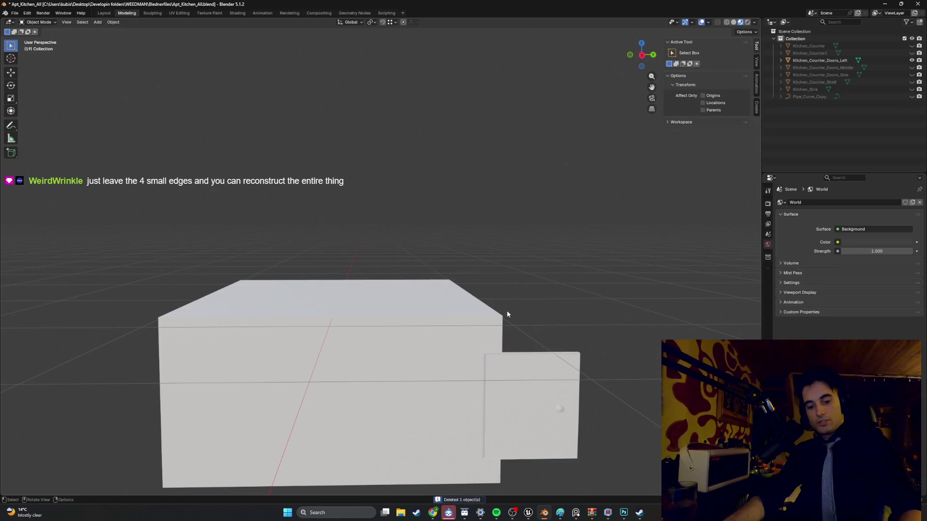
pyautogui.hotkey('ctrl', 'z')
pyautogui.moveTo(508, 314)
pyautogui.mouseDown(button='middle')
pyautogui.moveTo(338, 315)
pyautogui.moveTo(370, 318)
pyautogui.mouseUp(button='middle')
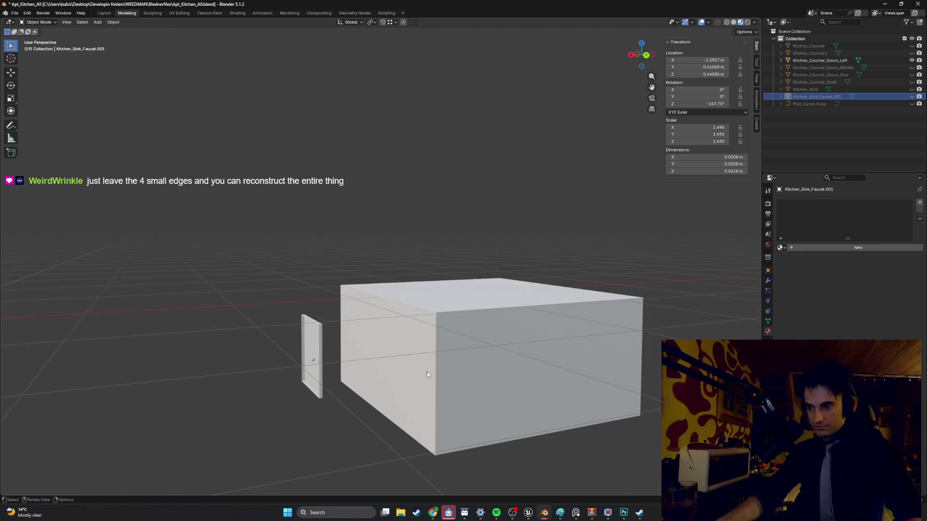
# Select Kitchen_Counter_Doors_Left and check it in front and side views, cancelling a trial Y move.
pyautogui.moveTo(420, 388)
pyautogui.mouseDown(button='middle')
pyautogui.moveTo(435, 388)
pyautogui.moveTo(323, 395)
pyautogui.moveTo(343, 333)
pyautogui.moveTo(373, 337)
pyautogui.mouseUp(button='middle')
pyautogui.click(373, 337)
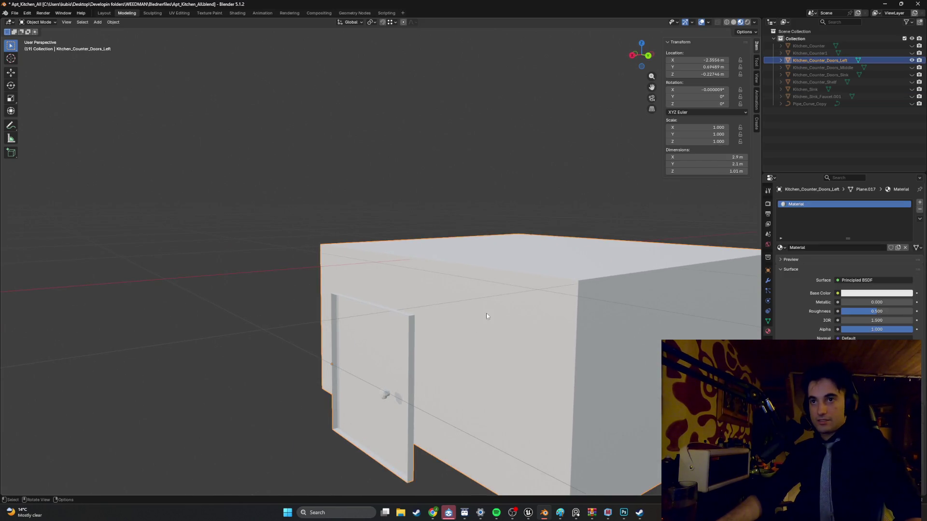
pyautogui.press('KP_1')
pyautogui.press('KP_3')
pyautogui.press('g')
pyautogui.press('y')
pyautogui.press('Escape')
pyautogui.moveTo(481, 314); pyautogui.dragTo(441, 321, button='middle')
# Select all of the box's geometry in Edit Mode and separate it into its own object.
pyautogui.press('Tab')
pyautogui.press('Tab')
pyautogui.press('Tab')
pyautogui.press('Tab')
pyautogui.moveTo(527, 332)
pyautogui.mouseDown(button='middle')
pyautogui.moveTo(538, 336)
pyautogui.moveTo(486, 346)
pyautogui.mouseUp(button='middle')
pyautogui.hotkey('shift', 'z')
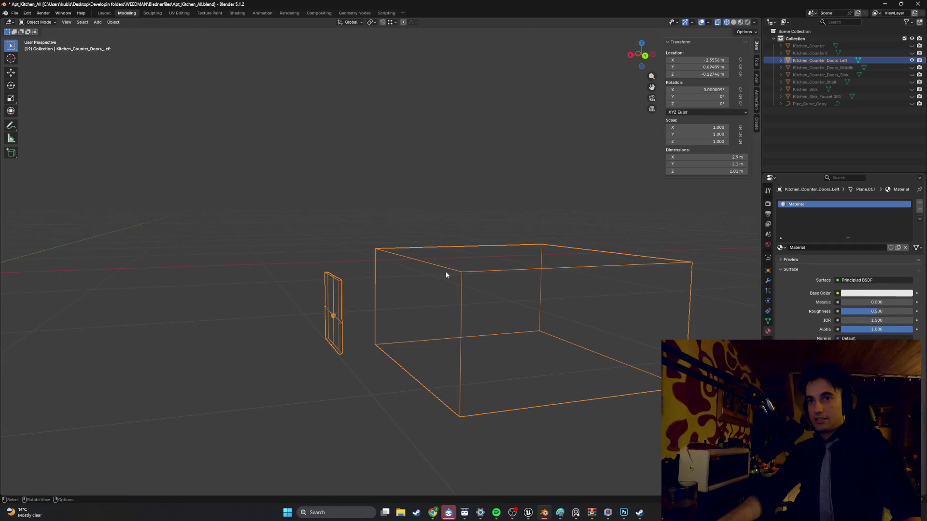
pyautogui.hotkey('shift', 'z')
pyautogui.press('Tab')
pyautogui.press('a')
pyautogui.moveTo(561, 353)
pyautogui.mouseDown(button='middle')
pyautogui.moveTo(513, 337)
pyautogui.moveTo(493, 348)
pyautogui.moveTo(463, 316)
pyautogui.moveTo(493, 347)
pyautogui.moveTo(481, 341)
pyautogui.mouseUp(button='middle')
pyautogui.moveTo(390, 306); pyautogui.dragTo(391, 315, button='middle')
pyautogui.press('p')
pyautogui.click(388, 315)
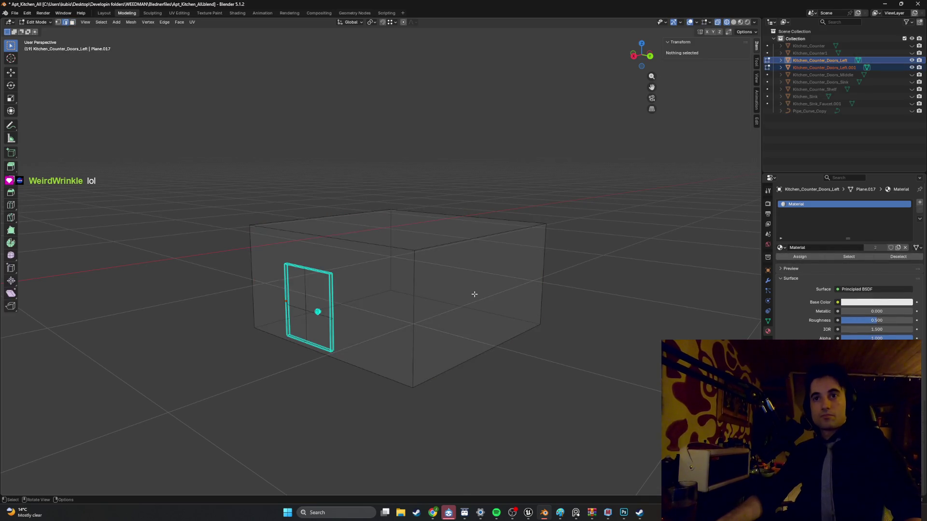
# In Edit Mode on the separated box, move one face into place from the side view.
pyautogui.press('Tab')
pyautogui.press('Tab')
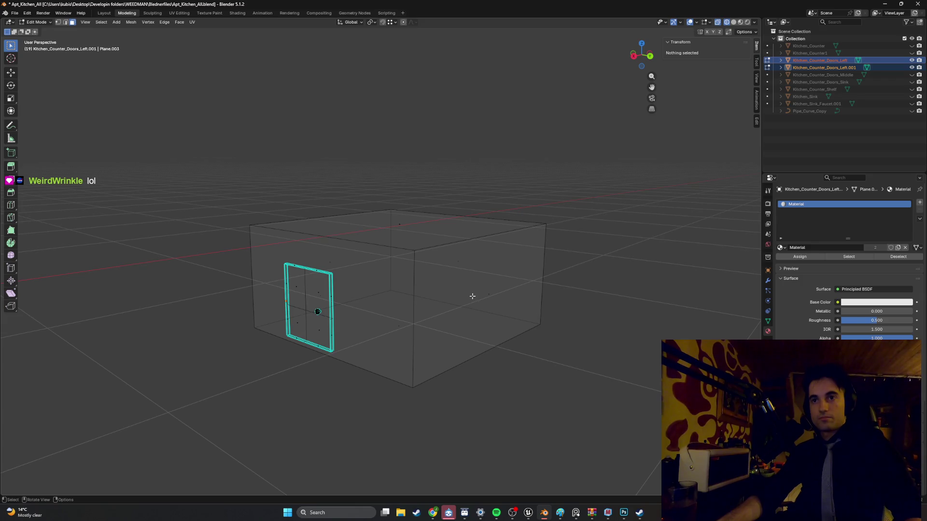
pyautogui.click(469, 295)
pyautogui.press('KP_1')
pyautogui.press('KP_3')
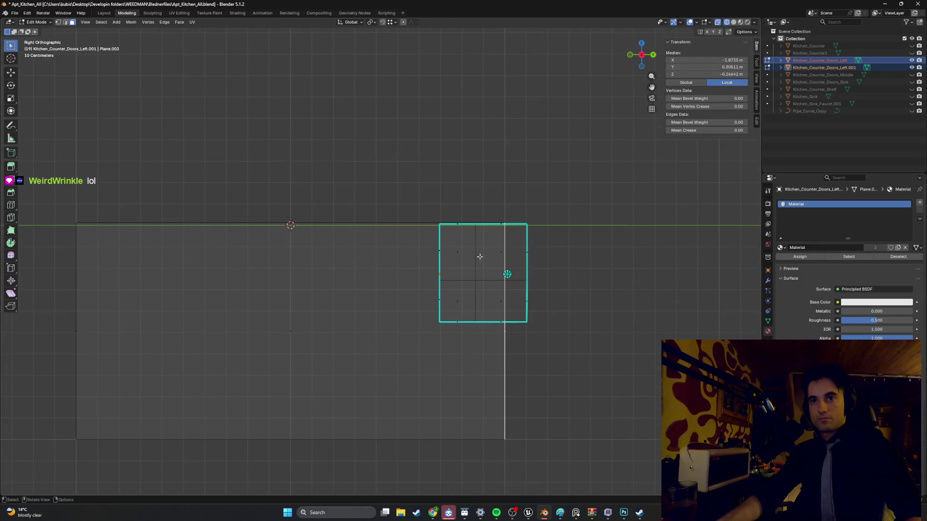
pyautogui.press('g')
pyautogui.click(526, 222)
# Try moving the box's left face along Y and Z, then undo and cancel the moves.
pyautogui.moveTo(161, 319)
pyautogui.mouseDown(button='middle')
pyautogui.moveTo(197, 327)
pyautogui.moveTo(174, 321)
pyautogui.moveTo(191, 309)
pyautogui.mouseUp(button='middle')
pyautogui.click(209, 302)
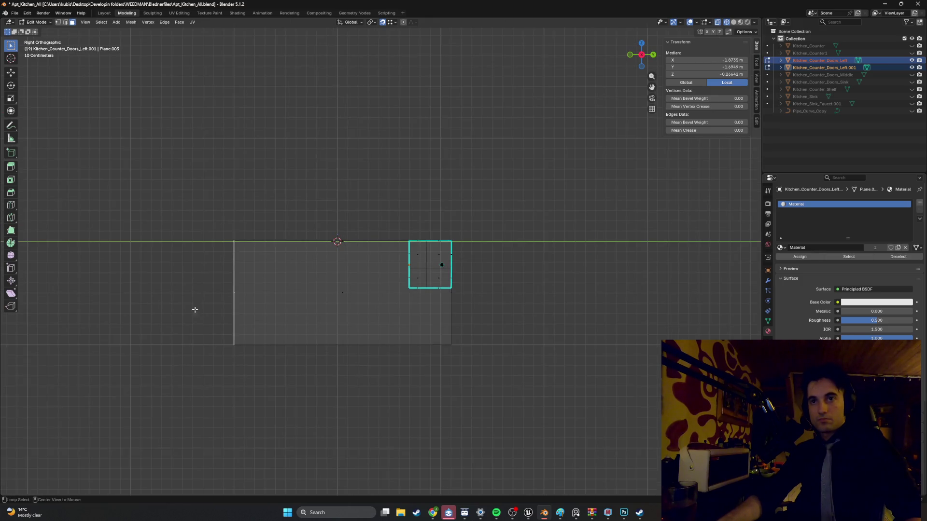
pyautogui.press('g')
pyautogui.press('y')
pyautogui.keyDown('alt'); pyautogui.moveTo(419, 261); pyautogui.dragTo(431, 218, button='middle'); pyautogui.keyUp('alt')
pyautogui.hotkey('ctrl', 'z')
pyautogui.press('g')
pyautogui.press('z')
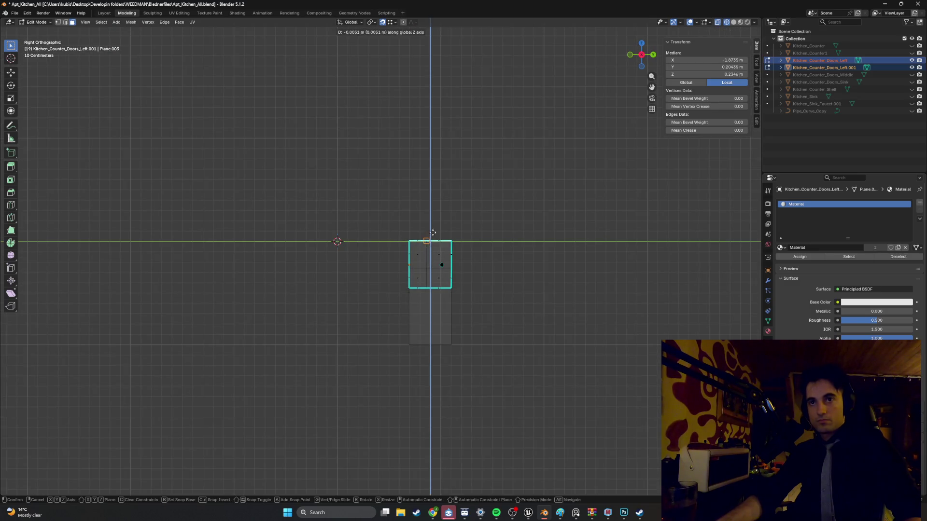
pyautogui.rightClick(449, 239)
# Raise the box's bottom face vertically, then clear the selection and return to Object Mode.
pyautogui.moveTo(449, 317)
pyautogui.mouseDown(button='middle')
pyautogui.moveTo(437, 375)
pyautogui.moveTo(387, 383)
pyautogui.mouseUp(button='middle')
pyautogui.hotkey('alt', 'a')
pyautogui.click(443, 357)
pyautogui.press('g')
pyautogui.press('z')
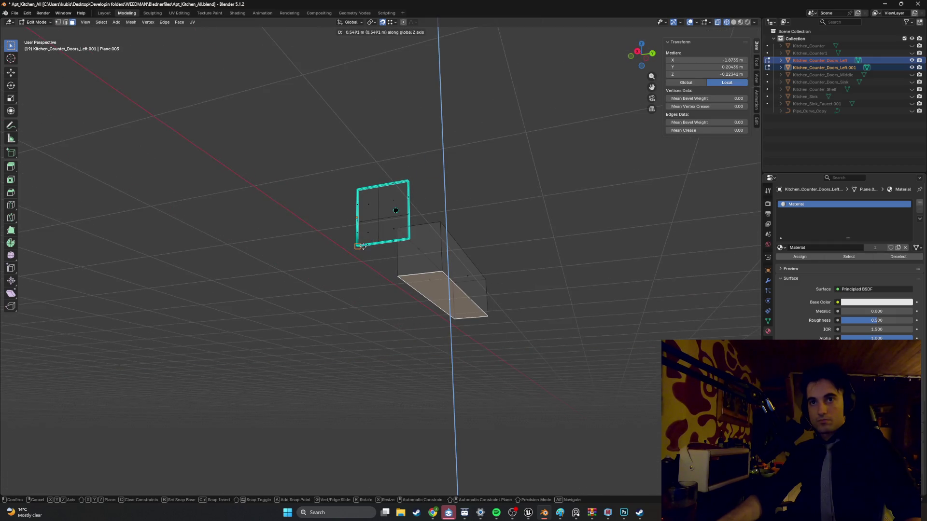
pyautogui.click(361, 247)
pyautogui.moveTo(360, 246)
pyautogui.mouseDown(button='middle')
pyautogui.moveTo(337, 296)
pyautogui.moveTo(355, 295)
pyautogui.mouseUp(button='middle')
pyautogui.press('a')
pyautogui.hotkey('ctrl', 'z')
pyautogui.hotkey('alt', 'a')
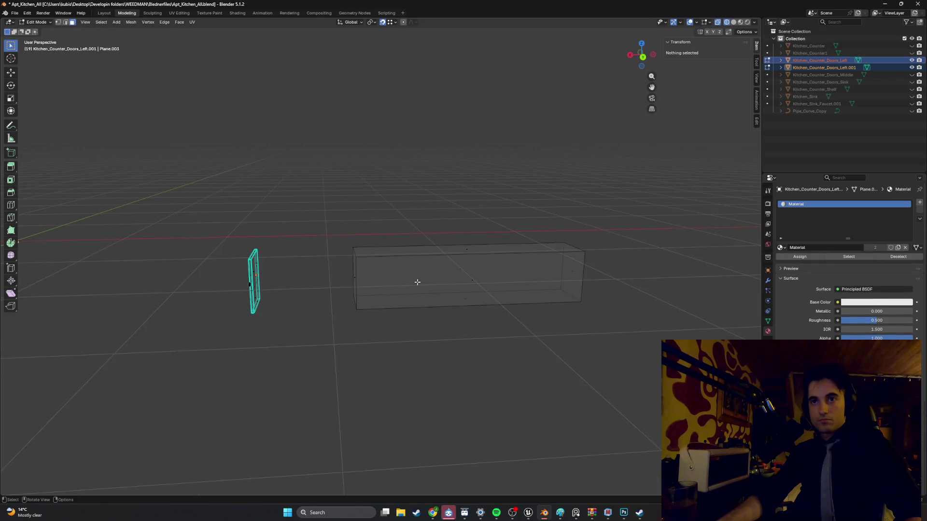
pyautogui.press('Tab')
pyautogui.hotkey('alt', 'a')
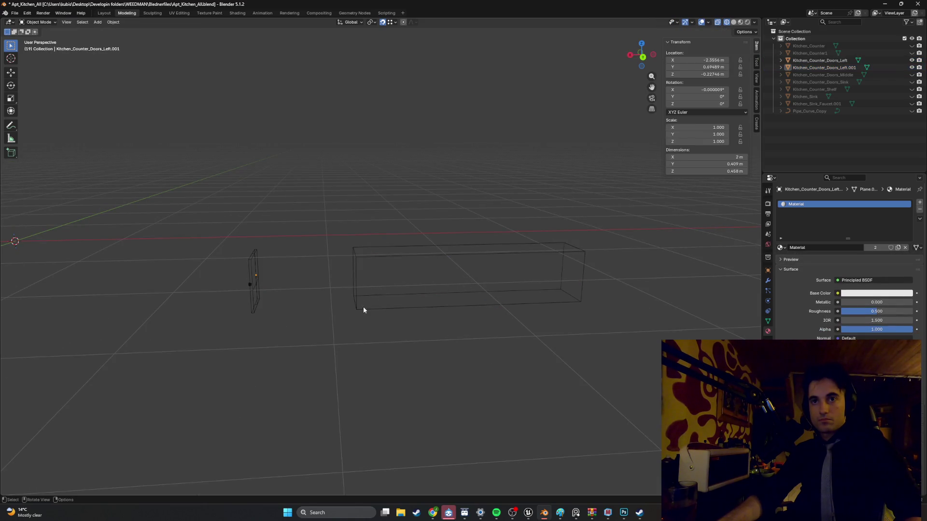
# Slide the long box along X so it sits over the left door.
pyautogui.click(358, 309)
pyautogui.press('g')
pyautogui.press('x')
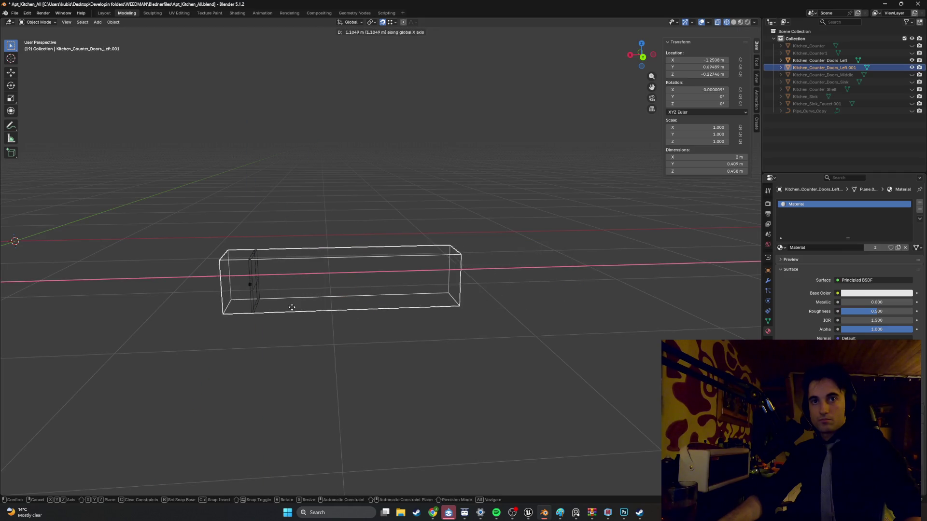
pyautogui.click(290, 310)
# In Edit Mode, move the box's left end face inward along X.
pyautogui.press('Tab')
pyautogui.moveTo(236, 284); pyautogui.dragTo(202, 312, button='middle')
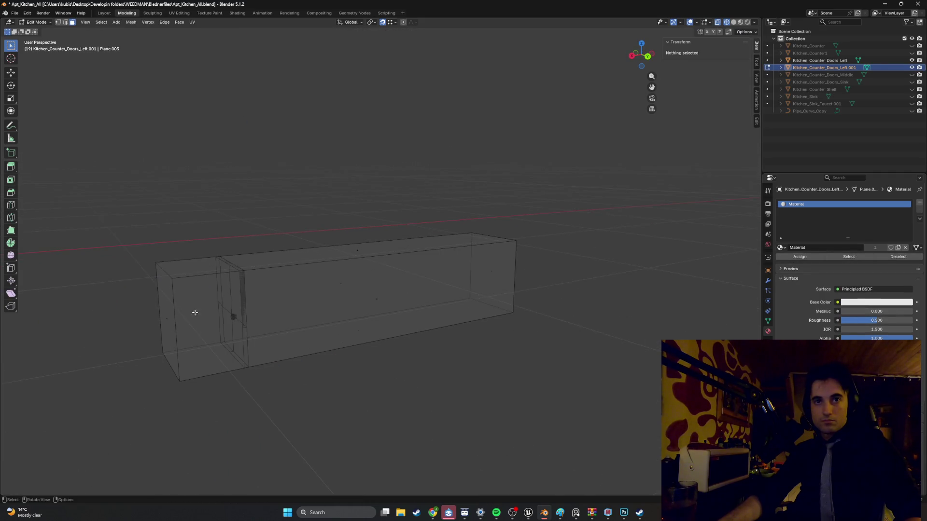
pyautogui.click(173, 310)
pyautogui.press('g')
pyautogui.press('x')
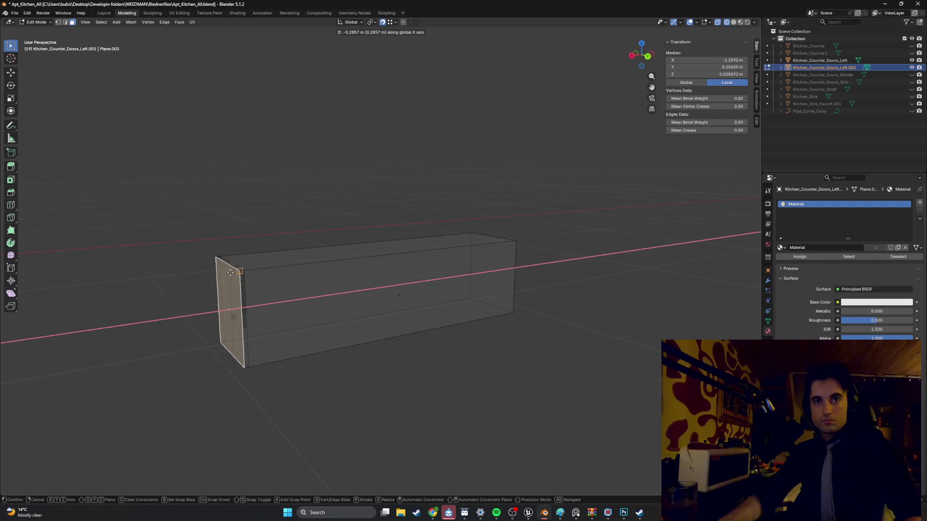
pyautogui.click(237, 269)
# Move the right end face inward along X to make a thin 0.02 m slab, then exit Edit Mode.
pyautogui.click(491, 271)
pyautogui.press('g')
pyautogui.press('x')
pyautogui.click(225, 280)
pyautogui.moveTo(244, 286); pyautogui.dragTo(331, 309, button='middle')
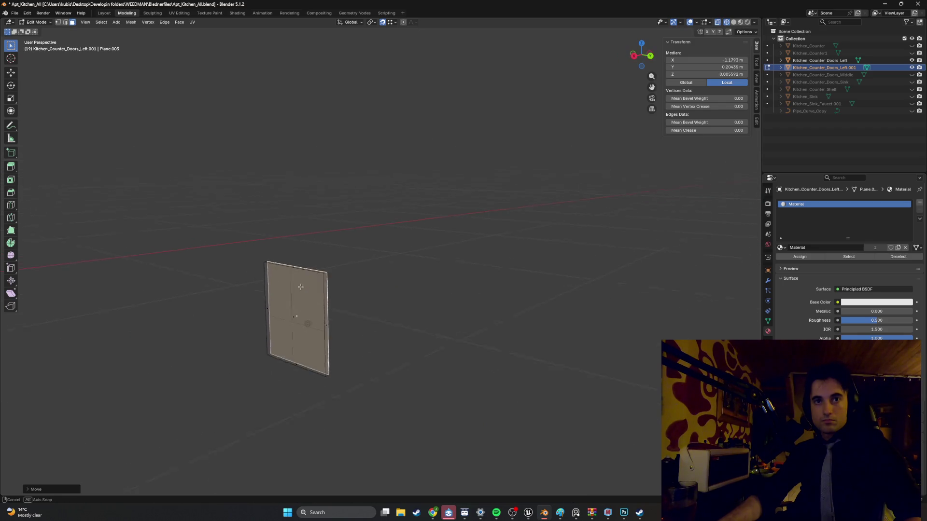
pyautogui.scroll(2, 332, 309)
pyautogui.press('Tab')
pyautogui.moveTo(387, 331); pyautogui.dragTo(415, 328, button='middle')
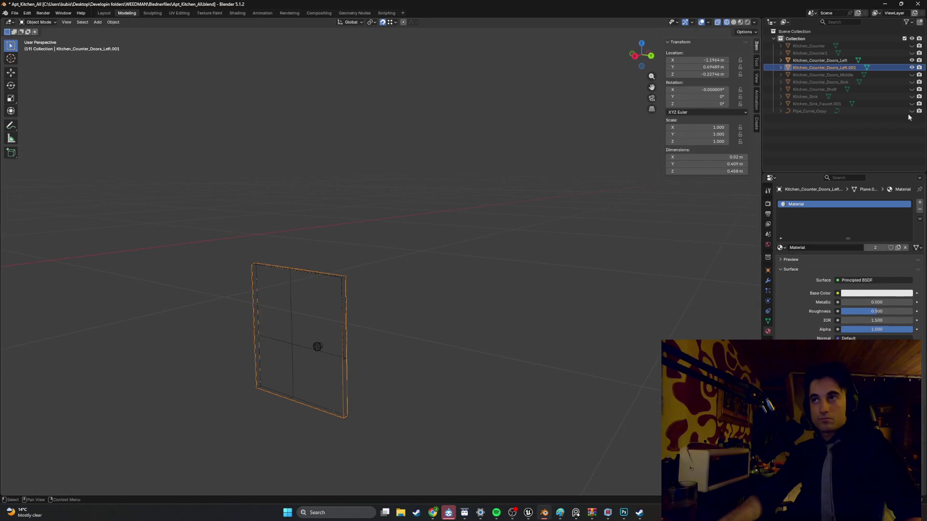
# Use outliner visibility to show Kitchen_Counter_Doors_Middle, Kitchen_Counter_Doors_Left.001 and Kitchen_Counter_Doors_Left again.
pyautogui.click(912, 61)
pyautogui.moveTo(427, 292)
pyautogui.mouseDown(button='middle')
pyautogui.moveTo(339, 317)
pyautogui.moveTo(416, 279)
pyautogui.moveTo(456, 292)
pyautogui.moveTo(405, 290)
pyautogui.mouseUp(button='middle')
pyautogui.click(912, 76)
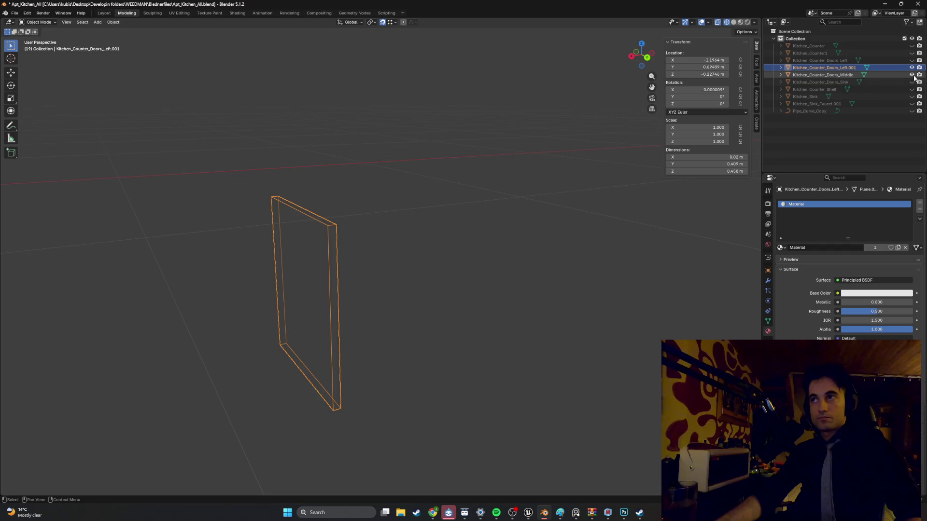
pyautogui.click(875, 76)
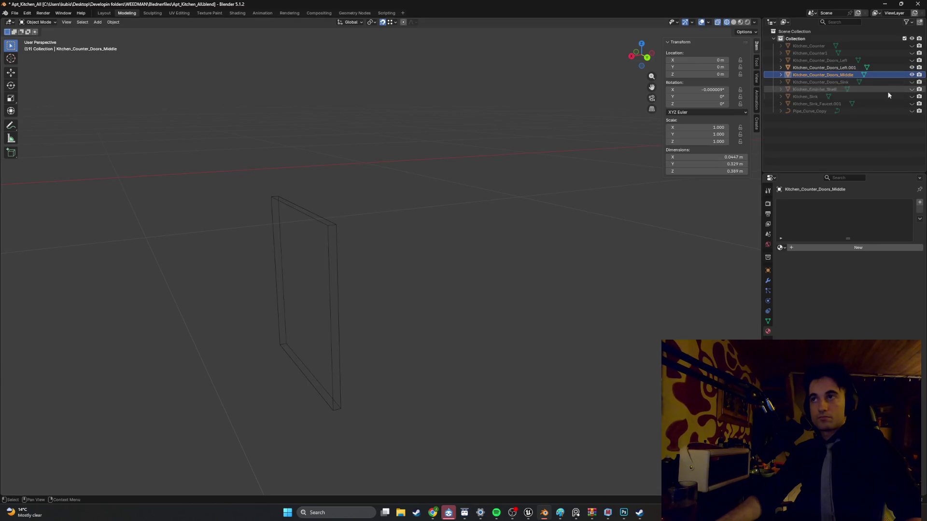
pyautogui.click(912, 75)
pyautogui.click(912, 68)
pyautogui.click(912, 60)
# Return to solid shading and frame the door in the viewport.
pyautogui.hotkey('shift', 'z')
pyautogui.press('KP_Decimal')
pyautogui.moveTo(434, 264); pyautogui.dragTo(442, 244, button='middle')
pyautogui.scroll(2, 479, 276)
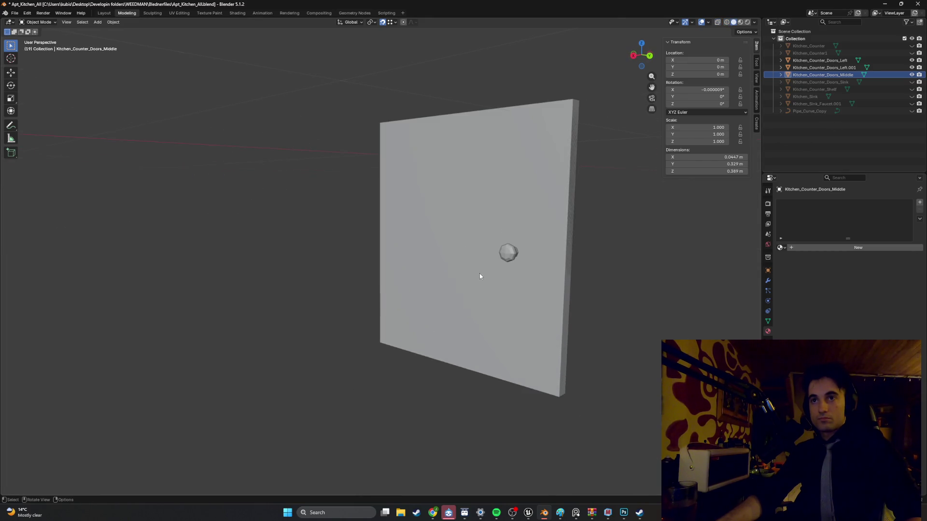
pyautogui.moveTo(493, 264)
pyautogui.mouseDown(button='middle')
pyautogui.moveTo(511, 267)
pyautogui.moveTo(399, 286)
pyautogui.mouseUp(button='middle')
# Select the knobbed Kitchen_Counter_Doors_Left door, enter Edit Mode and switch to wireframe shading.
pyautogui.click(381, 282)
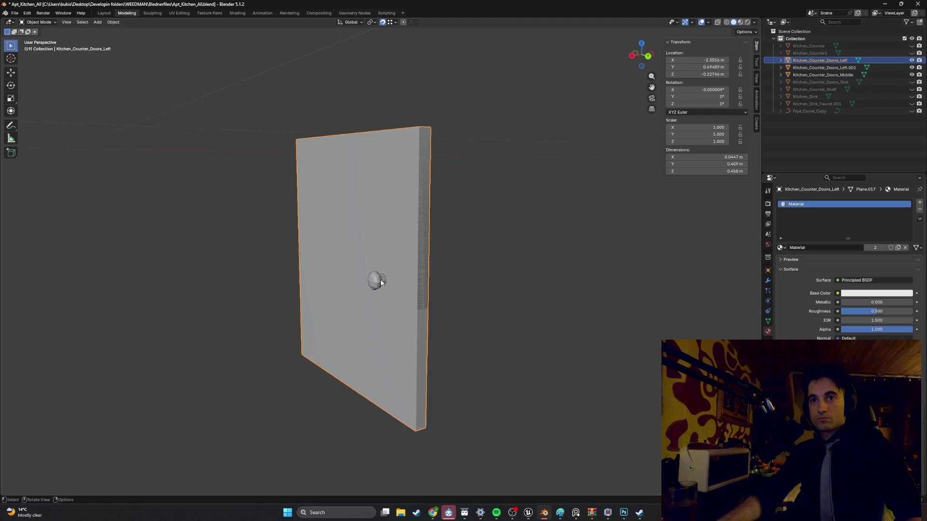
pyautogui.press('Tab')
pyautogui.press('z')
pyautogui.click(376, 291)
pyautogui.moveTo(398, 281); pyautogui.dragTo(435, 274, button='middle')
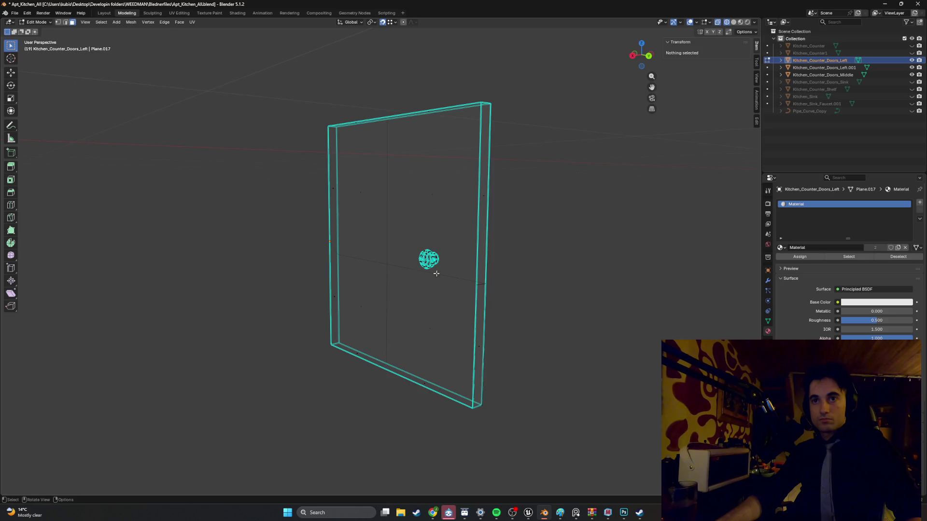
# Box-select the knob and separate it into its own object.
pyautogui.moveTo(418, 246); pyautogui.dragTo(418, 245)
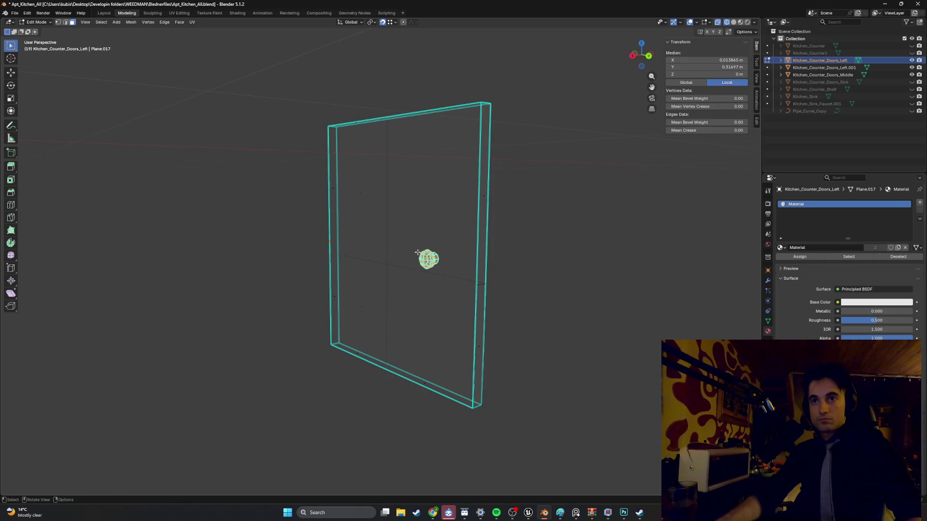
pyautogui.press('p')
pyautogui.click(386, 257)
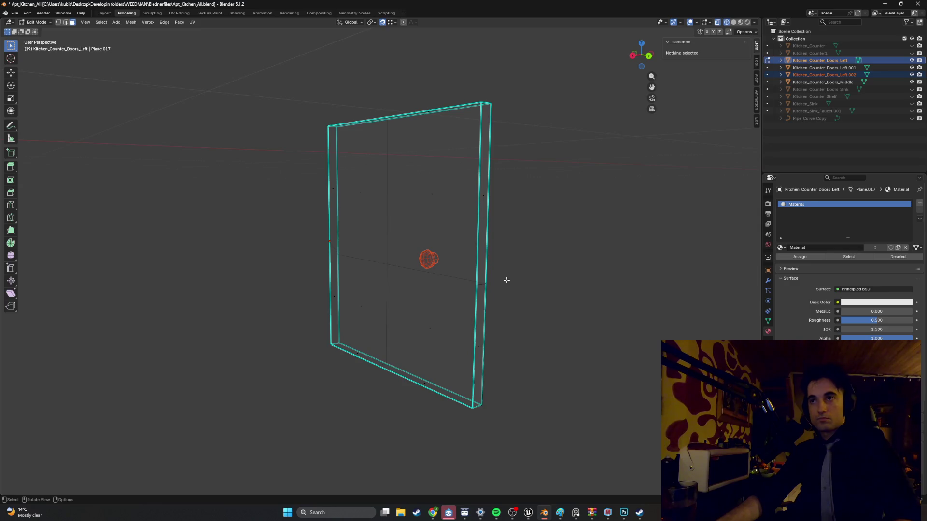
# Hide Kitchen_Counter_Doors_Left, show the .001 slab, and return to solid shading and Object Mode.
pyautogui.moveTo(506, 280); pyautogui.dragTo(478, 281, button='middle')
pyautogui.click(911, 68)
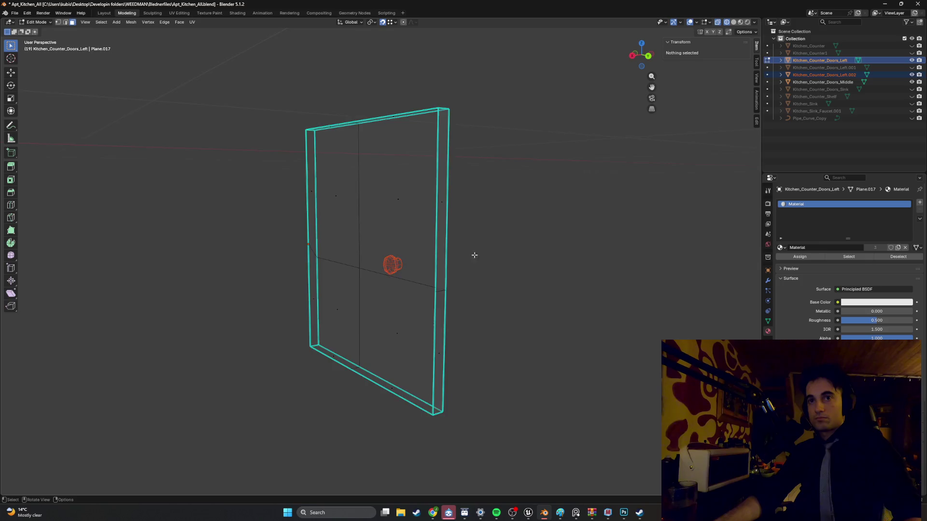
pyautogui.press('Tab')
pyautogui.press('Tab')
pyautogui.hotkey('shift', 'z')
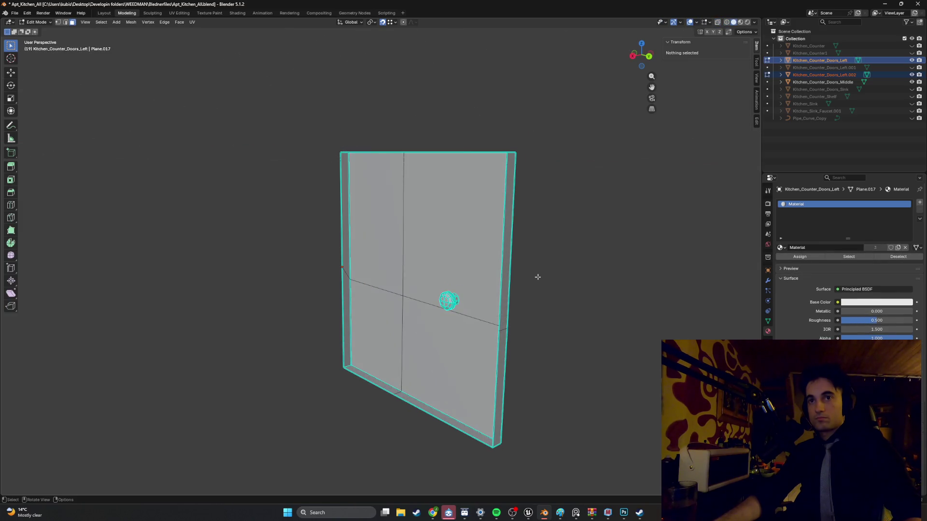
pyautogui.click(911, 67)
pyautogui.click(912, 60)
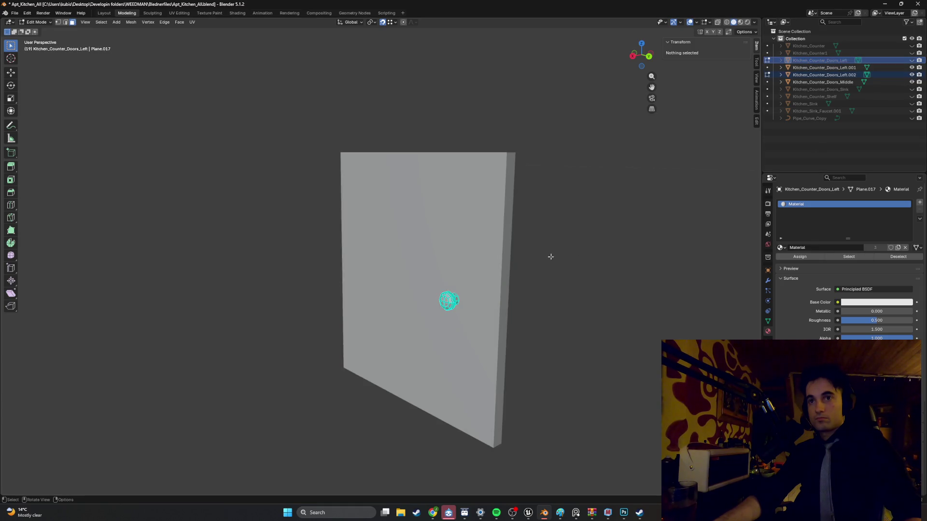
pyautogui.moveTo(551, 256); pyautogui.dragTo(495, 249, button='middle')
pyautogui.press('Tab')
# Join the thin door slab and the knob into one object with Ctrl+J.
pyautogui.click(480, 273)
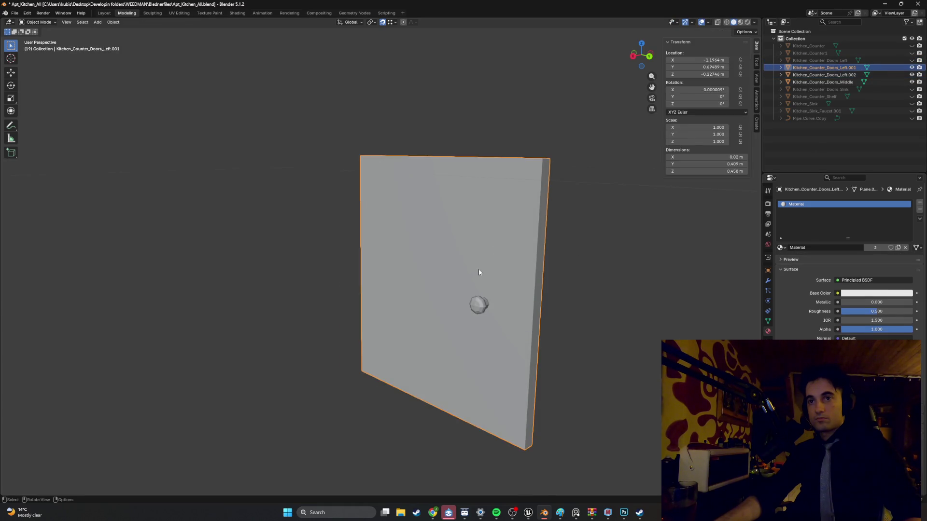
pyautogui.keyDown('shift'); pyautogui.click(480, 307); pyautogui.keyUp('shift')
pyautogui.hotkey('ctrl', 'j')
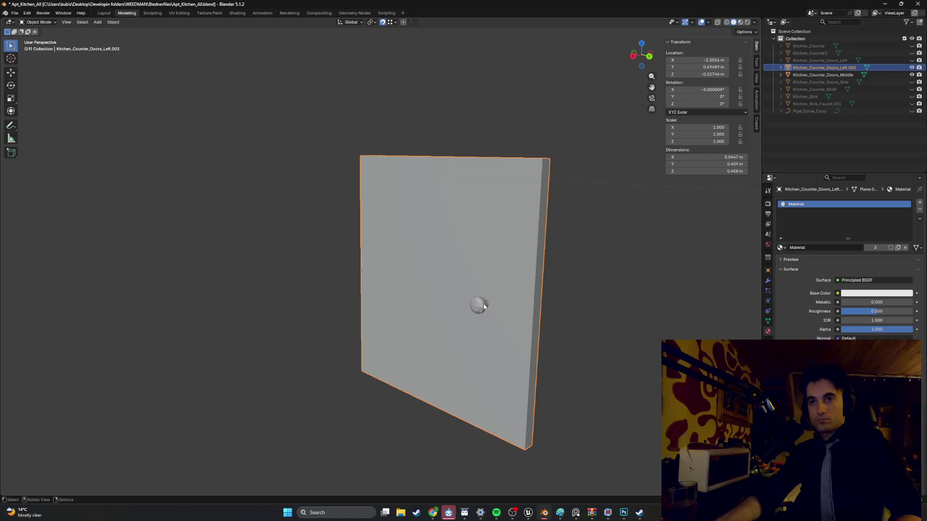
# Hide Kitchen_Counter_Doors_Left.002 and unhide the old Kitchen_Counter_Doors_Left door.
pyautogui.click(912, 68)
pyautogui.click(912, 68)
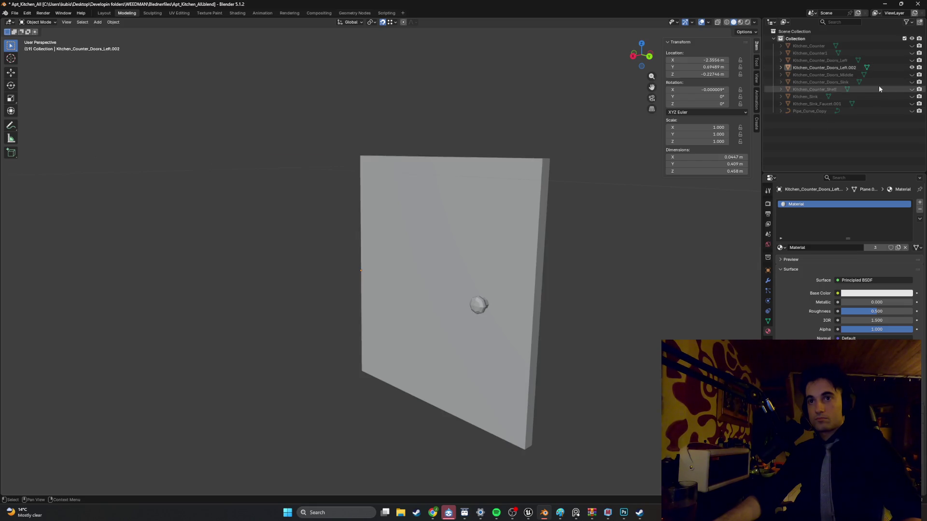
pyautogui.click(912, 68)
pyautogui.click(912, 61)
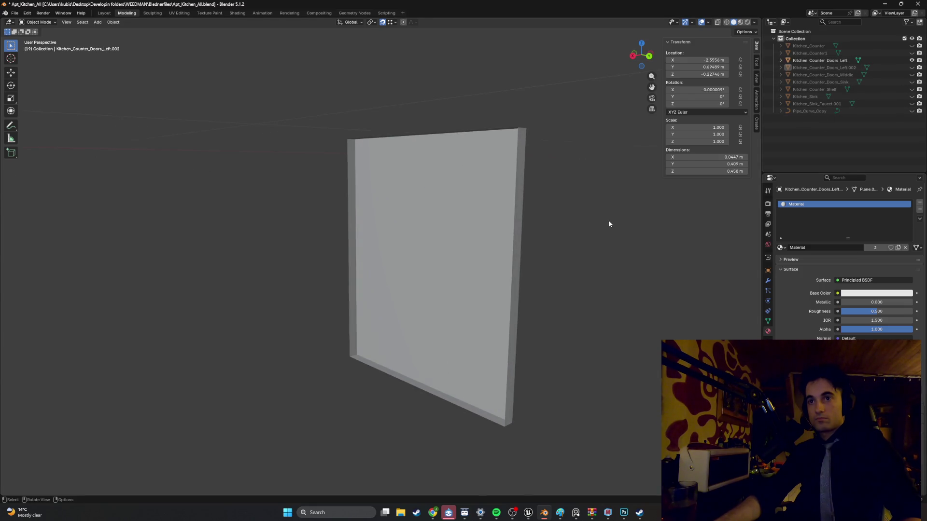
# Select the old Kitchen_Counter_Doors_Left door and snap the 3D cursor to it.
pyautogui.click(429, 255)
pyautogui.moveTo(429, 255)
pyautogui.mouseDown(button='middle')
pyautogui.moveTo(463, 258)
pyautogui.moveTo(457, 264)
pyautogui.mouseUp(button='middle')
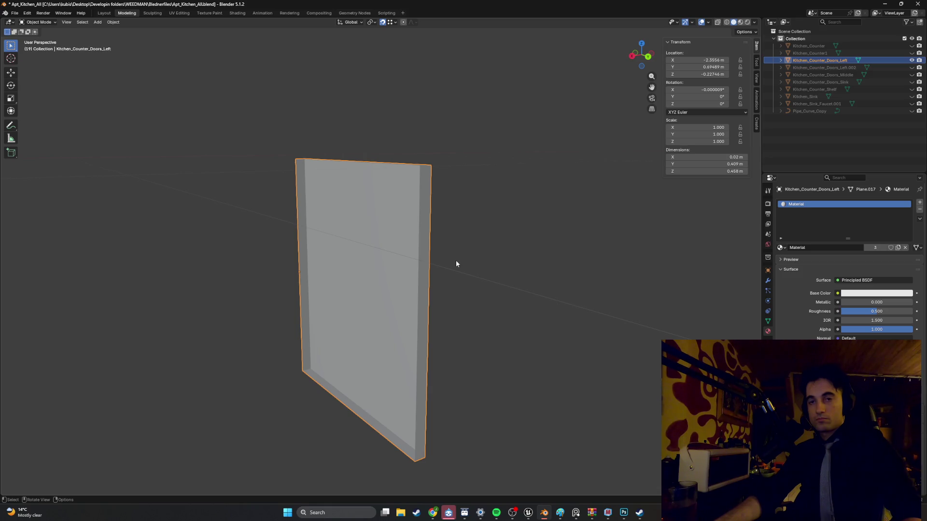
pyautogui.moveTo(454, 263); pyautogui.dragTo(452, 265, button='middle')
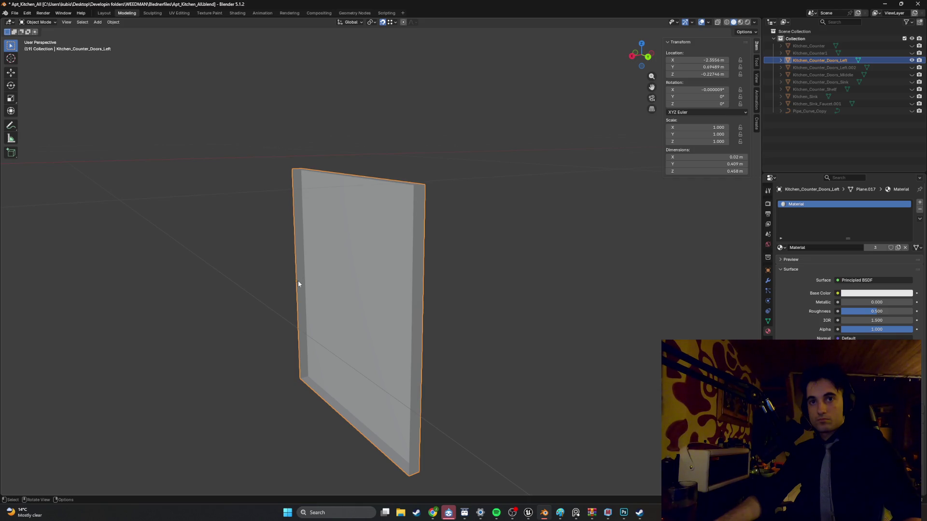
pyautogui.hotkey('shift', 's')
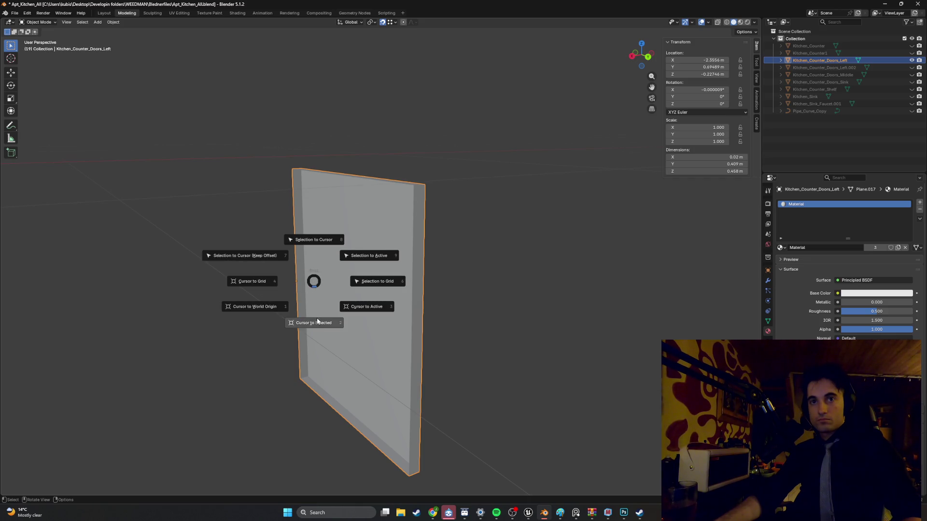
pyautogui.click(317, 322)
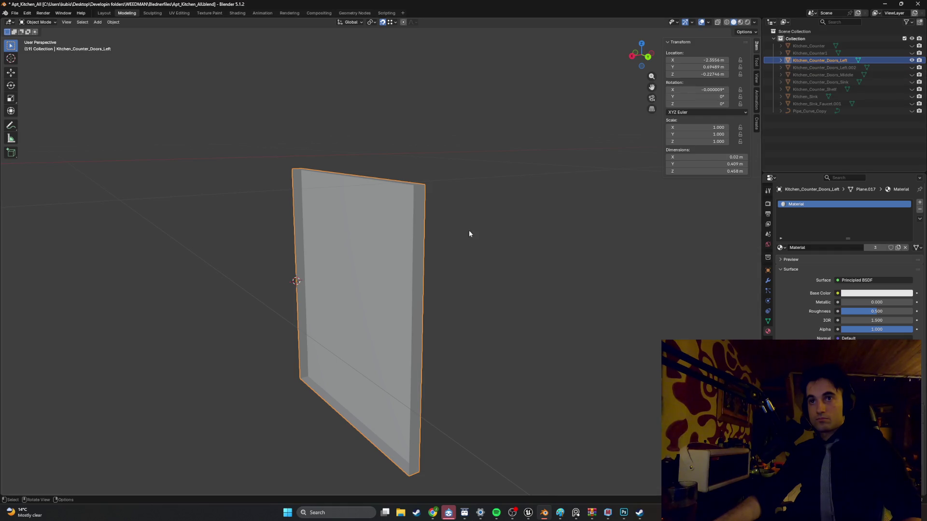
# Delete the old Kitchen_Counter_Doors_Left door and unhide Kitchen_Counter_Doors_Left.002.
pyautogui.press('Delete')
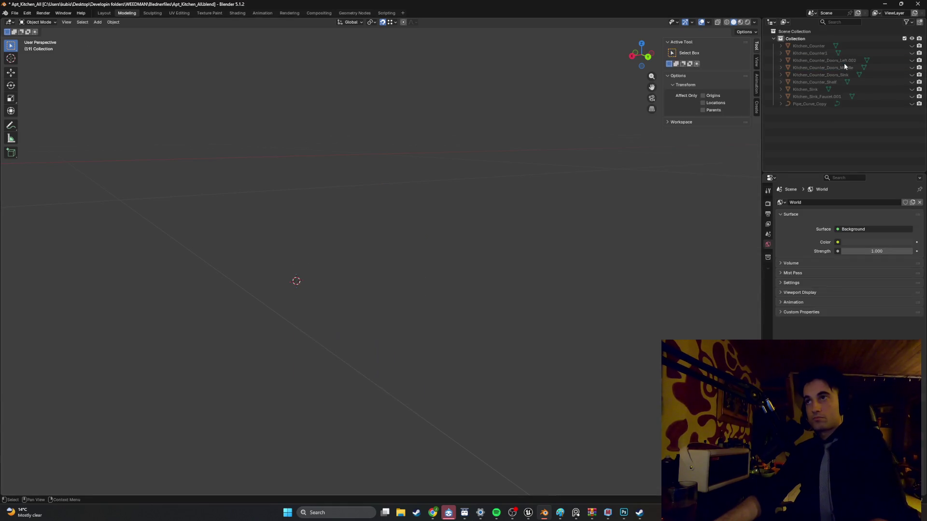
pyautogui.click(912, 60)
pyautogui.scroll(5, 524, 211)
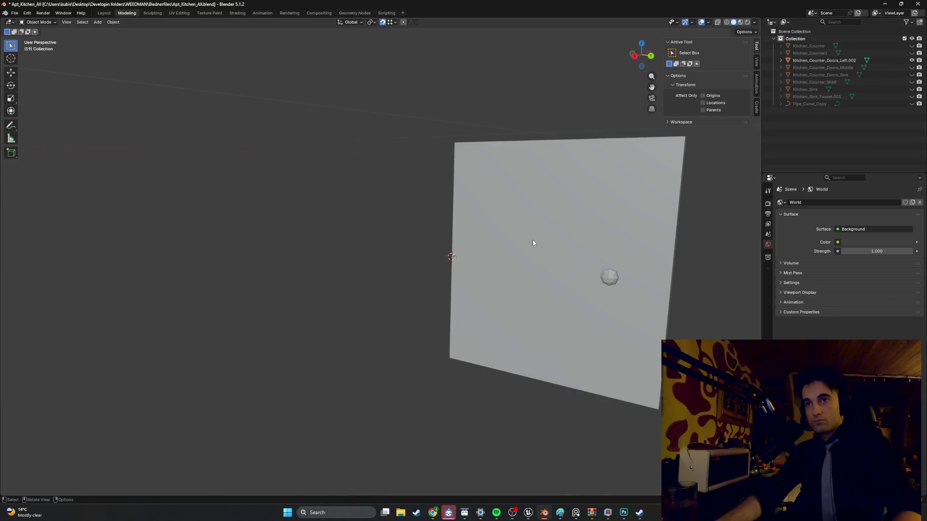
# Select the new knobbed door, inspect it from several angles, and enter Edit Mode.
pyautogui.click(544, 249)
pyautogui.moveTo(552, 251); pyautogui.dragTo(541, 253, button='middle')
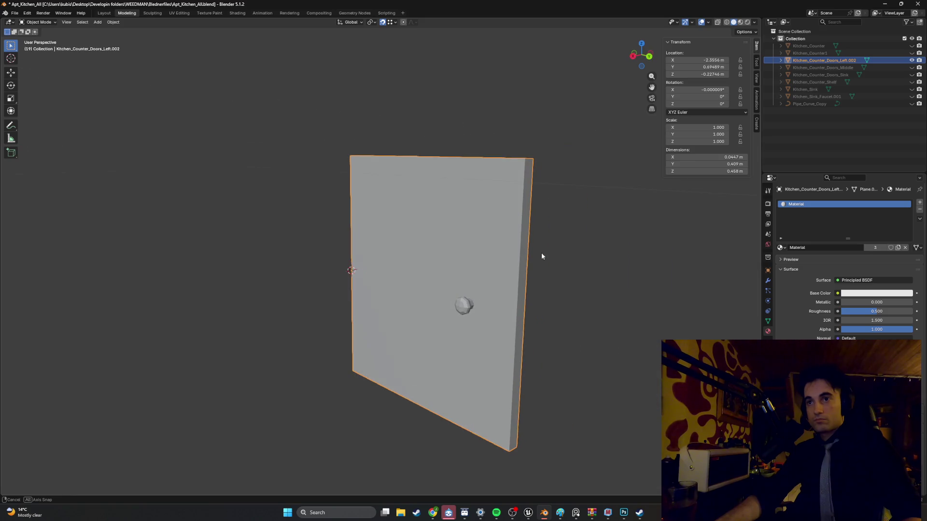
pyautogui.moveTo(561, 285); pyautogui.dragTo(551, 269, button='middle')
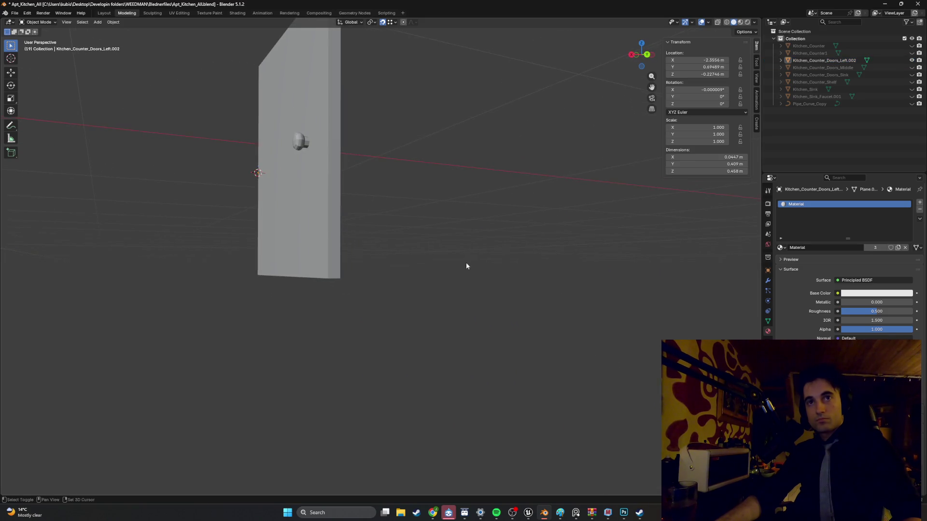
pyautogui.moveTo(467, 264)
pyautogui.mouseDown(button='middle')
pyautogui.moveTo(462, 248)
pyautogui.moveTo(440, 323)
pyautogui.moveTo(469, 322)
pyautogui.moveTo(393, 319)
pyautogui.moveTo(480, 285)
pyautogui.moveTo(393, 295)
pyautogui.moveTo(362, 280)
pyautogui.moveTo(411, 267)
pyautogui.mouseUp(button='middle')
pyautogui.press('Tab')
pyautogui.press('Tab')
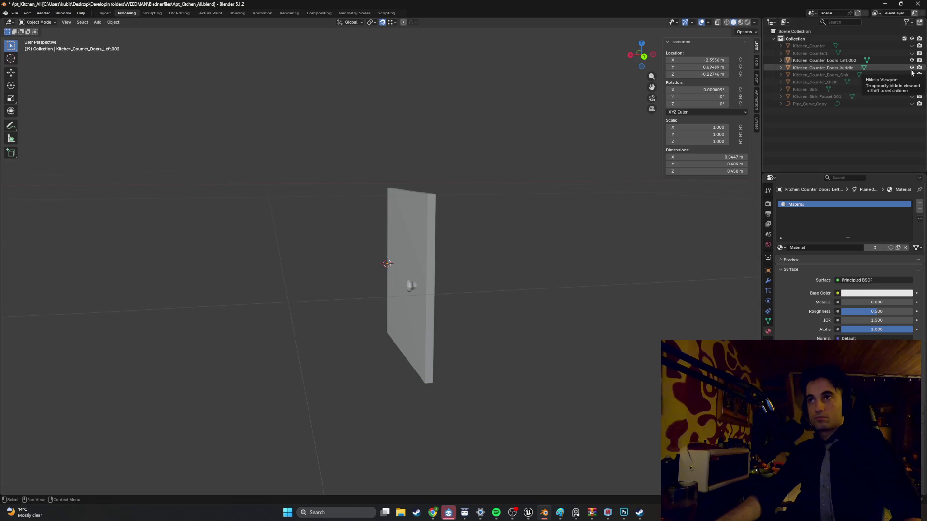
# Select Kitchen_Counter_Doors_Middle, view both doors and the knob, then switch to Unreal Engine.
pyautogui.moveTo(587, 221)
pyautogui.mouseDown(button='middle')
pyautogui.moveTo(418, 300)
pyautogui.moveTo(377, 300)
pyautogui.moveTo(453, 292)
pyautogui.moveTo(449, 269)
pyautogui.mouseUp(button='middle')
pyautogui.click(430, 223)
pyautogui.scroll(5, 426, 238)
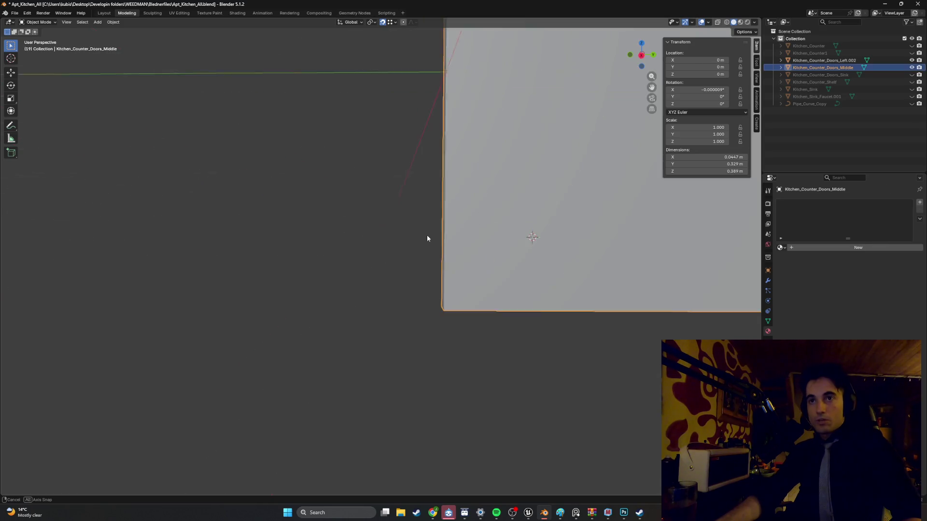
pyautogui.scroll(-5, 427, 236)
pyautogui.moveTo(421, 237)
pyautogui.mouseDown(button='middle')
pyautogui.moveTo(425, 267)
pyautogui.moveTo(443, 276)
pyautogui.moveTo(399, 288)
pyautogui.moveTo(442, 275)
pyautogui.moveTo(478, 310)
pyautogui.mouseUp(button='middle')
pyautogui.scroll(-4, 478, 310)
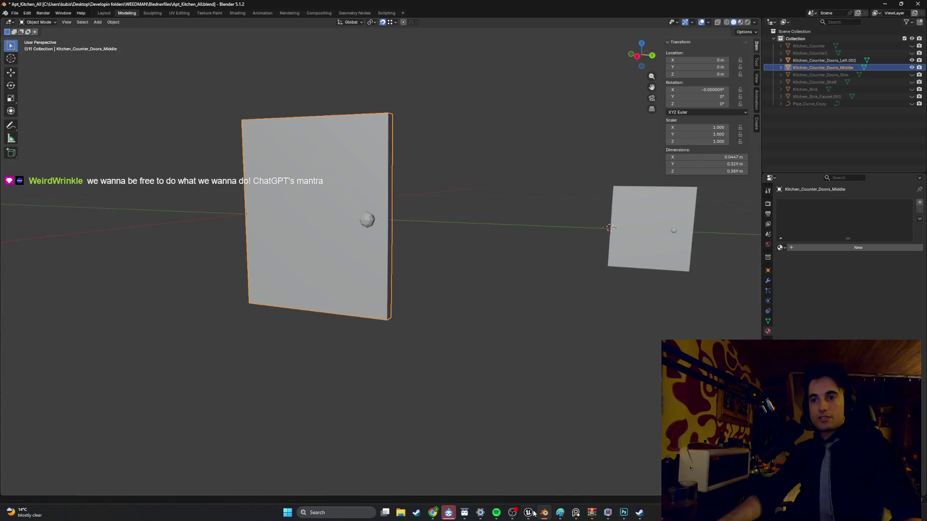
pyautogui.click(528, 513)
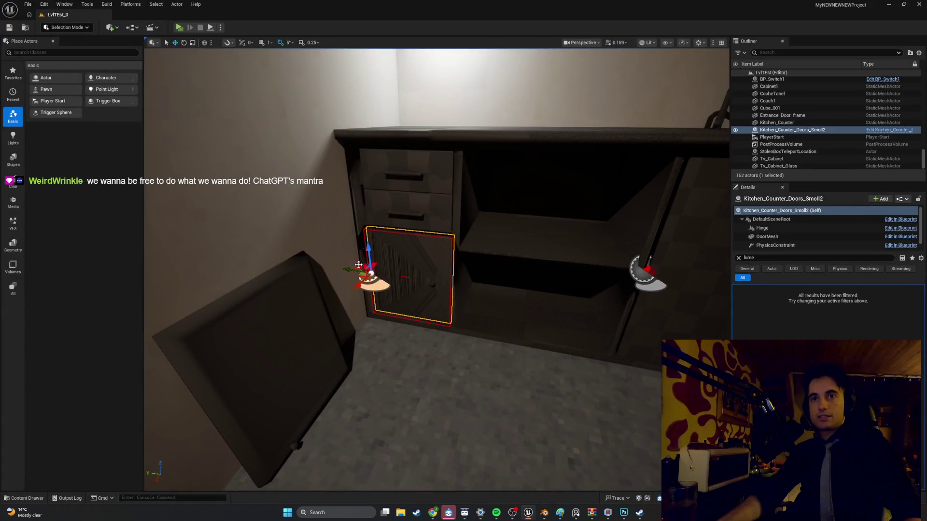
pyautogui.click(179, 28)
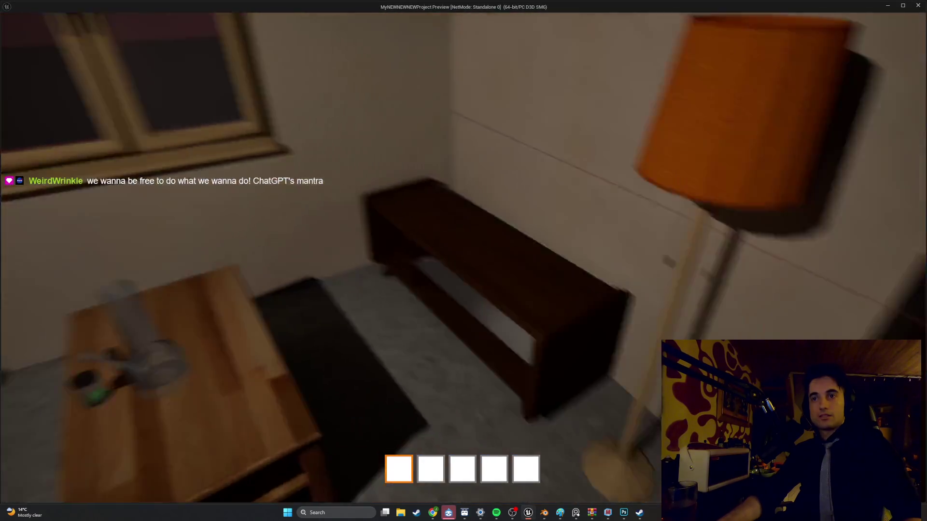
pyautogui.press('e')
pyautogui.press('s')
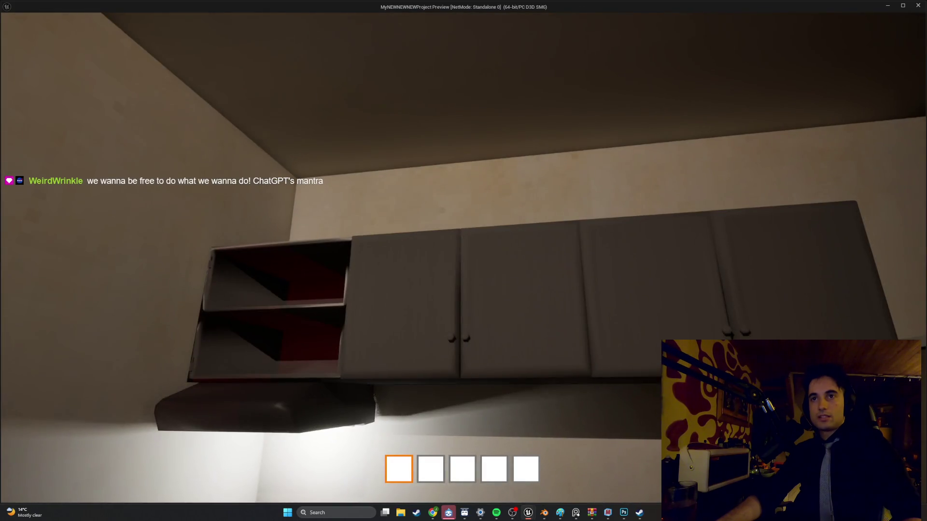
pyautogui.press('e')
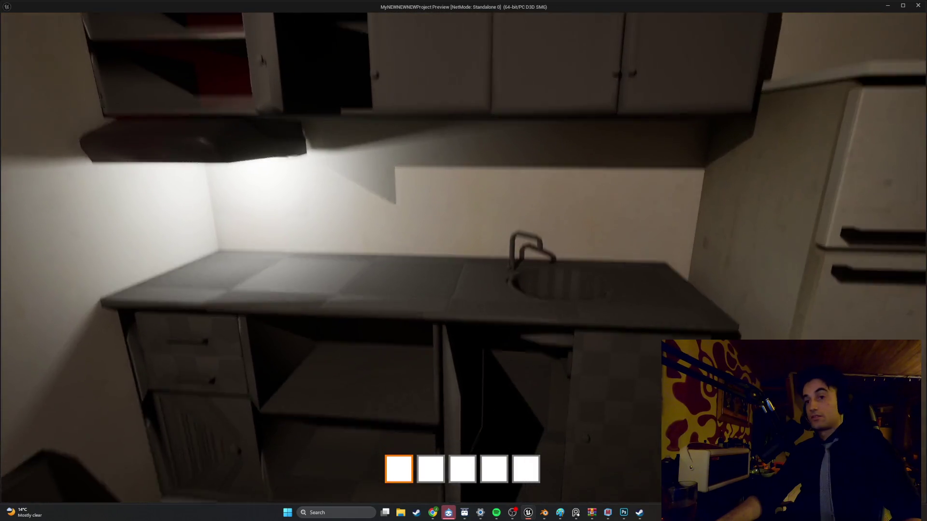
pyautogui.press('Escape')
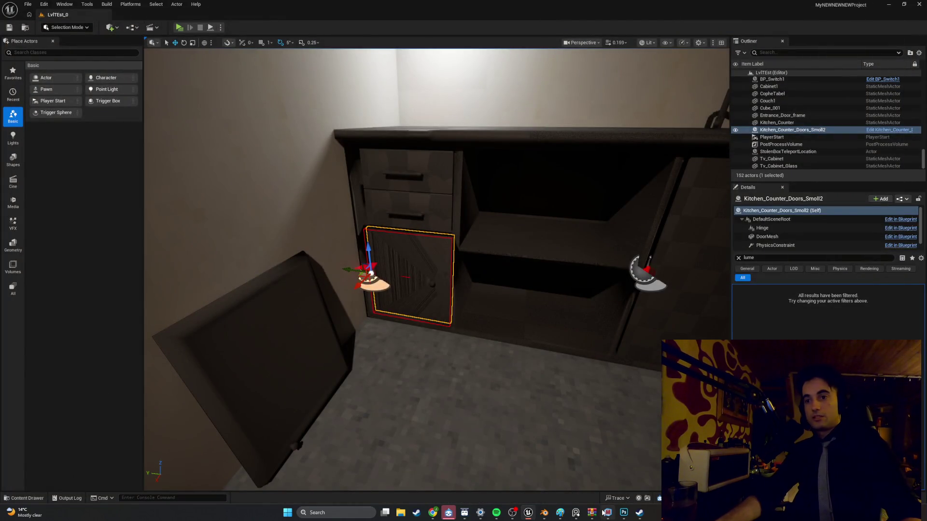
pyautogui.click(540, 516)
# Inspect the door mesh from several angles, briefly entering Edit Mode and returning to Object Mode.
pyautogui.moveTo(555, 382)
pyautogui.mouseDown(button='middle')
pyautogui.moveTo(549, 358)
pyautogui.moveTo(526, 364)
pyautogui.mouseUp(button='middle')
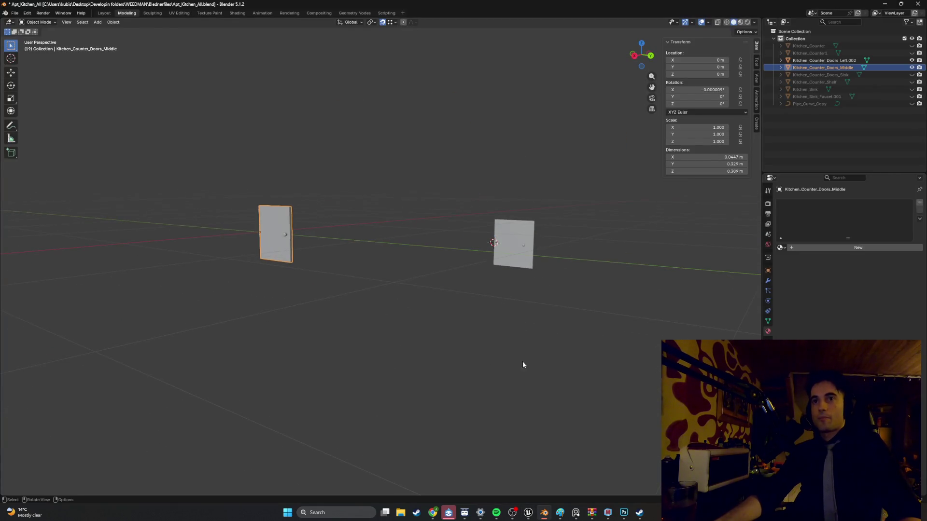
pyautogui.press('Tab')
pyautogui.moveTo(447, 325); pyautogui.dragTo(510, 281, button='middle')
pyautogui.press('Tab')
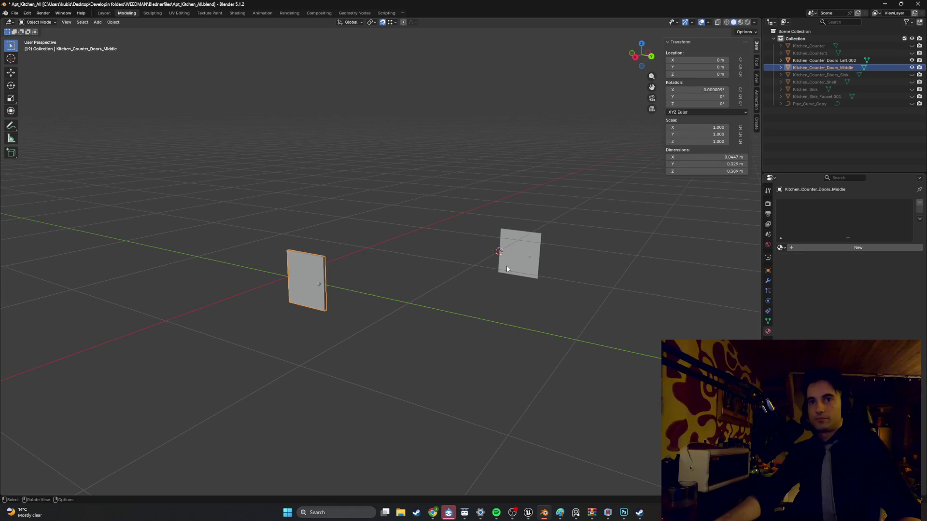
pyautogui.moveTo(399, 274)
pyautogui.mouseDown(button='middle')
pyautogui.moveTo(518, 251)
pyautogui.moveTo(506, 255)
pyautogui.mouseUp(button='middle')
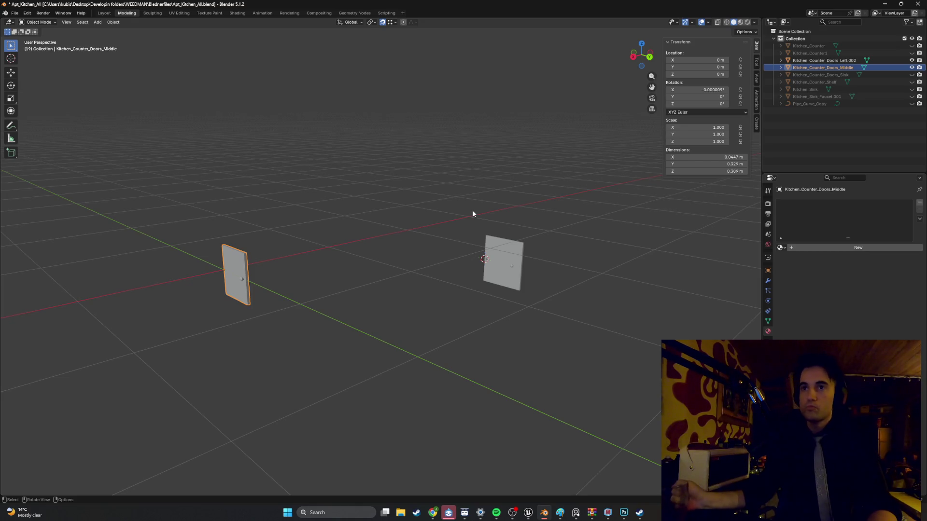
# Save Apt_Kitchen_All.blend, hide the Kitchen_Counter_Doors_Middle door, and switch to Unreal Engine.
pyautogui.hotkey('ctrl', 's')
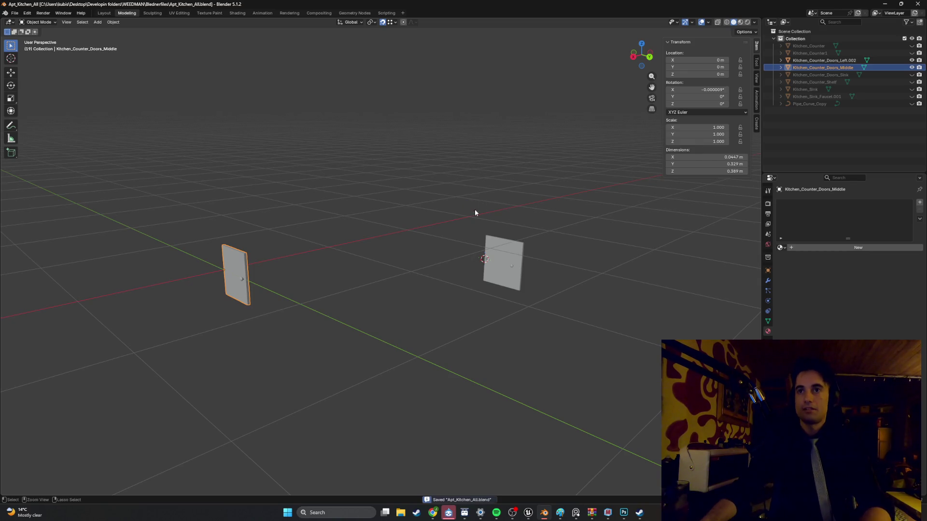
pyautogui.doubleClick(912, 61)
pyautogui.click(912, 68)
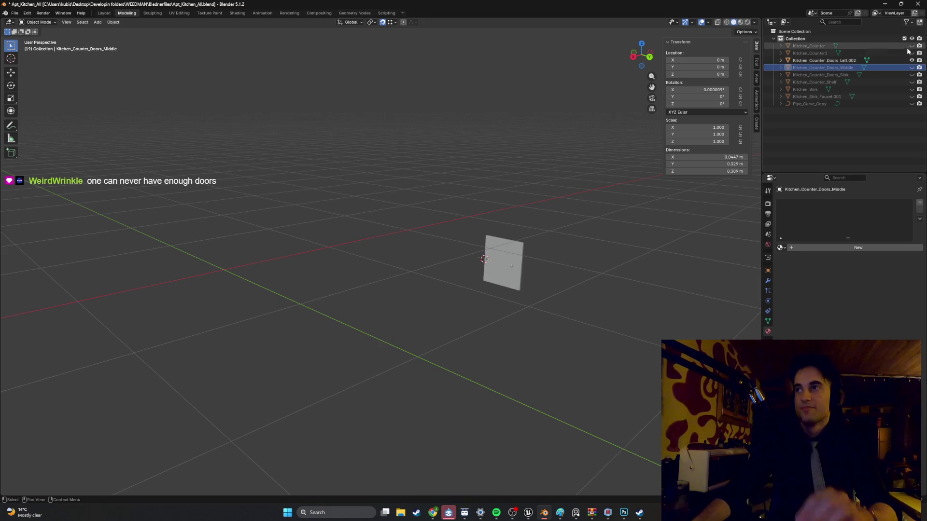
pyautogui.click(528, 513)
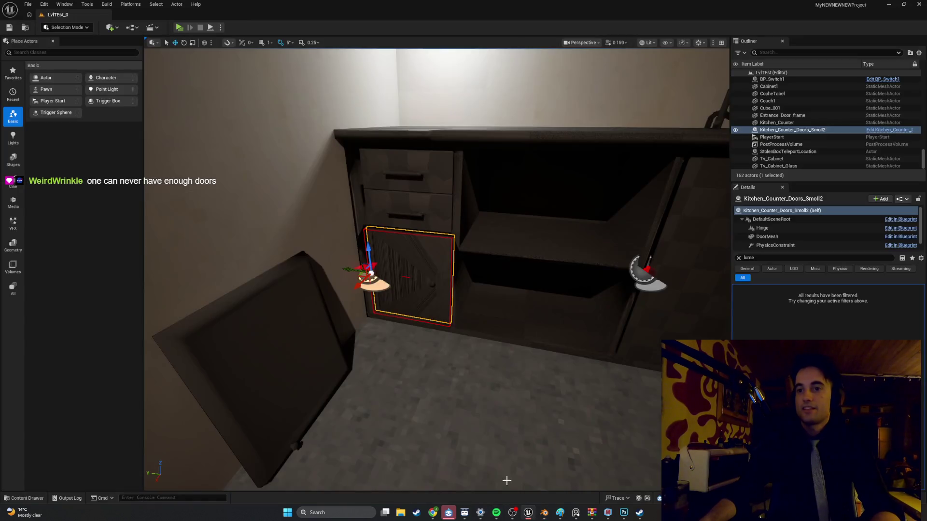
# Pan the Unreal viewport toward the sink, then return to Blender.
pyautogui.moveTo(577, 233); pyautogui.dragTo(557, 238, button='middle')
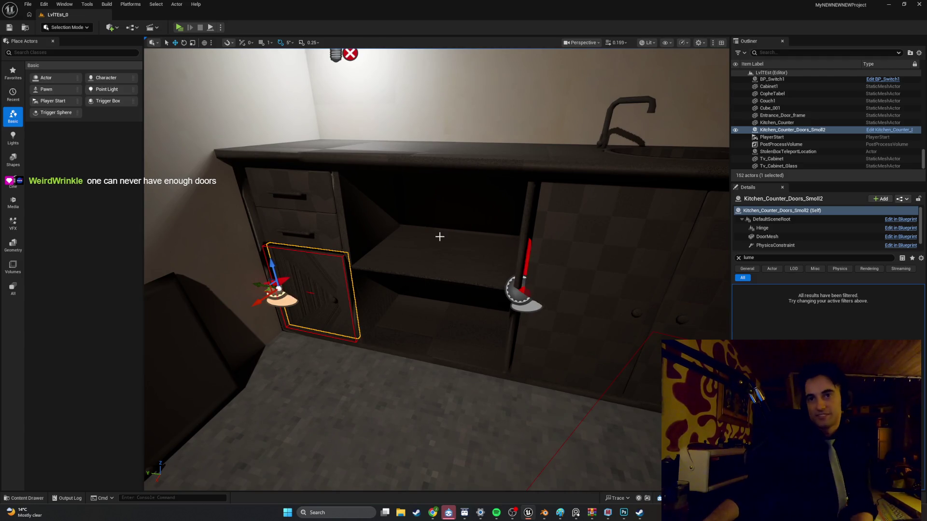
pyautogui.click(887, 7)
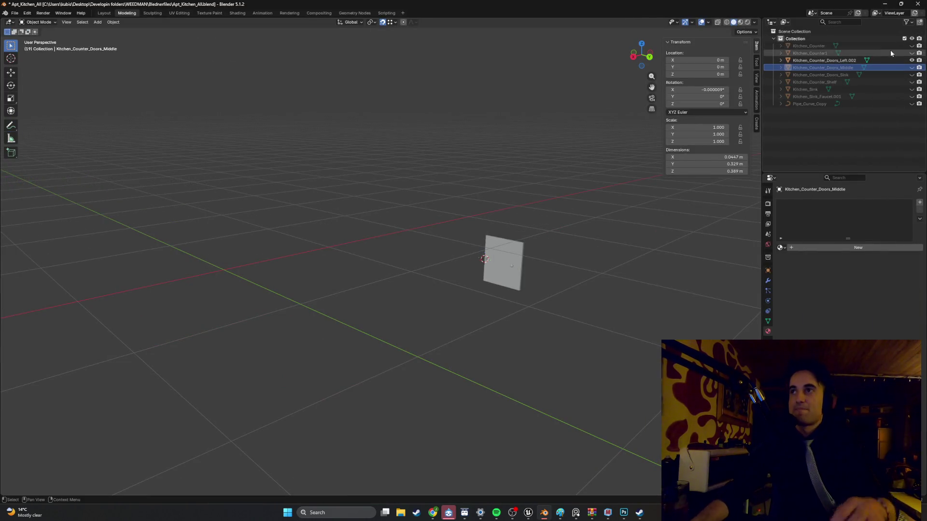
# Unhide the Kitchen_Counter_Doors_Sink door and select it, leaving the counter models hidden.
pyautogui.click(913, 46)
pyautogui.click(912, 46)
pyautogui.click(913, 53)
pyautogui.click(913, 53)
pyautogui.click(913, 75)
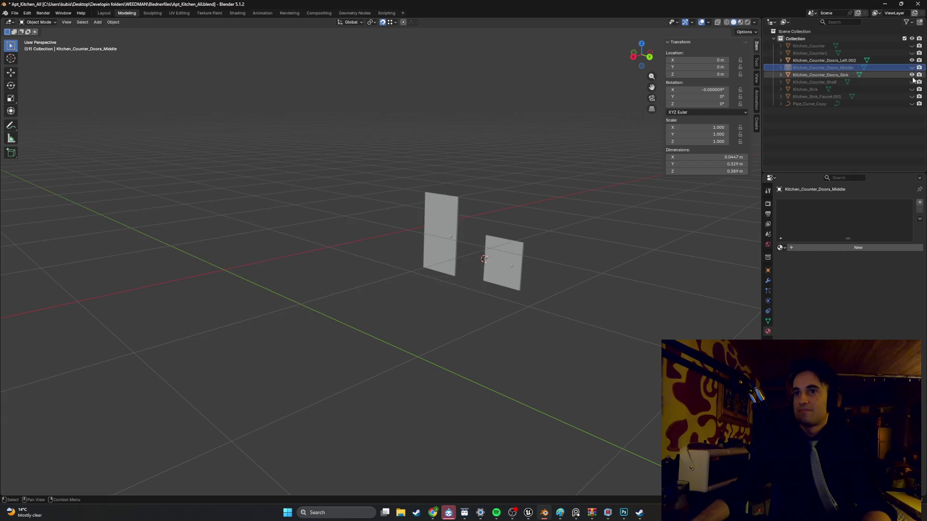
pyautogui.moveTo(550, 186)
pyautogui.mouseDown(button='middle')
pyautogui.moveTo(457, 205)
pyautogui.moveTo(507, 196)
pyautogui.moveTo(484, 190)
pyautogui.moveTo(507, 182)
pyautogui.moveTo(457, 186)
pyautogui.moveTo(454, 176)
pyautogui.moveTo(440, 217)
pyautogui.moveTo(470, 185)
pyautogui.moveTo(467, 195)
pyautogui.mouseUp(button='middle')
pyautogui.scroll(5, 449, 220)
pyautogui.click(478, 207)
# In Edit Mode, delete the sink door's upper and lower fans of triangulated front faces.
pyautogui.press('Tab')
pyautogui.scroll(4, 458, 160)
pyautogui.moveTo(467, 235); pyautogui.dragTo(421, 209)
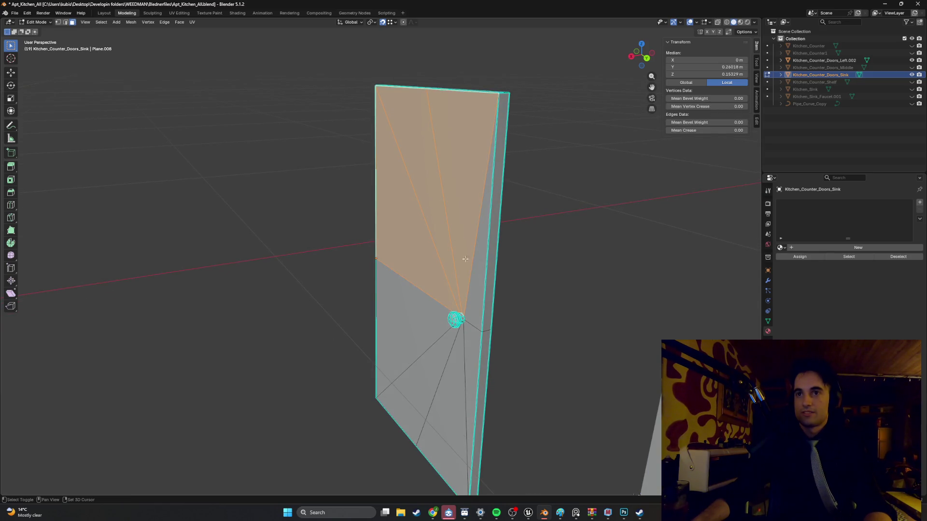
pyautogui.keyDown('shift'); pyautogui.click(474, 278); pyautogui.keyUp('shift')
pyautogui.keyDown('shift'); pyautogui.moveTo(469, 354); pyautogui.dragTo(413, 344); pyautogui.keyUp('shift')
pyautogui.rightClick(416, 309)
pyautogui.click(411, 312)
# Select the narrow right side face of the sink door and bring up its delete options.
pyautogui.click(486, 323)
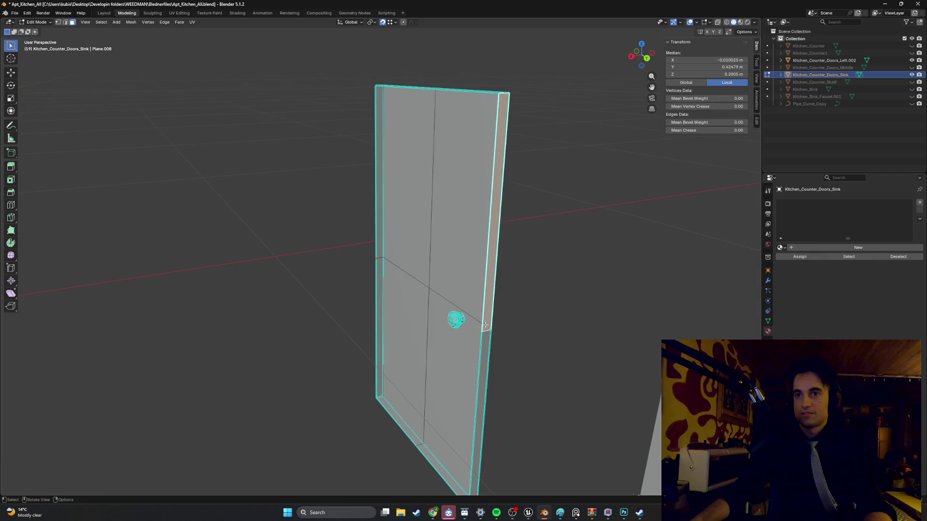
pyautogui.moveTo(481, 336); pyautogui.dragTo(476, 290, button='middle')
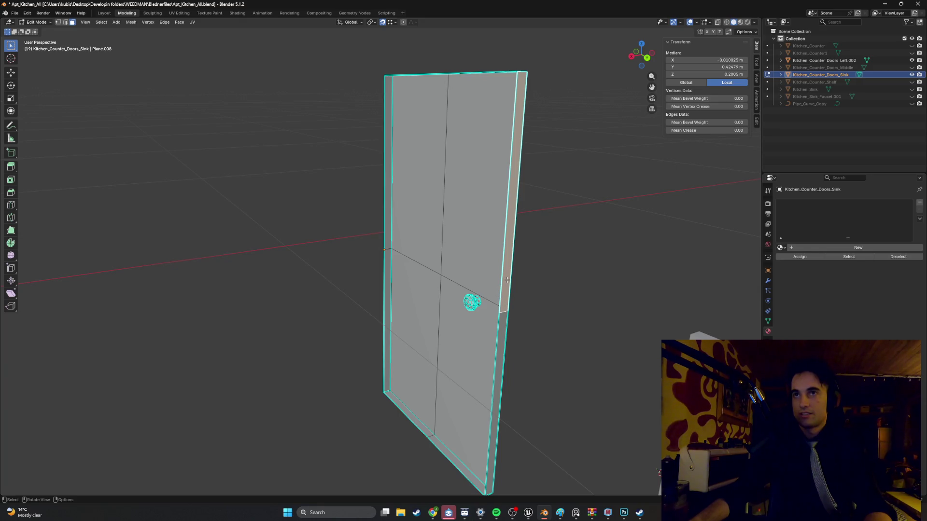
pyautogui.moveTo(508, 286); pyautogui.dragTo(485, 282, button='middle')
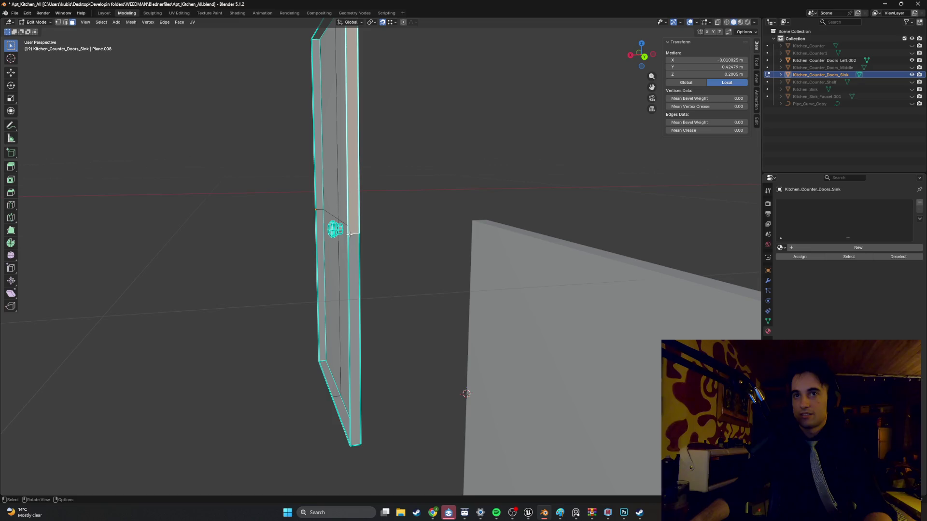
pyautogui.moveTo(351, 235); pyautogui.dragTo(362, 232, button='middle')
pyautogui.press('2')
pyautogui.click(435, 235)
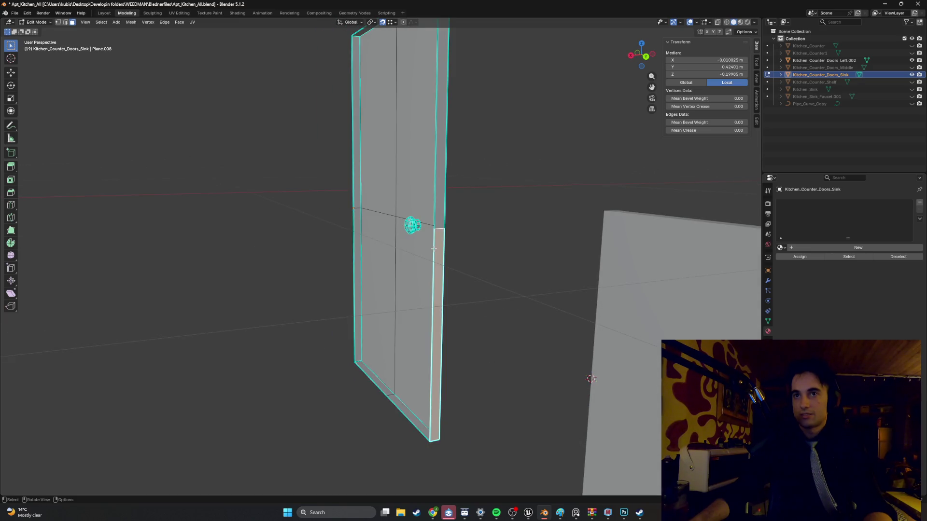
pyautogui.keyDown('shift'); pyautogui.click(431, 246); pyautogui.keyUp('shift')
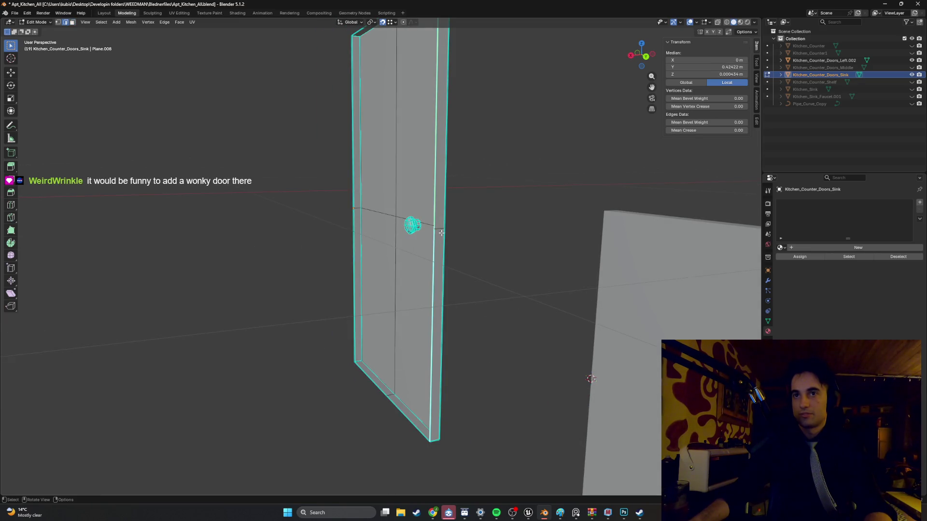
pyautogui.click(447, 232)
pyautogui.press('3')
pyautogui.click(438, 211)
pyautogui.rightClick(440, 249)
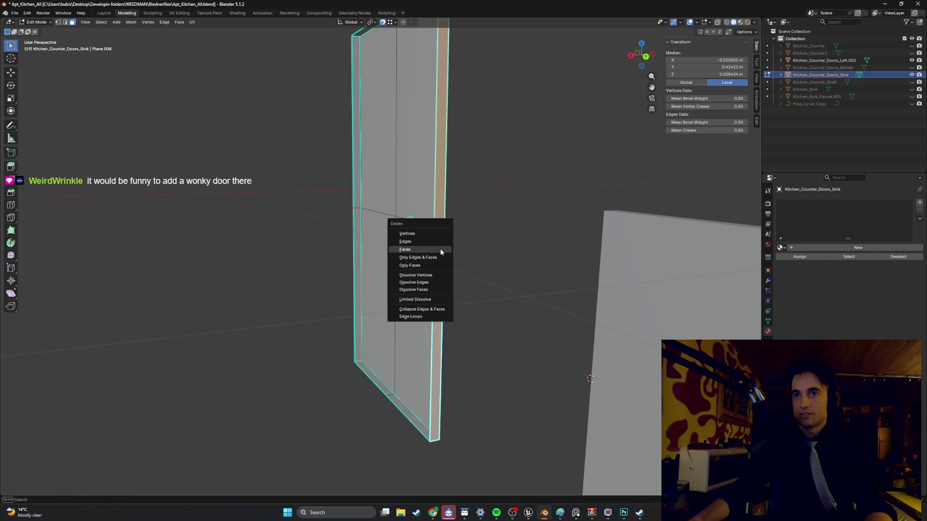
# Delete the side face and the faces of the door's right edge strip.
pyautogui.click(441, 250)
pyautogui.moveTo(443, 214); pyautogui.dragTo(443, 226, button='middle')
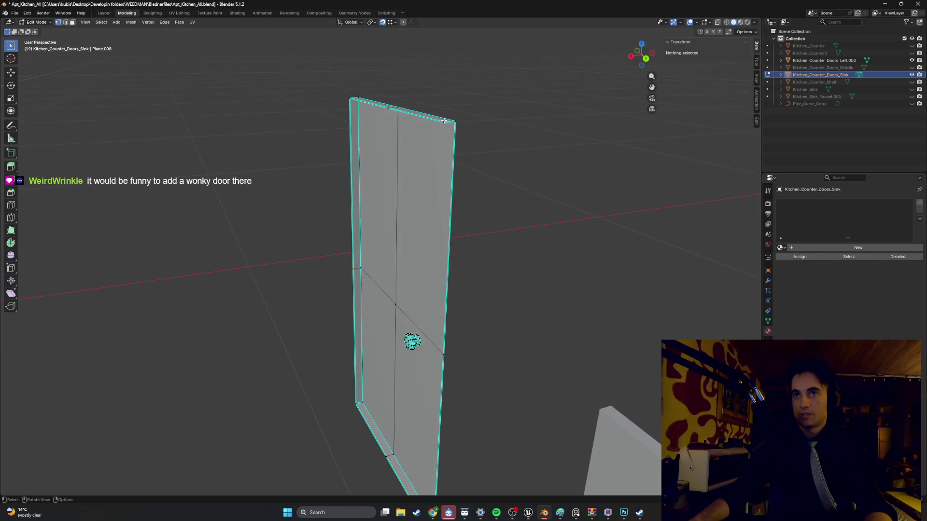
pyautogui.click(444, 121)
pyautogui.moveTo(444, 121)
pyautogui.mouseDown(button='middle')
pyautogui.moveTo(444, 330)
pyautogui.moveTo(457, 274)
pyautogui.mouseUp(button='middle')
pyautogui.keyDown('shift'); pyautogui.click(427, 423); pyautogui.keyUp('shift')
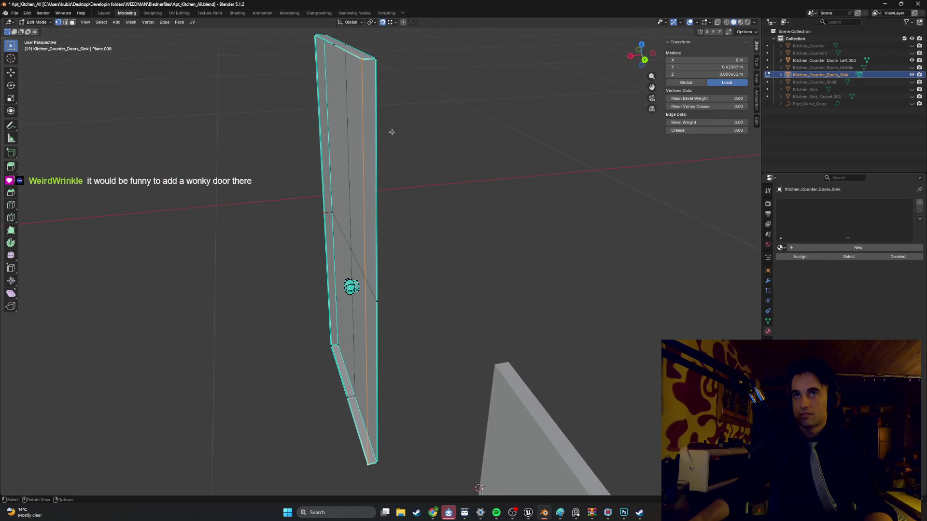
pyautogui.hotkey('alt', 'a')
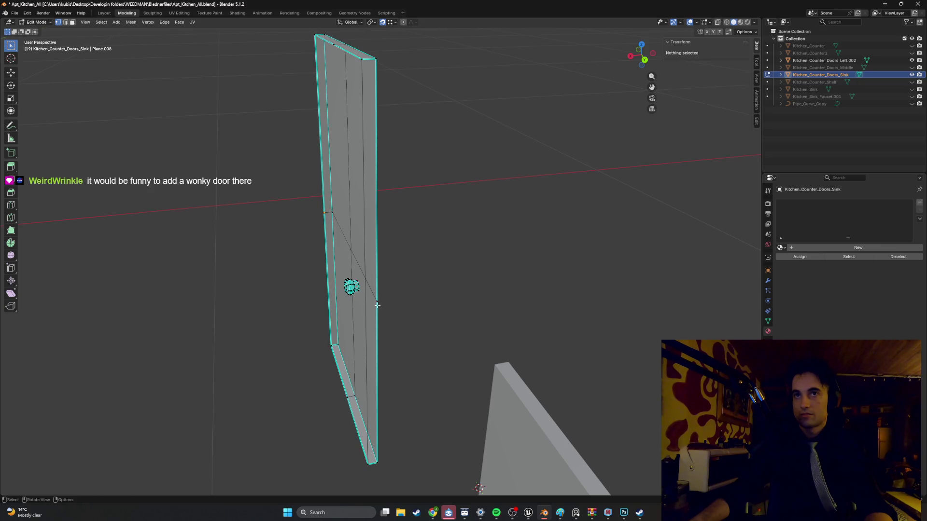
pyautogui.keyDown('alt'); pyautogui.click(377, 305); pyautogui.keyUp('alt')
pyautogui.press('x')
pyautogui.click(373, 288)
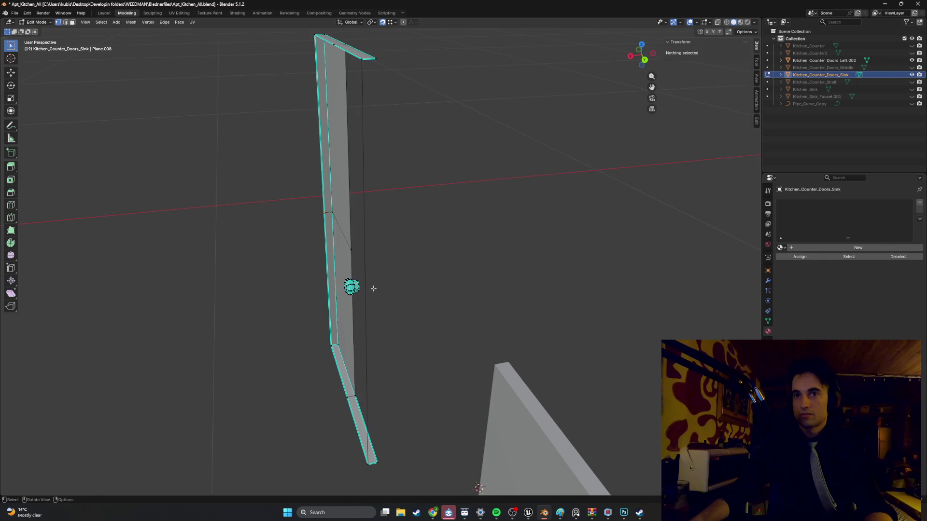
# Delete the vertices on the door's middle edge and top edge.
pyautogui.click(376, 460)
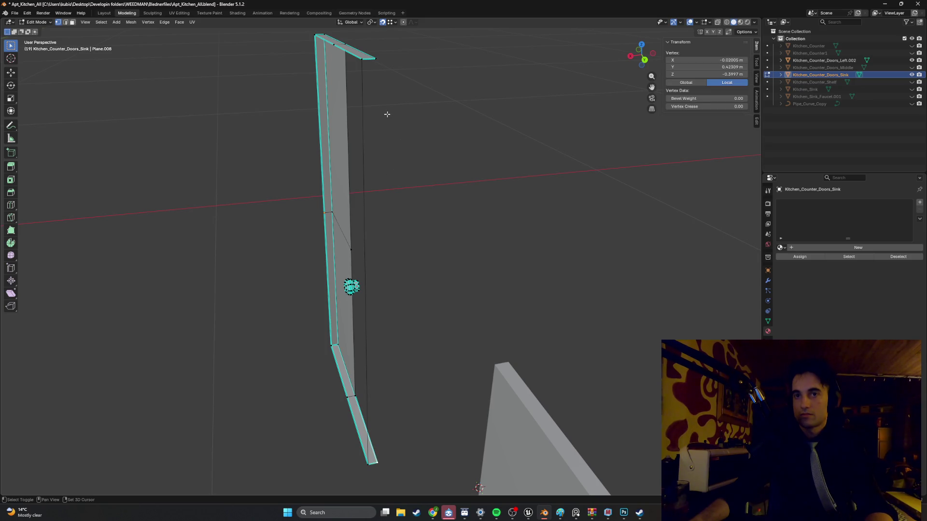
pyautogui.keyDown('shift'); pyautogui.click(375, 60); pyautogui.keyUp('shift')
pyautogui.moveTo(426, 101)
pyautogui.mouseDown(button='middle')
pyautogui.moveTo(385, 114)
pyautogui.moveTo(461, 140)
pyautogui.moveTo(391, 133)
pyautogui.moveTo(445, 236)
pyautogui.moveTo(437, 175)
pyautogui.moveTo(420, 219)
pyautogui.mouseUp(button='middle')
pyautogui.click(406, 232)
pyautogui.press('x')
pyautogui.click(400, 234)
pyautogui.click(392, 218)
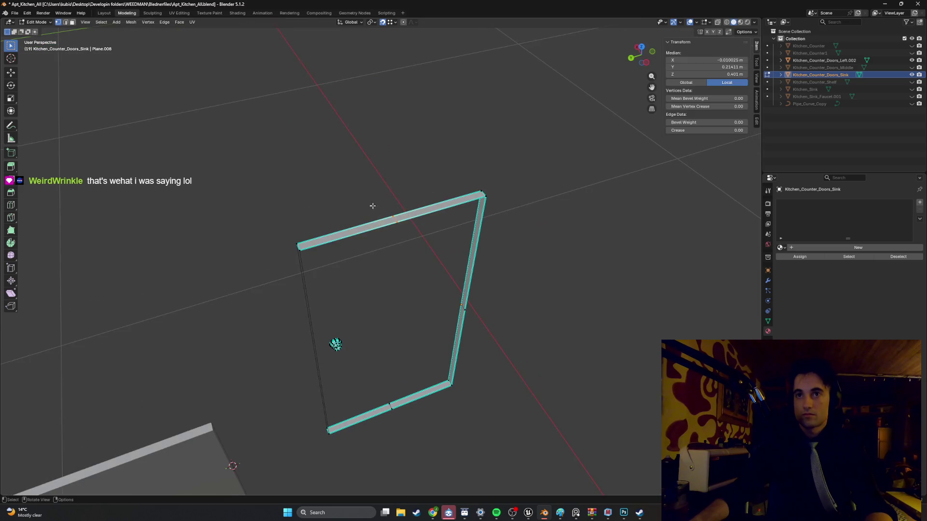
pyautogui.press('x')
pyautogui.click(366, 209)
# Join the two top vertices with a new top edge.
pyautogui.moveTo(306, 244)
pyautogui.mouseDown(button='middle')
pyautogui.moveTo(317, 234)
pyautogui.moveTo(377, 227)
pyautogui.mouseUp(button='middle')
pyautogui.click(383, 224)
pyautogui.keyDown('shift'); pyautogui.click(527, 154); pyautogui.keyUp('shift')
pyautogui.press('f')
pyautogui.click(391, 225)
pyautogui.keyDown('shift'); pyautogui.click(533, 168); pyautogui.keyUp('shift')
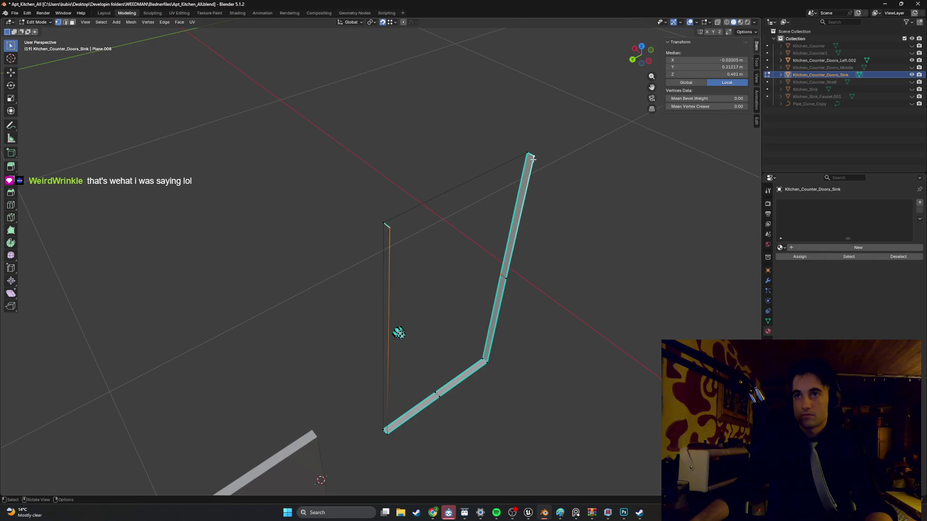
pyautogui.press('f')
# Delete the door's right vertical edge strip.
pyautogui.moveTo(533, 168); pyautogui.dragTo(457, 197, button='middle')
pyautogui.click(320, 232)
pyautogui.press('x')
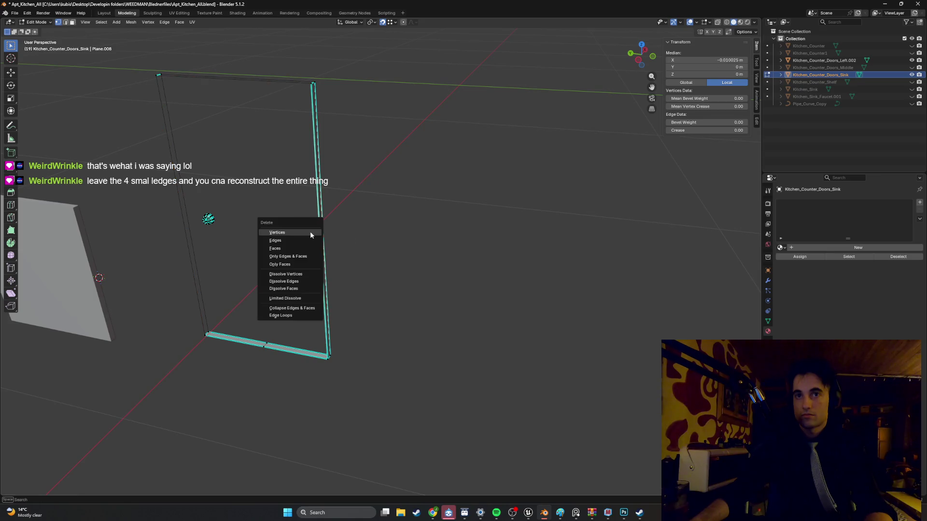
pyautogui.click(310, 231)
# Connect the right-side top and bottom vertices with an edge and delete the bottom ledge faces.
pyautogui.click(315, 83)
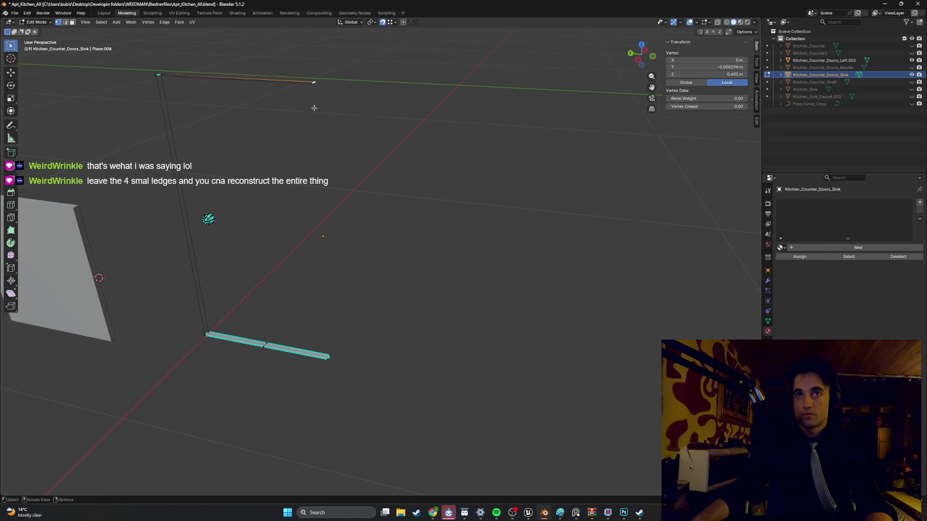
pyautogui.keyDown('shift'); pyautogui.click(333, 357); pyautogui.keyUp('shift')
pyautogui.press('f')
pyautogui.hotkey('ctrl', 'z')
pyautogui.hotkey('ctrl', 'z')
pyautogui.keyDown('shift'); pyautogui.click(322, 359); pyautogui.keyUp('shift')
pyautogui.press('f')
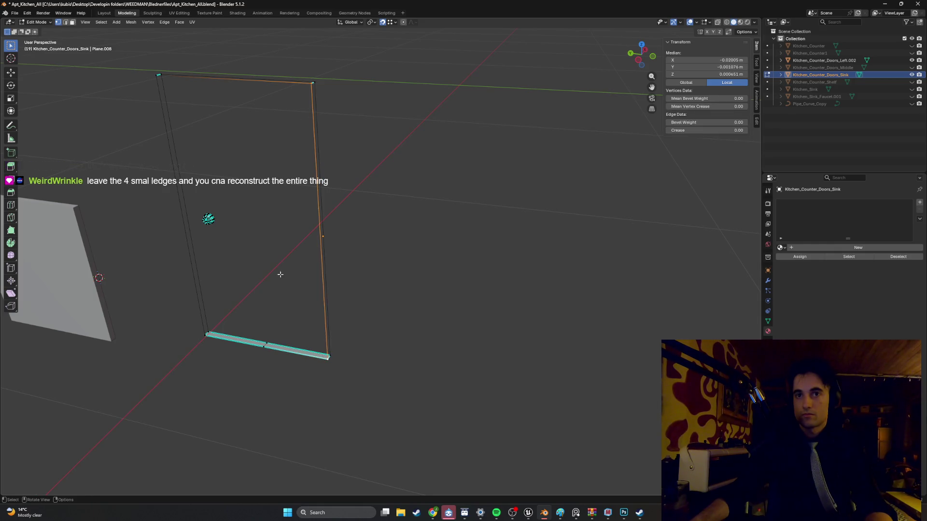
pyautogui.moveTo(285, 275); pyautogui.dragTo(288, 274, button='middle')
pyautogui.press('x')
pyautogui.click(262, 348)
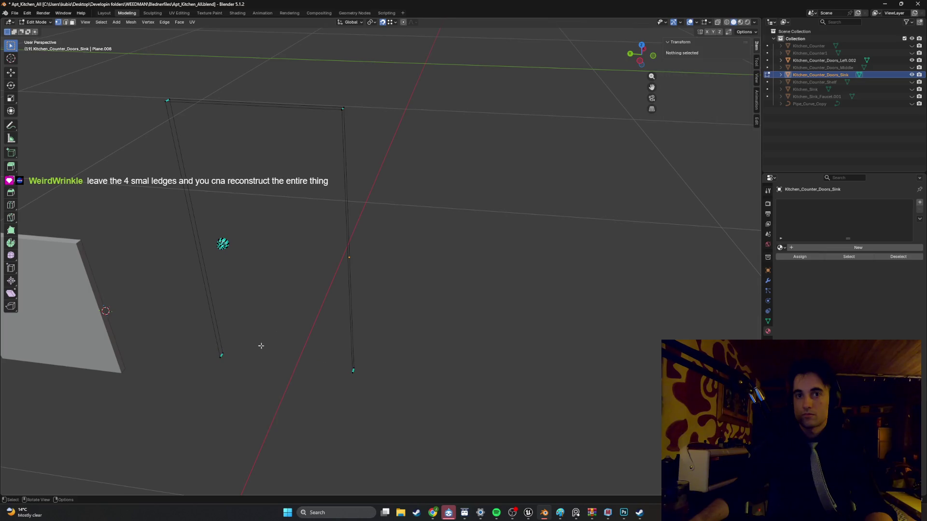
# Join the bottom-left and bottom-right vertices with a new bottom edge.
pyautogui.click(228, 360)
pyautogui.keyDown('shift'); pyautogui.click(351, 373); pyautogui.keyUp('shift')
pyautogui.press('f')
pyautogui.click(354, 370)
pyautogui.keyDown('shift'); pyautogui.click(223, 354); pyautogui.keyUp('shift')
pyautogui.moveTo(265, 327)
pyautogui.mouseDown(button='middle')
pyautogui.moveTo(352, 315)
pyautogui.moveTo(430, 285)
pyautogui.moveTo(466, 178)
pyautogui.mouseUp(button='middle')
# In edge select mode, select the leftover right-side edges and delete them.
pyautogui.press('2')
pyautogui.click(516, 139)
pyautogui.keyDown('shift'); pyautogui.click(516, 135); pyautogui.keyUp('shift')
pyautogui.press('b')
pyautogui.moveTo(517, 115); pyautogui.dragTo(496, 282)
pyautogui.keyDown('shift'); pyautogui.click(486, 355); pyautogui.keyUp('shift')
pyautogui.moveTo(518, 150); pyautogui.dragTo(494, 115, button='middle')
pyautogui.keyDown('shift'); pyautogui.click(482, 139); pyautogui.keyUp('shift')
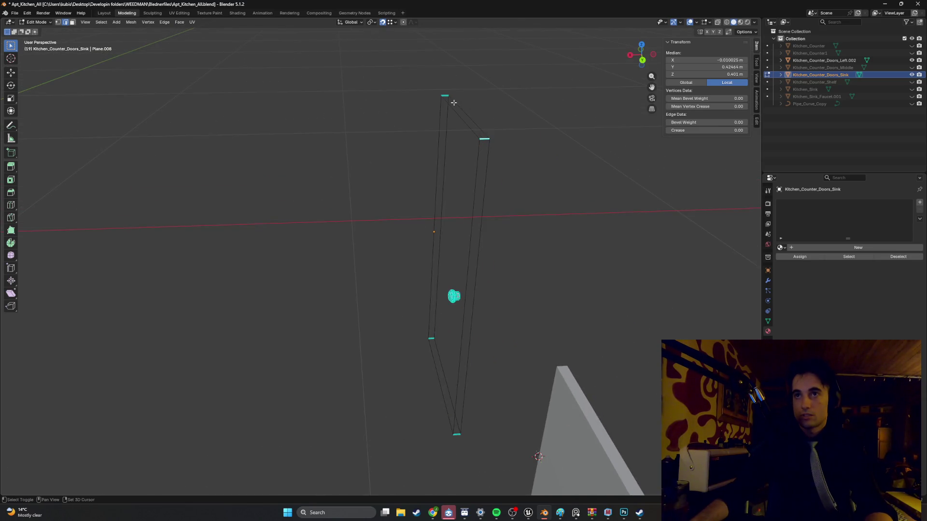
pyautogui.keyDown('shift'); pyautogui.click(445, 97); pyautogui.keyUp('shift')
pyautogui.press('x')
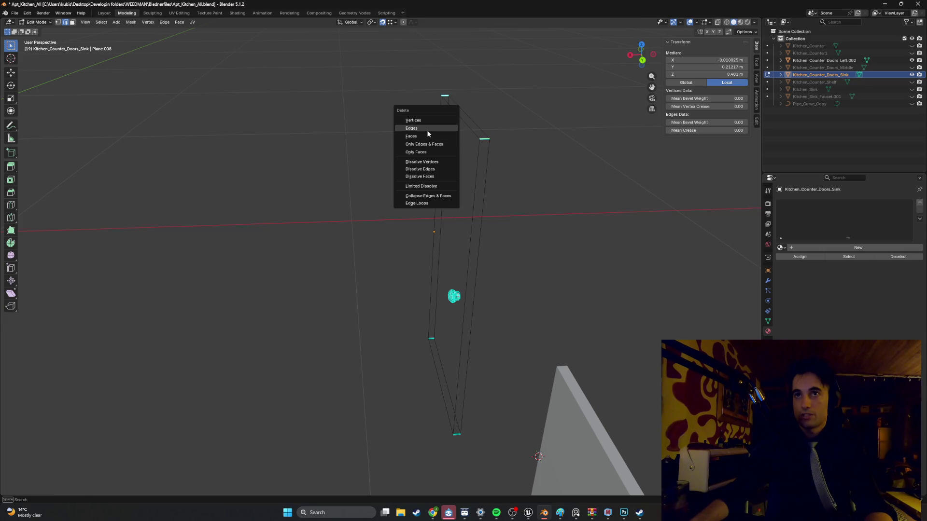
pyautogui.click(427, 129)
# Clean up the outline vertices with a vertex operation and select the two neighbouring vertical edges.
pyautogui.click(431, 339)
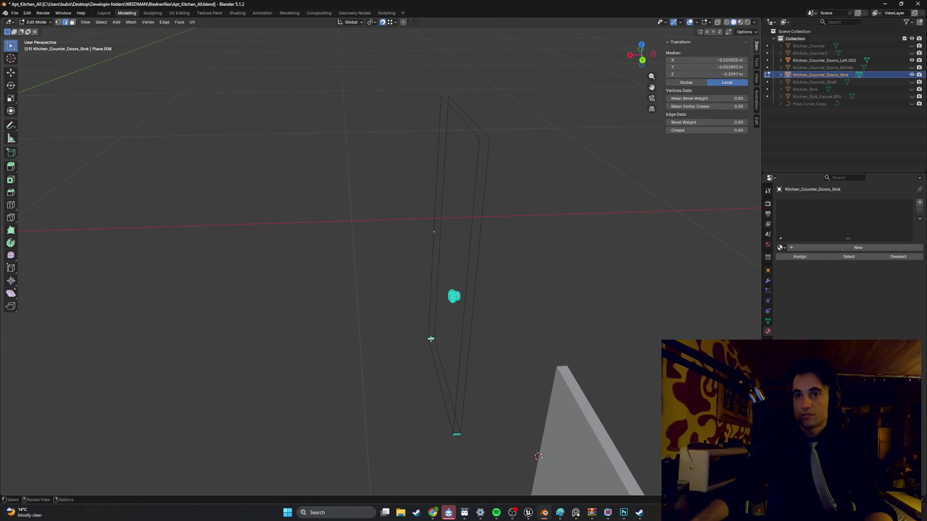
pyautogui.keyDown('shift'); pyautogui.click(458, 433); pyautogui.keyUp('shift')
pyautogui.keyDown('shift'); pyautogui.click(429, 369); pyautogui.keyUp('shift')
pyautogui.keyDown('shift'); pyautogui.click(429, 339); pyautogui.keyUp('shift')
pyautogui.keyDown('shift'); pyautogui.click(445, 373); pyautogui.keyUp('shift')
pyautogui.rightClick(487, 386)
pyautogui.click(487, 386)
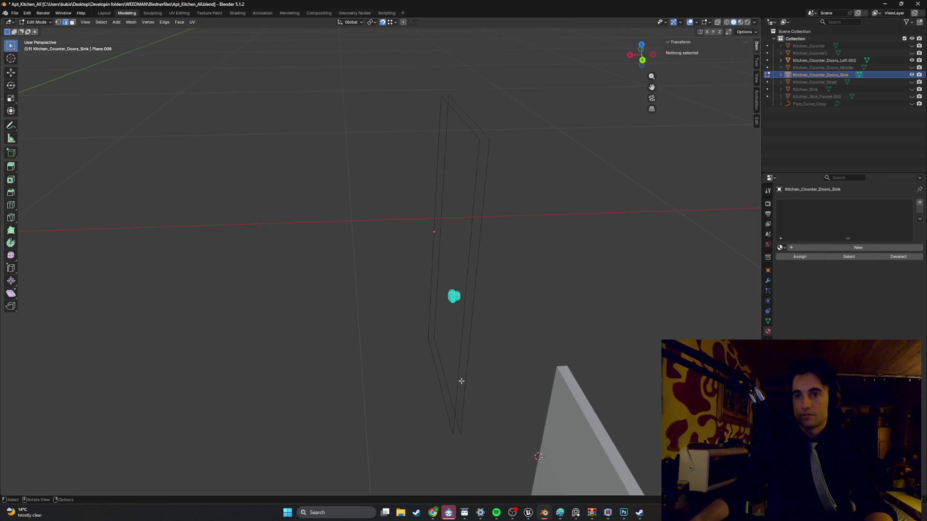
pyautogui.click(459, 375)
pyautogui.keyDown('shift'); pyautogui.click(468, 356); pyautogui.keyUp('shift')
pyautogui.moveTo(507, 163); pyautogui.dragTo(513, 173, button='middle')
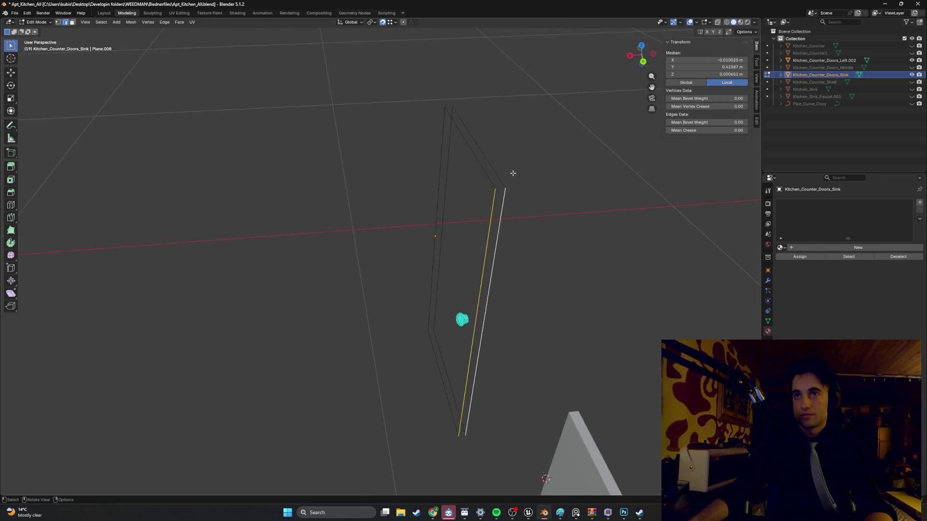
# Fill a face between the two vertical outline edges to rebuild the side strip.
pyautogui.press('f')
pyautogui.click(481, 165)
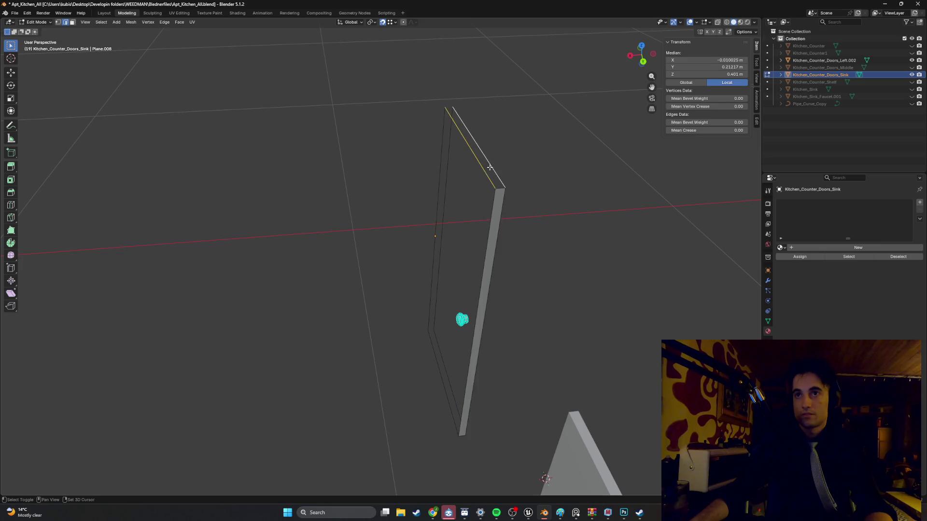
pyautogui.moveTo(466, 169)
pyautogui.mouseDown(button='middle')
pyautogui.moveTo(580, 174)
pyautogui.moveTo(395, 145)
pyautogui.mouseUp(button='middle')
pyautogui.click(362, 149)
pyautogui.click(372, 280)
pyautogui.keyDown('shift'); pyautogui.click(371, 279); pyautogui.keyUp('shift')
pyautogui.moveTo(412, 215); pyautogui.dragTo(344, 184, button='middle')
# Fill the front face from the frame's top, left and bottom edges, then deselect everything.
pyautogui.click(498, 131)
pyautogui.keyDown('shift'); pyautogui.click(431, 278); pyautogui.keyUp('shift')
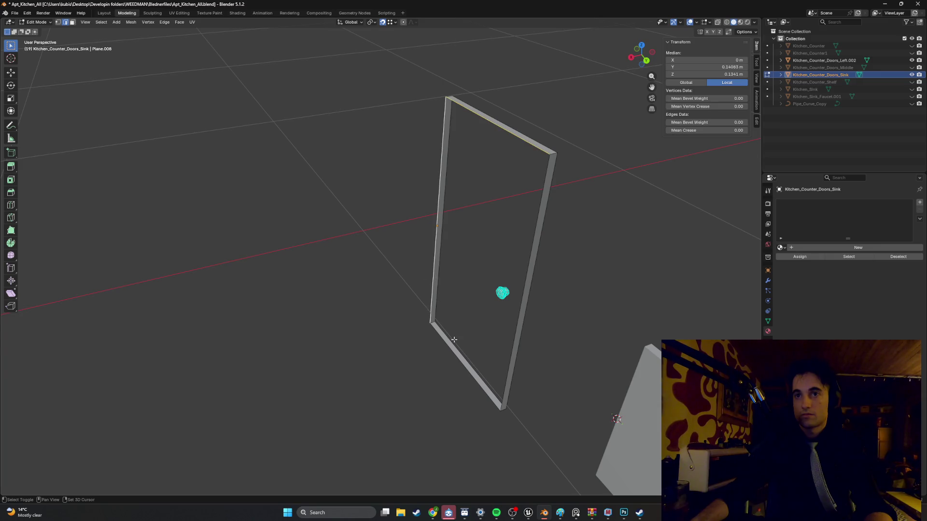
pyautogui.keyDown('shift'); pyautogui.click(527, 278); pyautogui.keyUp('shift')
pyautogui.moveTo(527, 278); pyautogui.dragTo(344, 173, button='middle')
pyautogui.click(351, 158)
pyautogui.keyDown('shift'); pyautogui.click(342, 163); pyautogui.keyUp('shift')
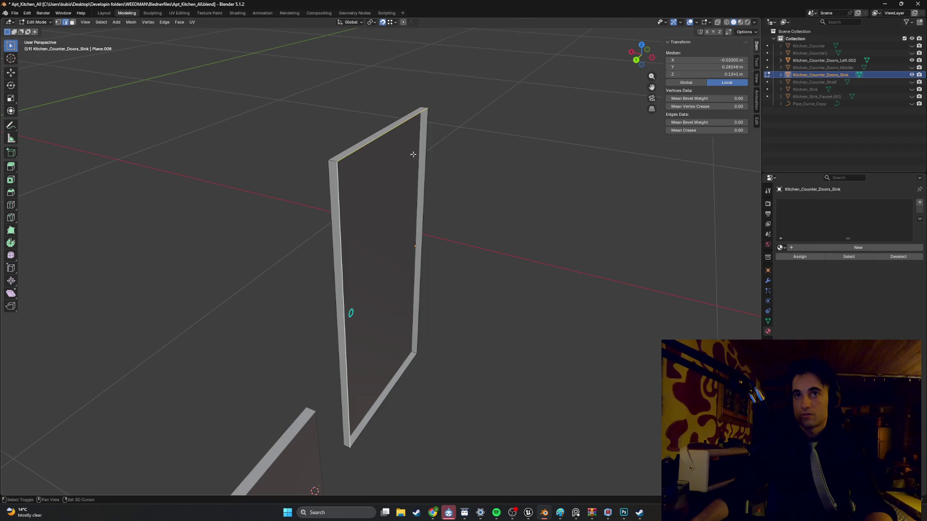
pyautogui.keyDown('shift'); pyautogui.click(398, 389); pyautogui.keyUp('shift')
pyautogui.press('f')
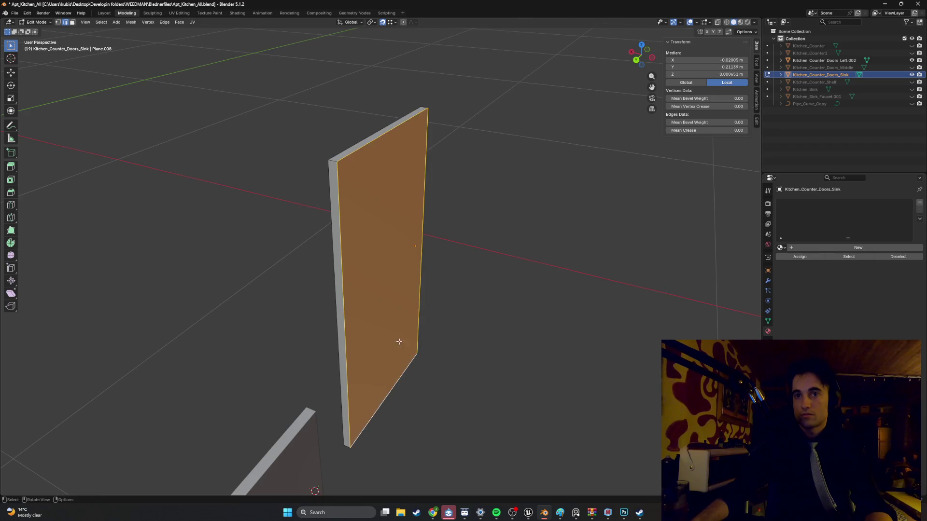
pyautogui.moveTo(393, 341); pyautogui.dragTo(553, 286, button='middle')
pyautogui.hotkey('alt', 'a')
pyautogui.moveTo(518, 251)
pyautogui.mouseDown(button='middle')
pyautogui.moveTo(558, 193)
pyautogui.moveTo(588, 172)
pyautogui.moveTo(635, 222)
pyautogui.moveTo(565, 245)
pyautogui.moveTo(532, 245)
pyautogui.mouseUp(button='middle')
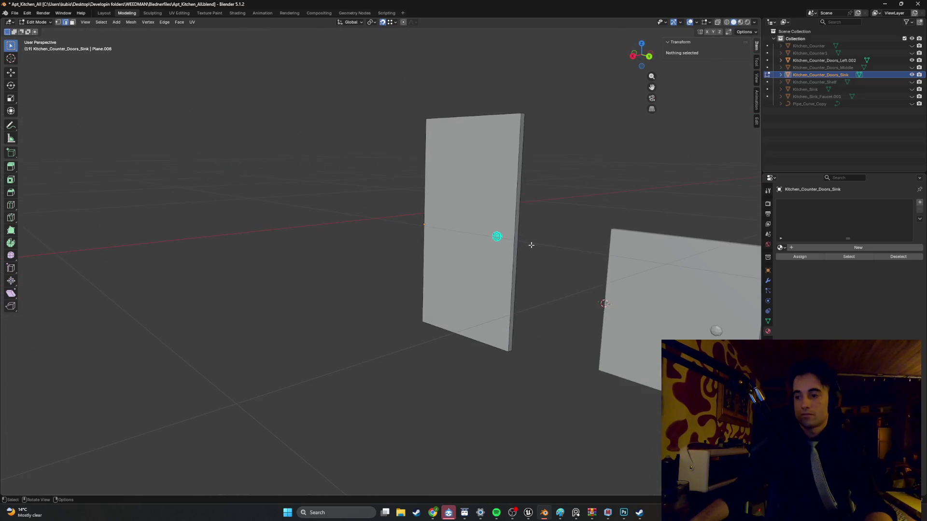
pyautogui.press('Up')
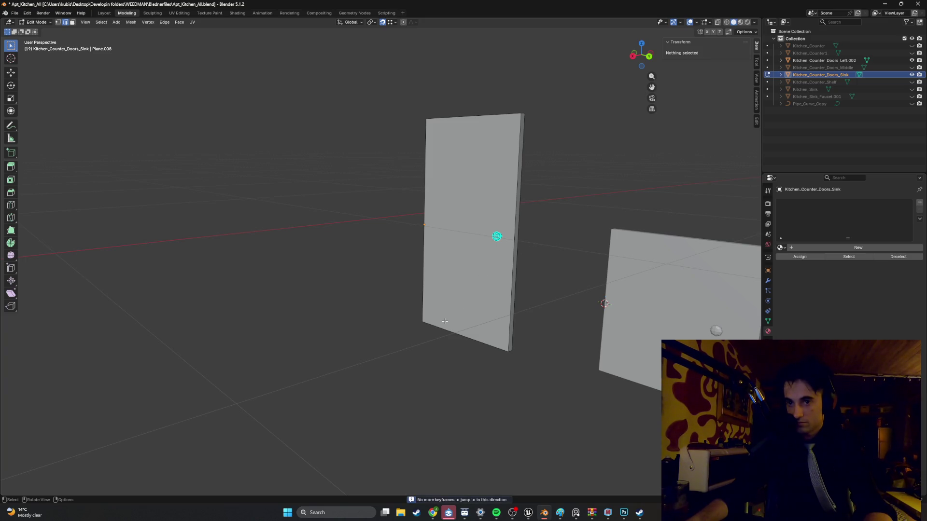
# Move the sink door's top corner edge along the Z axis to a new height.
pyautogui.scroll(-5, 534, 270)
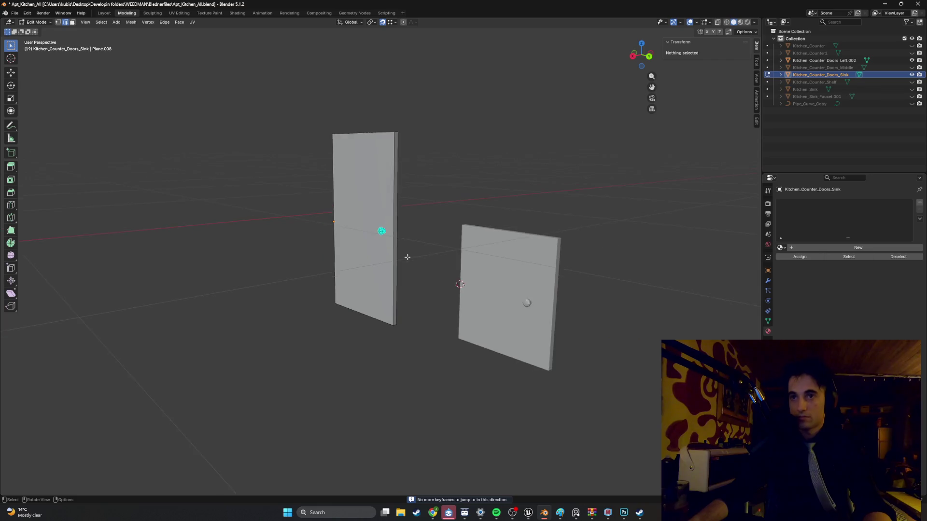
pyautogui.press('Tab')
pyautogui.moveTo(423, 236); pyautogui.dragTo(401, 241, button='middle')
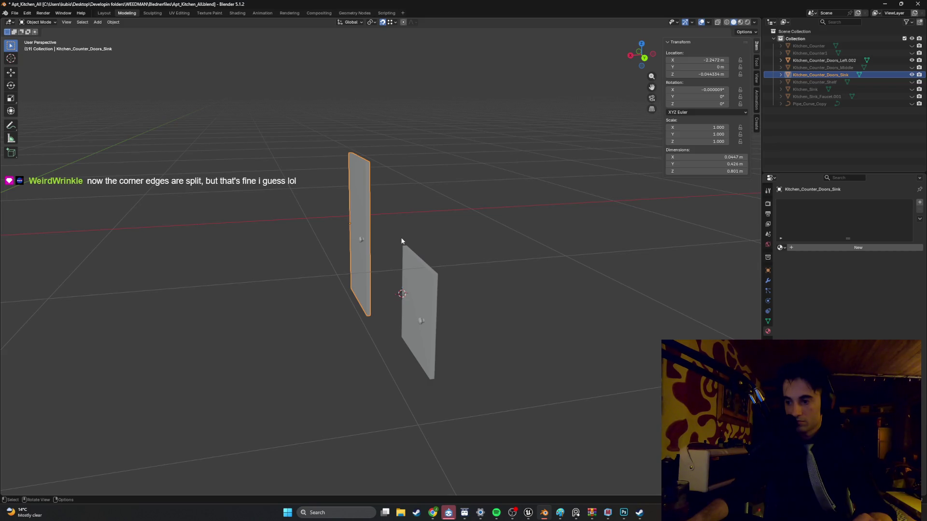
pyautogui.scroll(5, 369, 197)
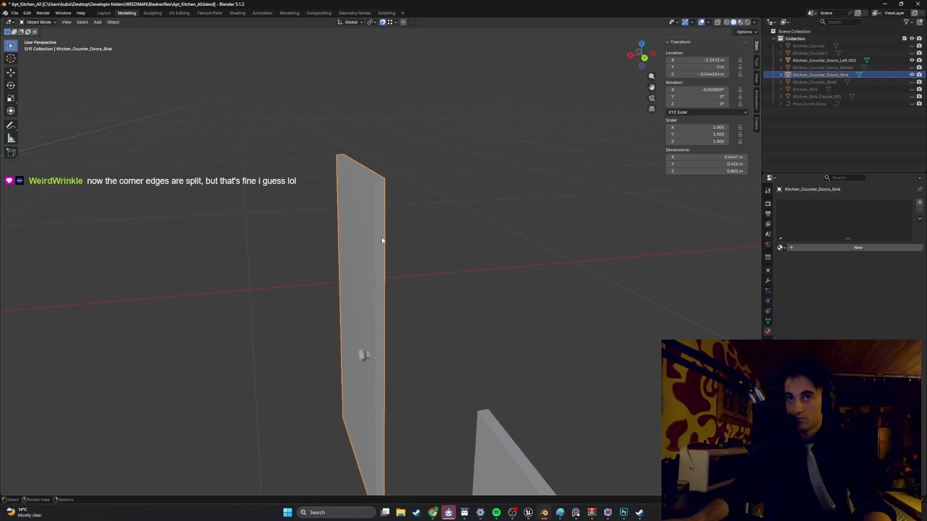
pyautogui.press('Tab')
pyautogui.moveTo(371, 181); pyautogui.dragTo(372, 237, button='middle')
pyautogui.click(373, 237)
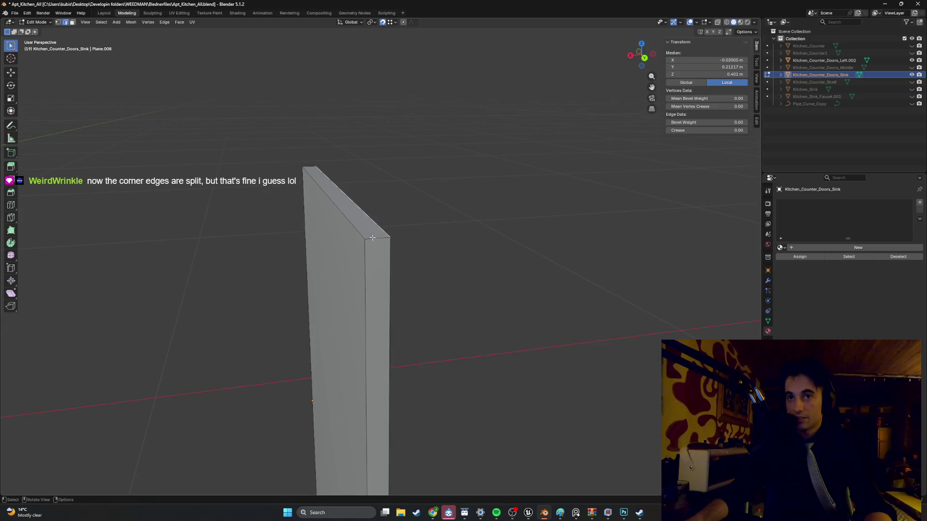
pyautogui.press('g')
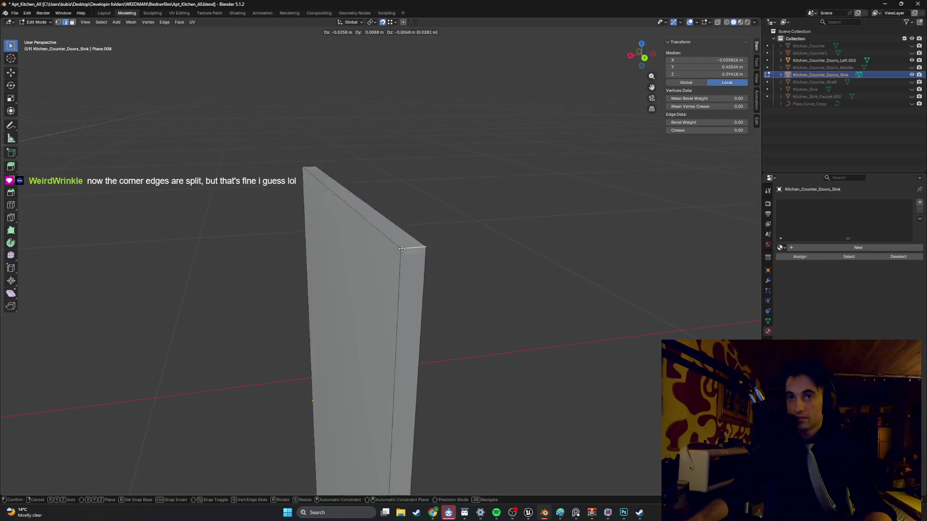
pyautogui.press('z')
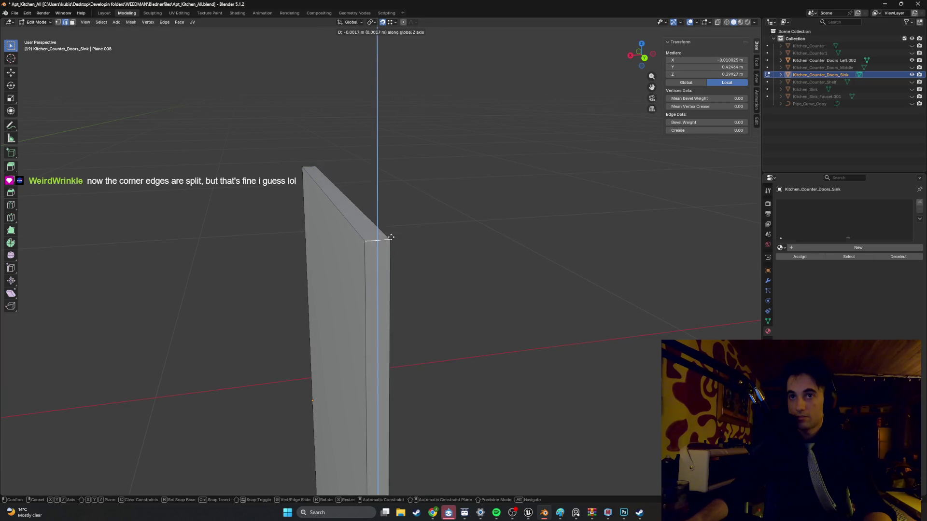
pyautogui.click(391, 261)
# Try moving and rotating the door's side edge strips, cancelling each change.
pyautogui.moveTo(390, 260)
pyautogui.mouseDown(button='middle')
pyautogui.moveTo(467, 251)
pyautogui.moveTo(394, 199)
pyautogui.mouseUp(button='middle')
pyautogui.click(394, 198)
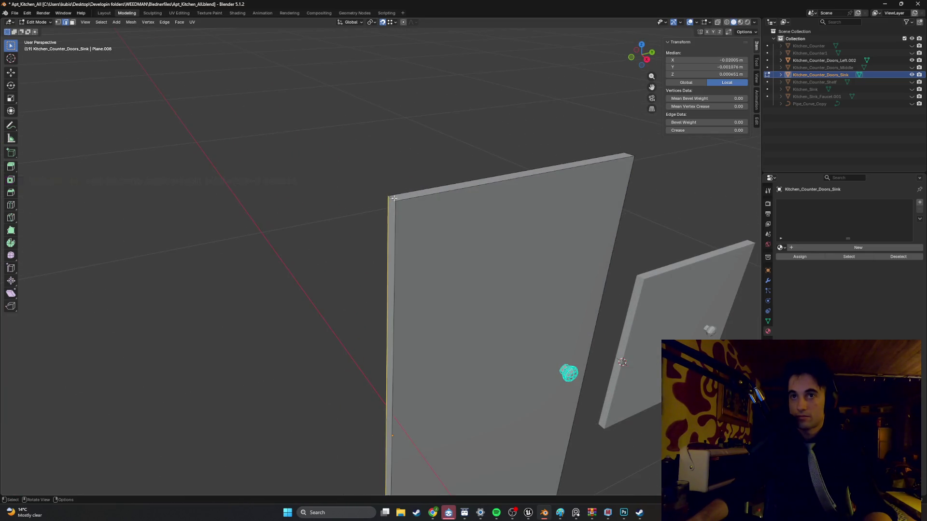
pyautogui.keyDown('shift'); pyautogui.click(394, 201); pyautogui.keyUp('shift')
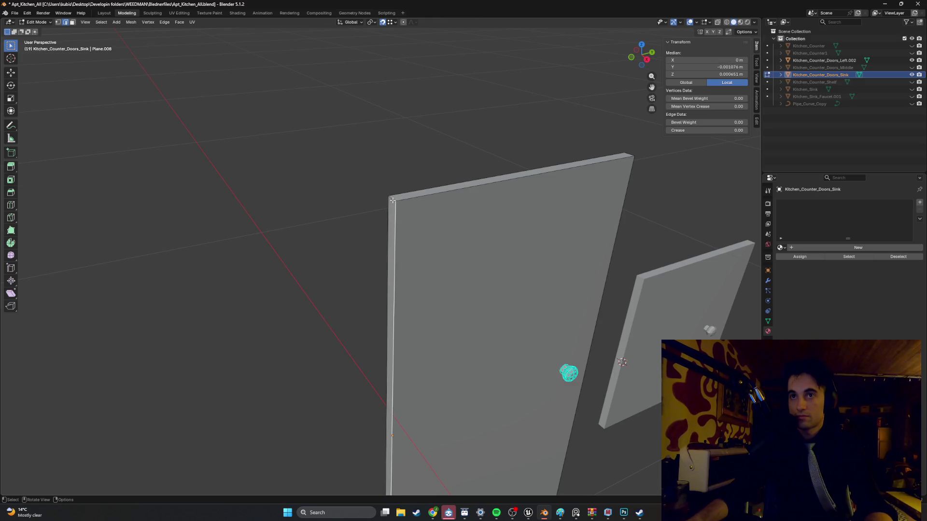
pyautogui.click(393, 200)
pyautogui.press('g')
pyautogui.press('Escape')
pyautogui.moveTo(454, 298)
pyautogui.mouseDown(button='middle')
pyautogui.moveTo(432, 242)
pyautogui.moveTo(404, 234)
pyautogui.mouseUp(button='middle')
pyautogui.moveTo(454, 283)
pyautogui.mouseDown(button='middle')
pyautogui.moveTo(403, 228)
pyautogui.moveTo(410, 209)
pyautogui.moveTo(437, 217)
pyautogui.mouseUp(button='middle')
pyautogui.click(410, 209)
pyautogui.press('g')
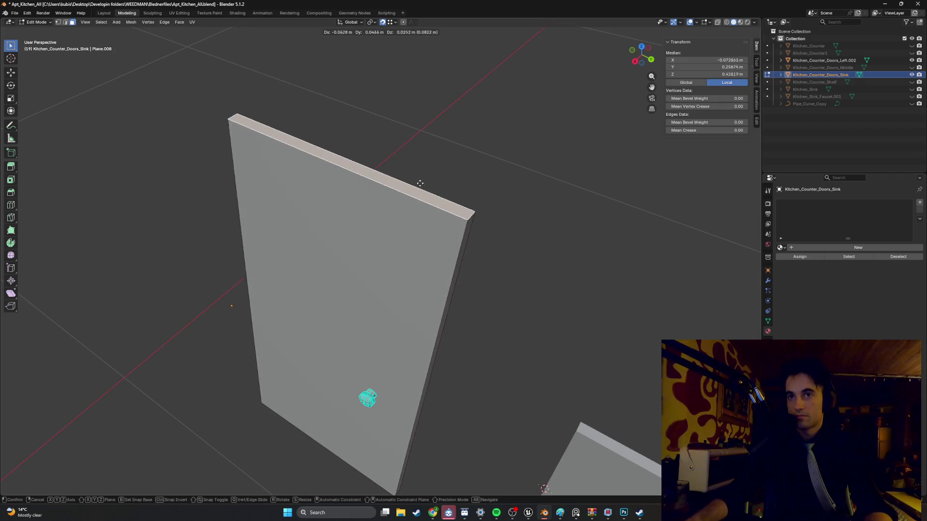
pyautogui.press('Escape')
pyautogui.press('r')
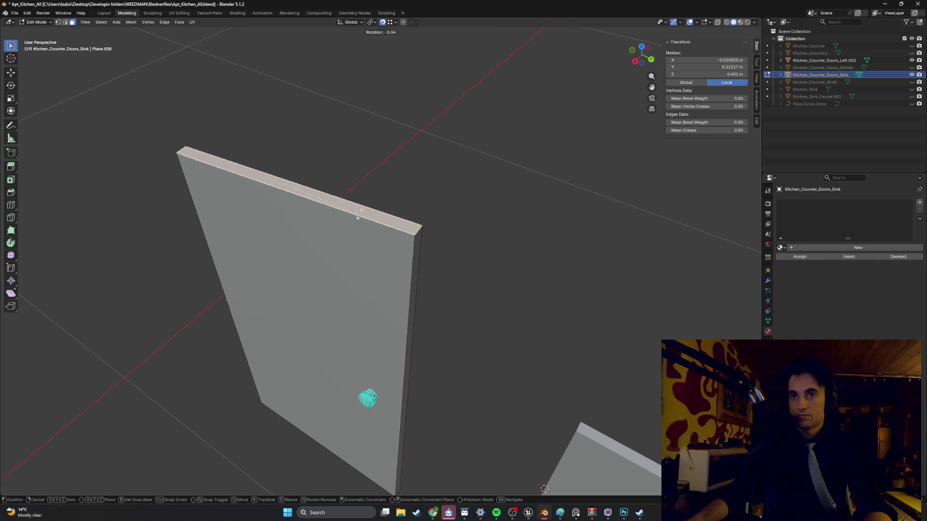
pyautogui.press('Escape')
# Merge the sink door's 8 duplicate vertices by distance and inspect the panel.
pyautogui.moveTo(393, 271)
pyautogui.mouseDown(button='middle')
pyautogui.moveTo(471, 269)
pyautogui.moveTo(445, 191)
pyautogui.moveTo(401, 183)
pyautogui.moveTo(412, 182)
pyautogui.moveTo(392, 193)
pyautogui.mouseUp(button='middle')
pyautogui.click(392, 193)
pyautogui.press('m')
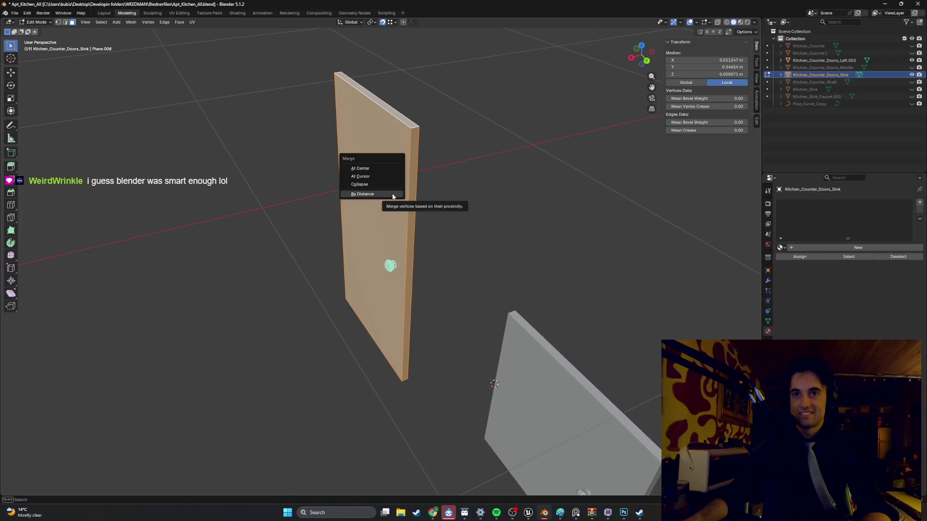
pyautogui.click(392, 193)
pyautogui.moveTo(392, 194)
pyautogui.mouseDown(button='middle')
pyautogui.moveTo(441, 205)
pyautogui.moveTo(493, 240)
pyautogui.mouseUp(button='middle')
pyautogui.moveTo(437, 240)
pyautogui.mouseDown(button='middle')
pyautogui.moveTo(480, 246)
pyautogui.moveTo(373, 166)
pyautogui.mouseUp(button='middle')
# Merge all vertices by distance on the Kitchen_Counter_Doors_Left.002 door panel.
pyautogui.press('b')
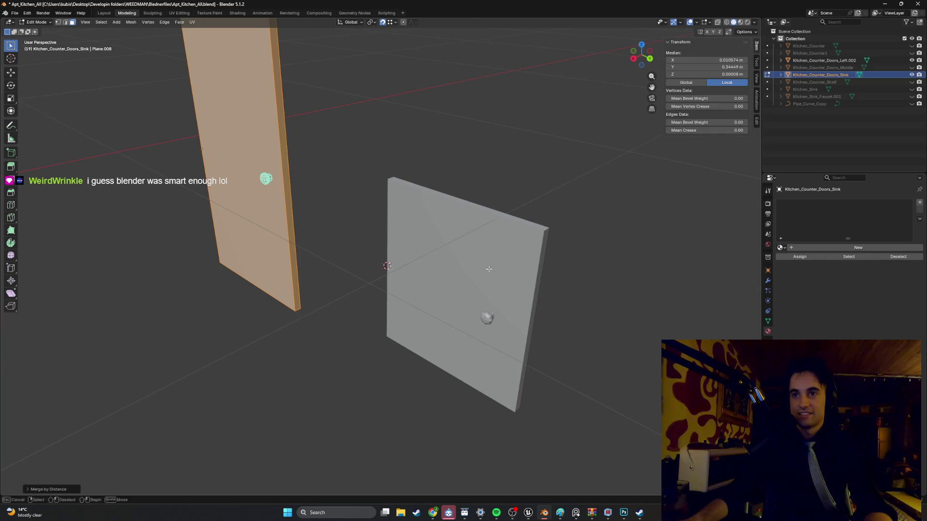
pyautogui.press('Escape')
pyautogui.press('Tab')
pyautogui.click(496, 282)
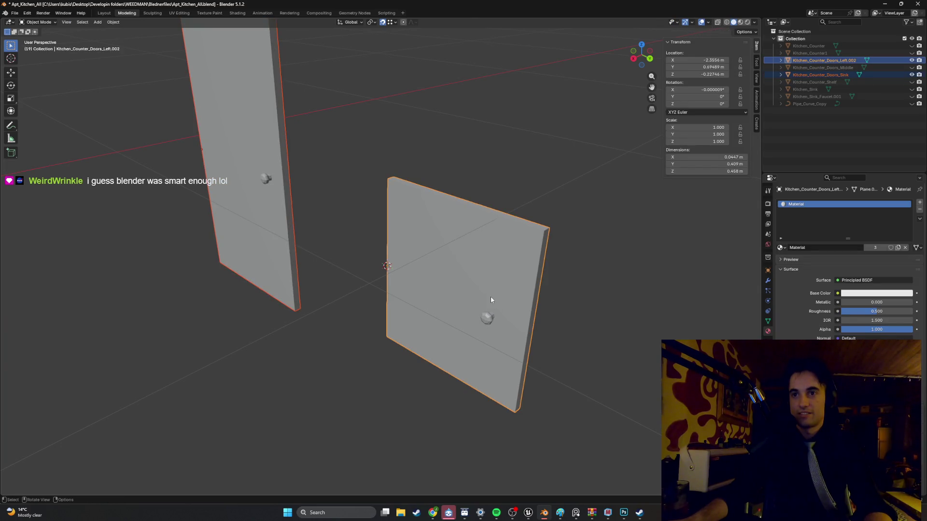
pyautogui.press('Tab')
pyautogui.press('a')
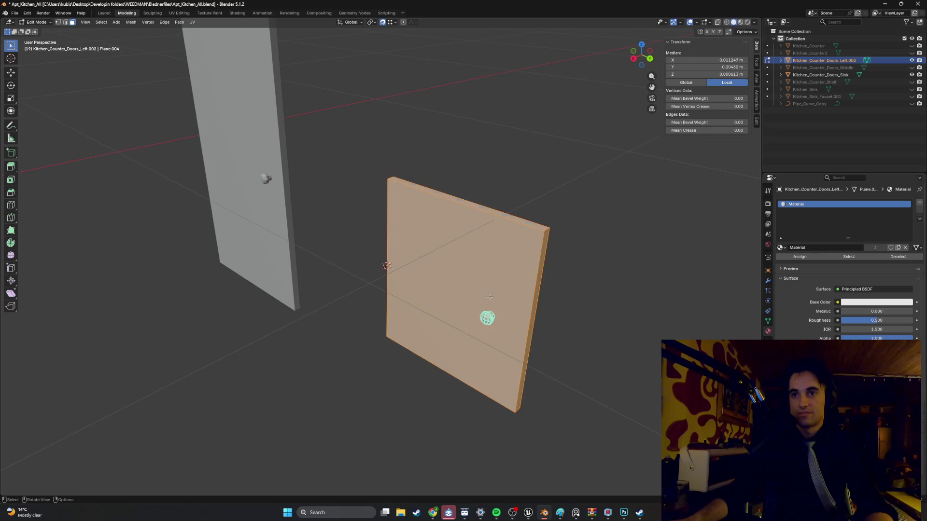
pyautogui.press('m')
pyautogui.click(484, 298)
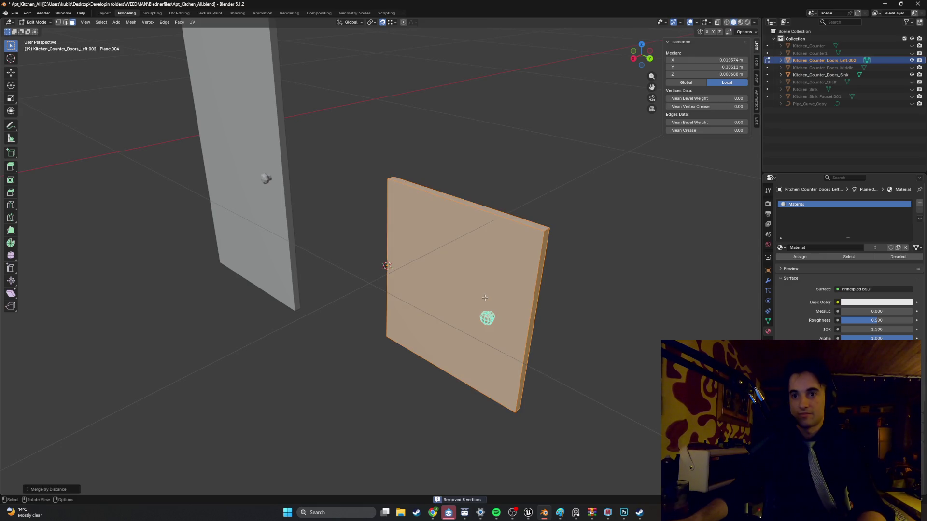
pyautogui.moveTo(379, 254); pyautogui.dragTo(320, 221, button='middle')
pyautogui.click(313, 224)
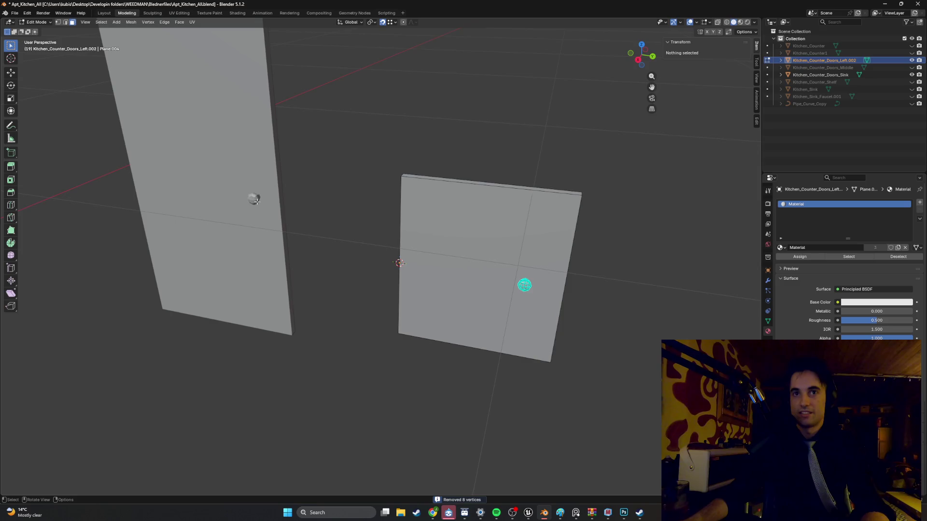
pyautogui.press('Tab')
# Rerun merge by distance on the sink door, confirming 0 vertices removed.
pyautogui.click(234, 176)
pyautogui.scroll(-4, 366, 185)
pyautogui.moveTo(366, 185)
pyautogui.mouseDown(button='middle')
pyautogui.moveTo(318, 187)
pyautogui.moveTo(331, 185)
pyautogui.mouseUp(button='middle')
pyautogui.press('Tab')
pyautogui.press('m')
pyautogui.click(324, 190)
pyautogui.press('Tab')
pyautogui.moveTo(412, 208)
pyautogui.mouseDown(button='middle')
pyautogui.moveTo(381, 198)
pyautogui.moveTo(386, 209)
pyautogui.moveTo(406, 209)
pyautogui.moveTo(352, 223)
pyautogui.moveTo(315, 216)
pyautogui.mouseUp(button='middle')
pyautogui.click(380, 202)
pyautogui.press('Tab')
pyautogui.press('Tab')
pyautogui.moveTo(352, 189); pyautogui.dragTo(519, 193, button='middle')
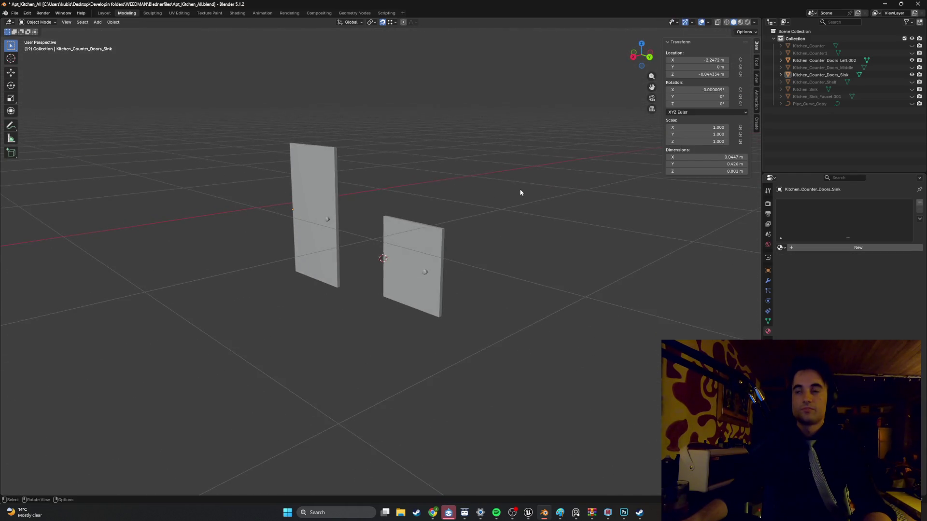
pyautogui.click(428, 249)
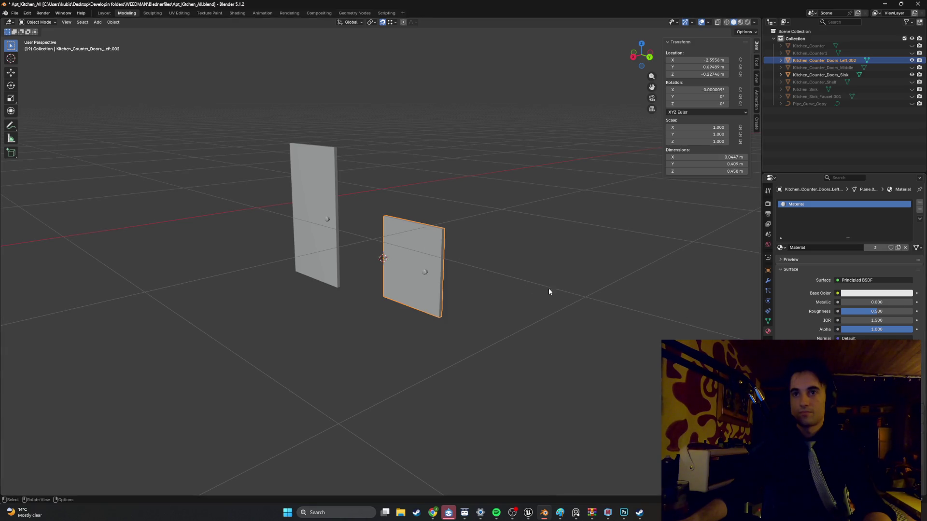
pyautogui.scroll(3, 471, 274)
pyautogui.moveTo(500, 285)
pyautogui.keyDown('ctrl'); pyautogui.mouseDown(button='middle')
pyautogui.moveTo(474, 270)
pyautogui.moveTo(453, 273)
pyautogui.mouseUp(button='middle'); pyautogui.keyUp('ctrl')
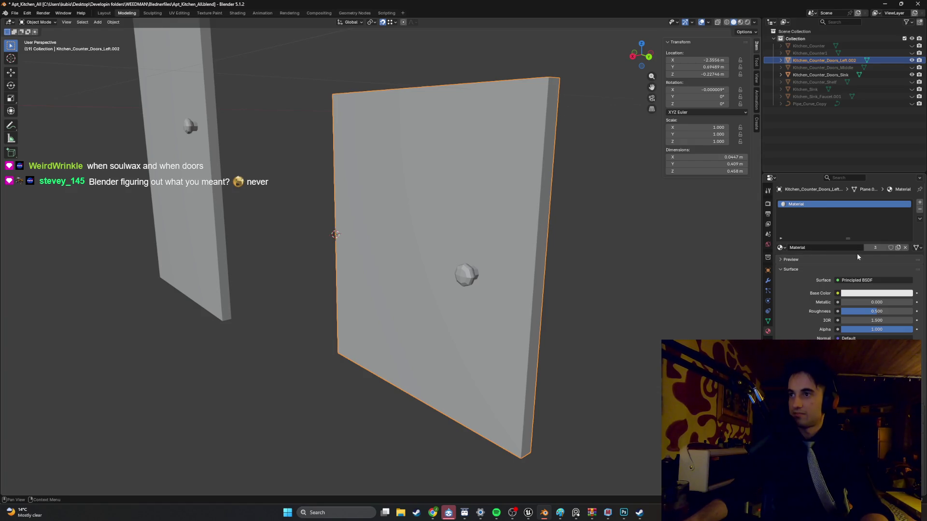
pyautogui.click(821, 247)
pyautogui.write('Door_mat')
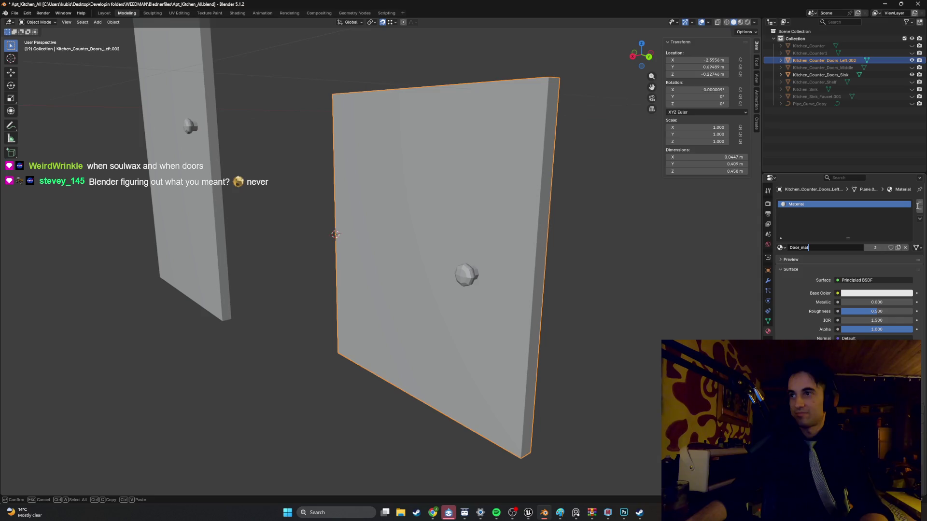
pyautogui.press('Tab')
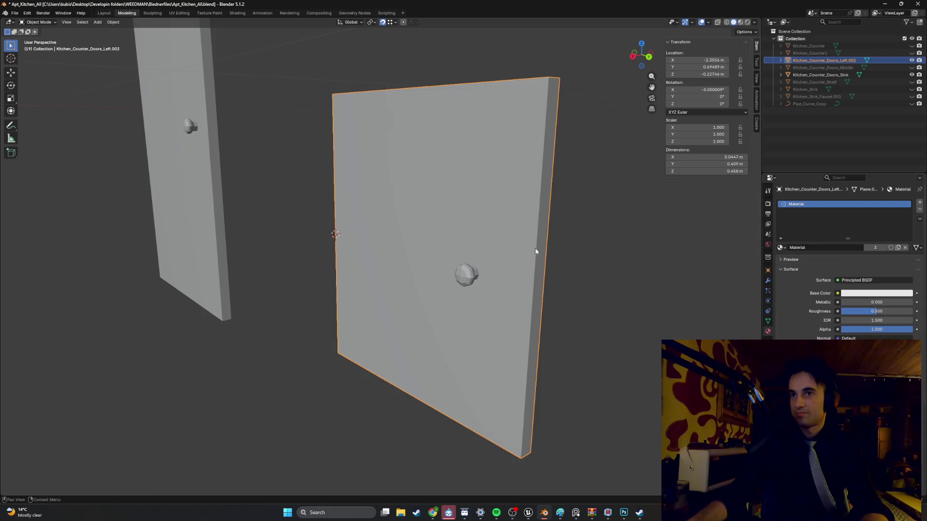
# Rename the short door's material to Door_mat.
pyautogui.press('Return')
pyautogui.press('Tab')
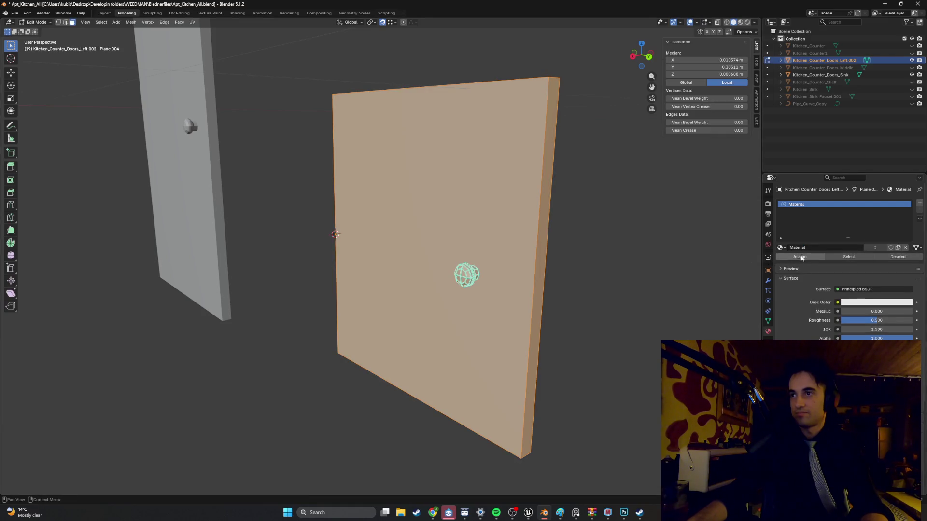
pyautogui.press('Tab')
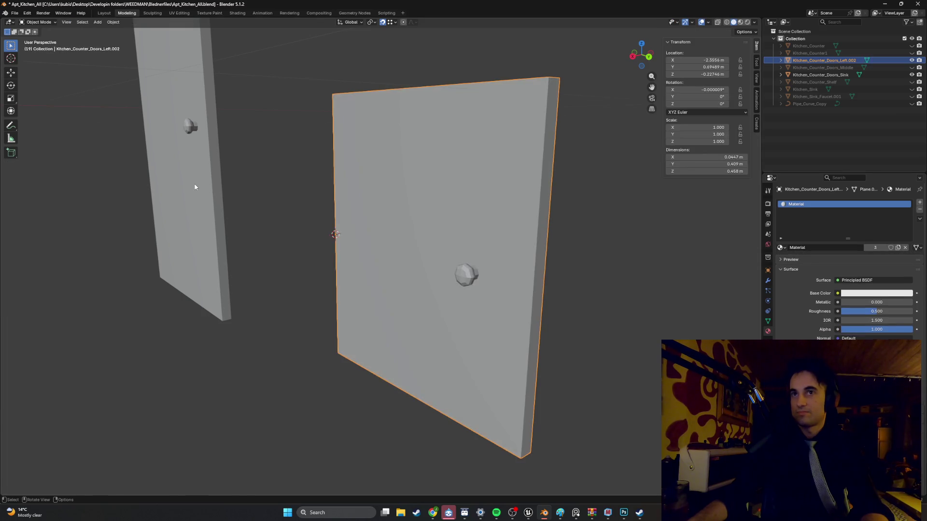
pyautogui.press('Tab')
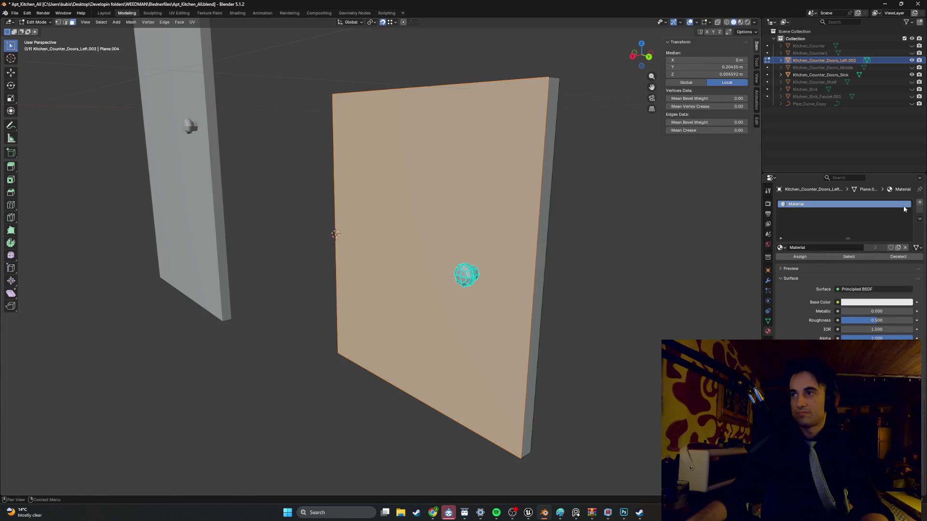
pyautogui.write('Door_mat')
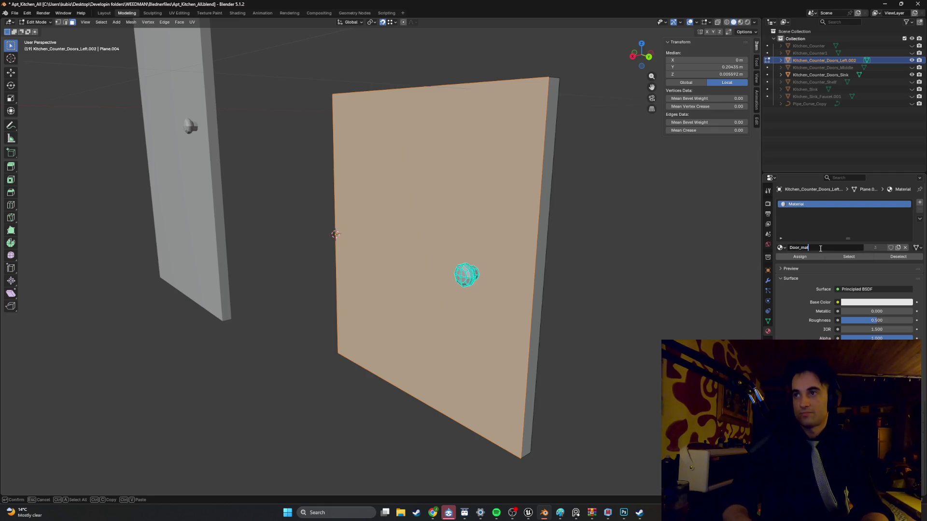
pyautogui.press('Return')
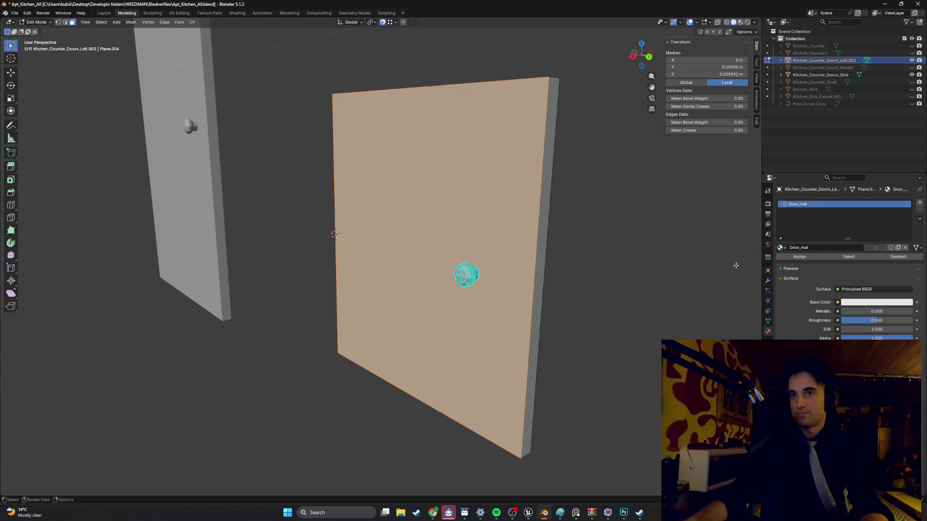
# Drive Door_mat's Base Color with an Image Texture and start browsing for the image.
pyautogui.moveTo(525, 259); pyautogui.dragTo(525, 279, button='middle')
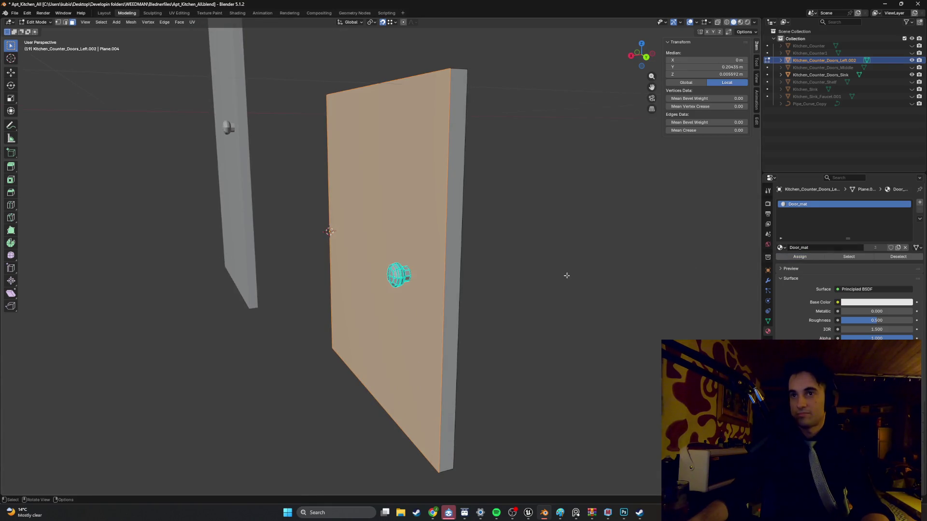
pyautogui.press('a')
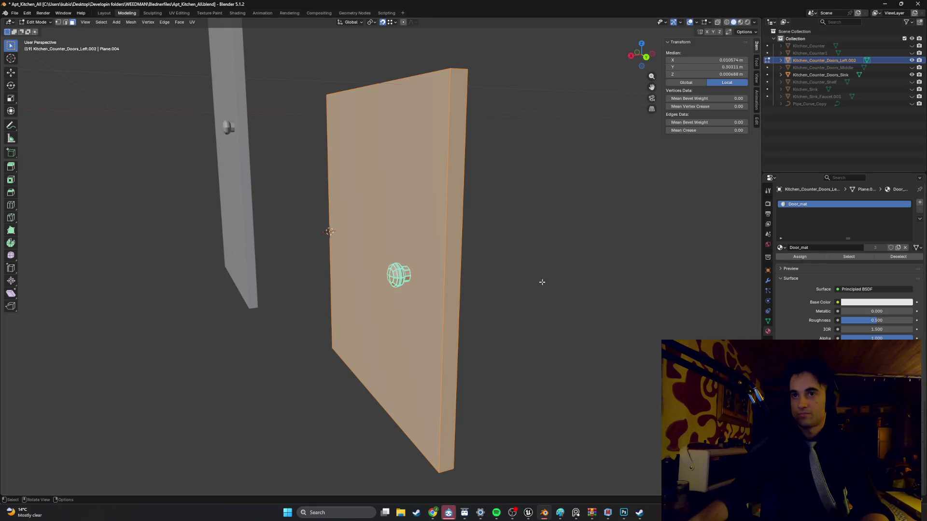
pyautogui.moveTo(542, 282); pyautogui.dragTo(691, 294, button='middle')
pyautogui.click(838, 303)
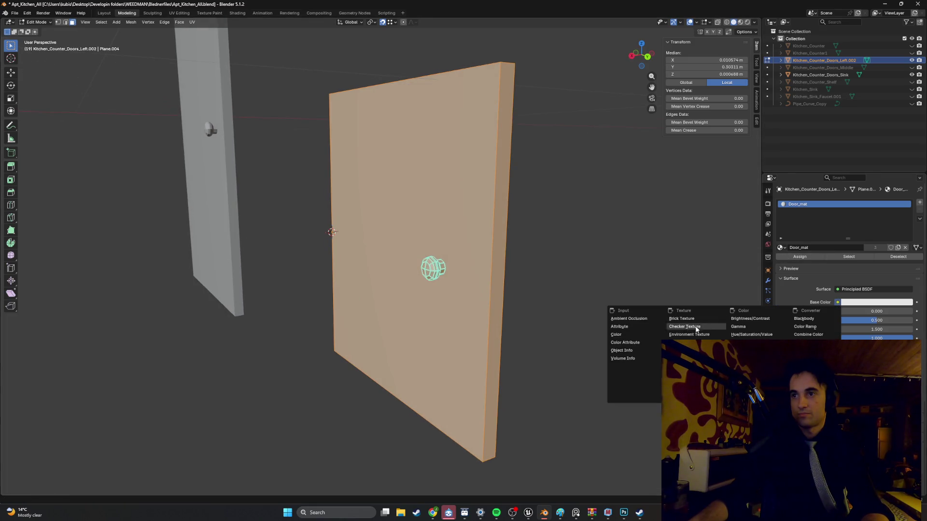
pyautogui.click(681, 358)
pyautogui.click(893, 311)
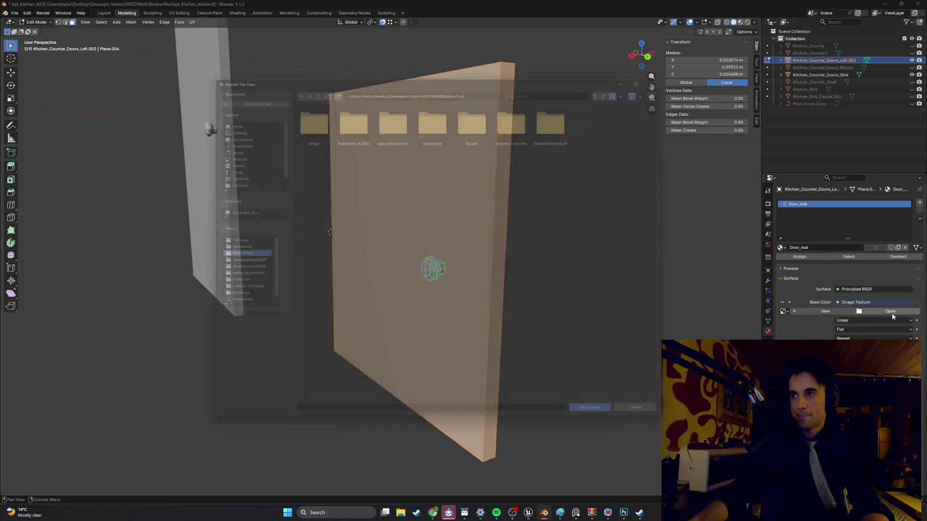
# Load Kitchen_Counter_texture.png from the Textures folder into the door's image texture.
pyautogui.click(234, 240)
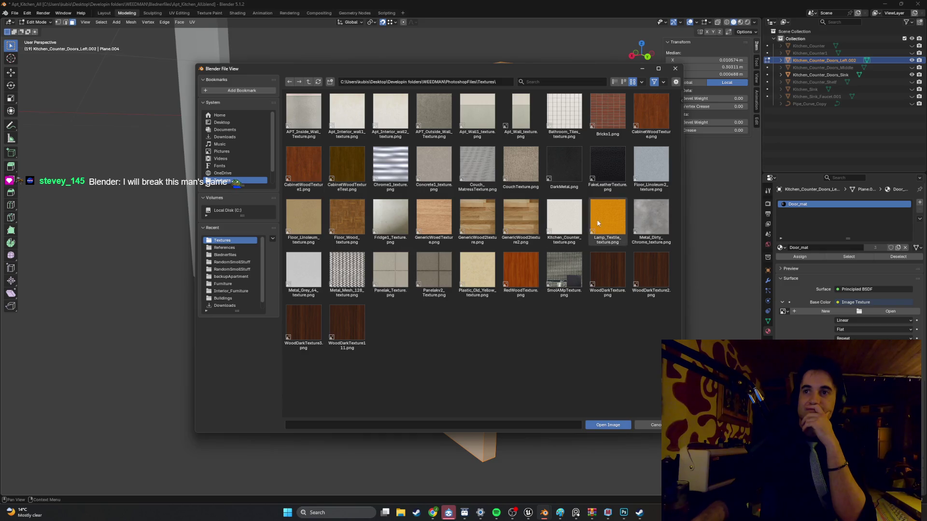
pyautogui.doubleClick(577, 225)
pyautogui.moveTo(525, 231); pyautogui.dragTo(555, 232, button='middle')
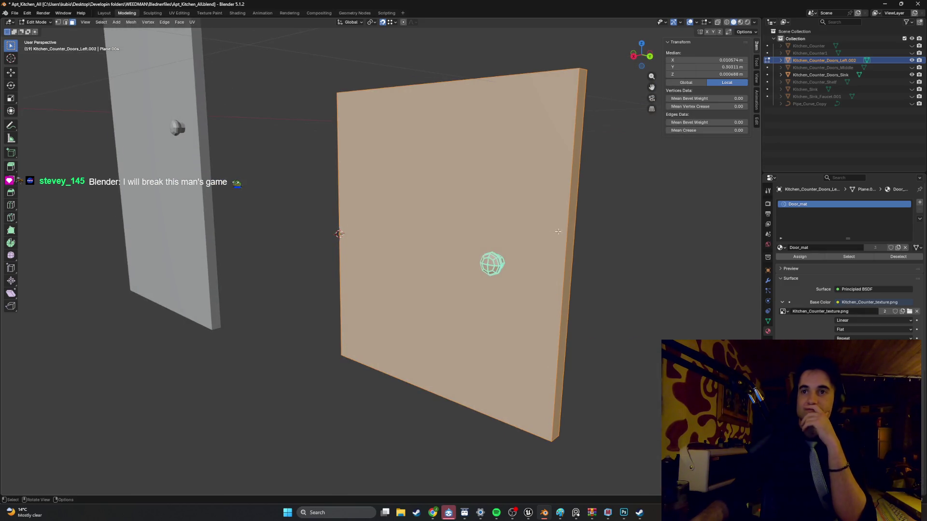
# Switch to Material Preview and Smart UV Project the door mesh.
pyautogui.press('z')
pyautogui.click(613, 236)
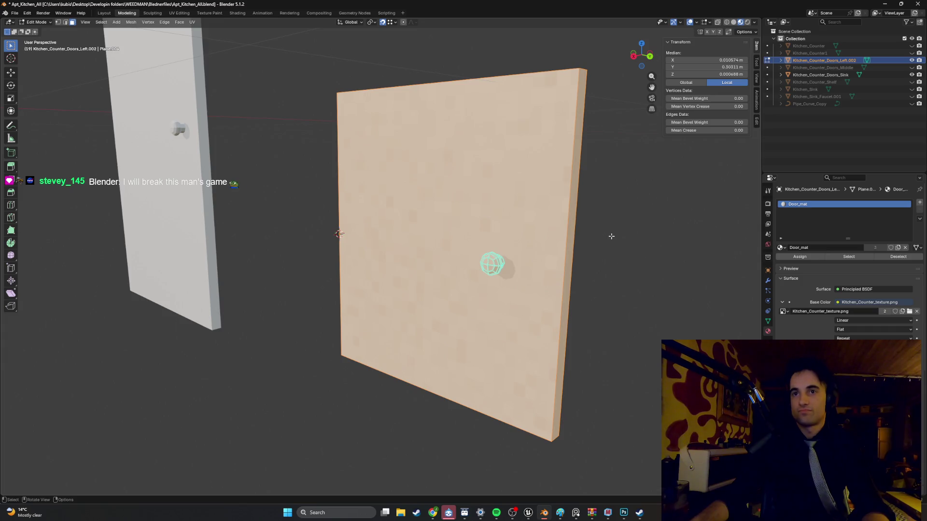
pyautogui.press('u')
pyautogui.click(602, 238)
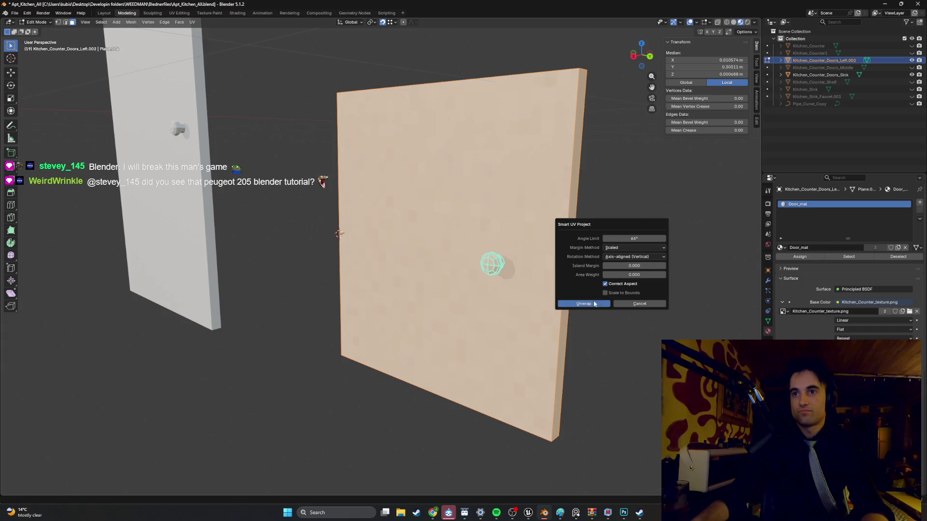
pyautogui.click(595, 304)
pyautogui.moveTo(495, 229)
pyautogui.mouseDown(button='middle')
pyautogui.moveTo(421, 225)
pyautogui.moveTo(466, 251)
pyautogui.mouseUp(button='middle')
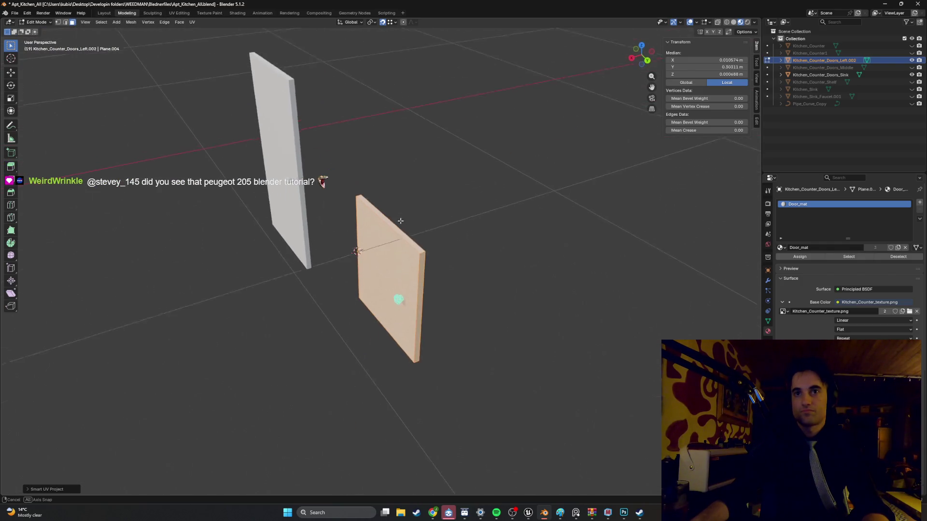
# Try rotating the door mesh in top view, cancel, deselect all and return to Object Mode.
pyautogui.press('r')
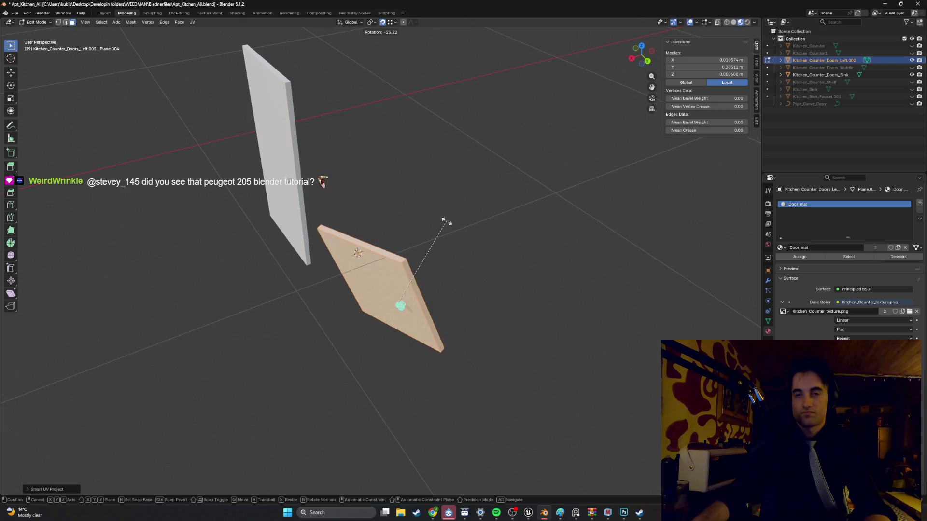
pyautogui.press('Escape')
pyautogui.keyDown('alt'); pyautogui.moveTo(412, 207); pyautogui.dragTo(407, 250, button='middle'); pyautogui.keyUp('alt')
pyautogui.press('r')
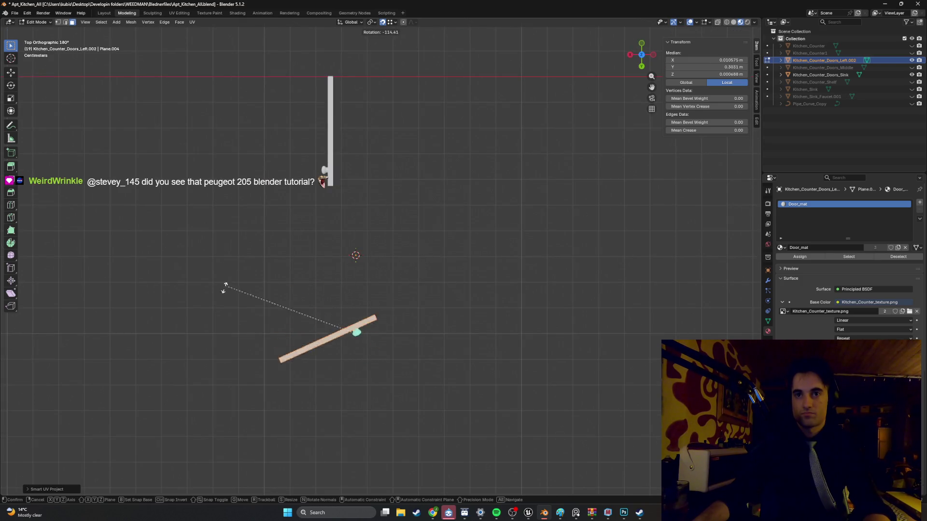
pyautogui.press('Escape')
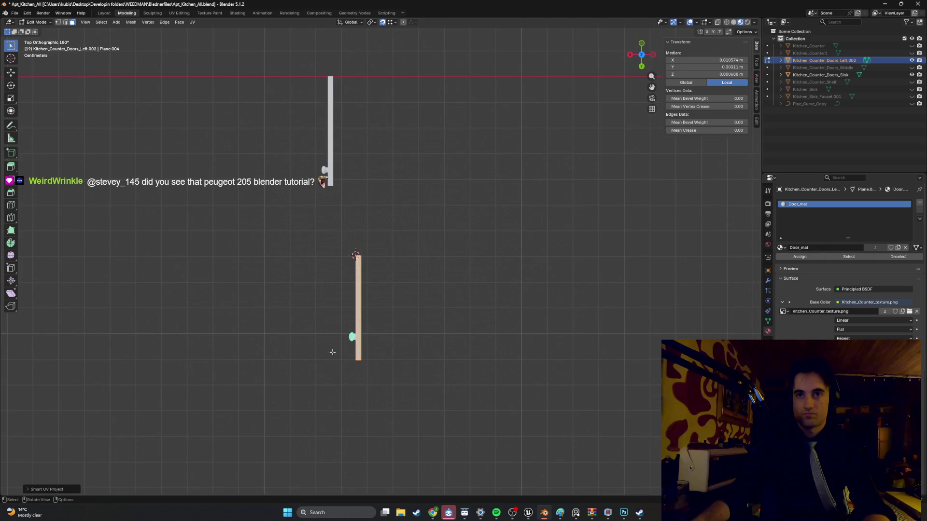
pyautogui.hotkey('alt', 'a')
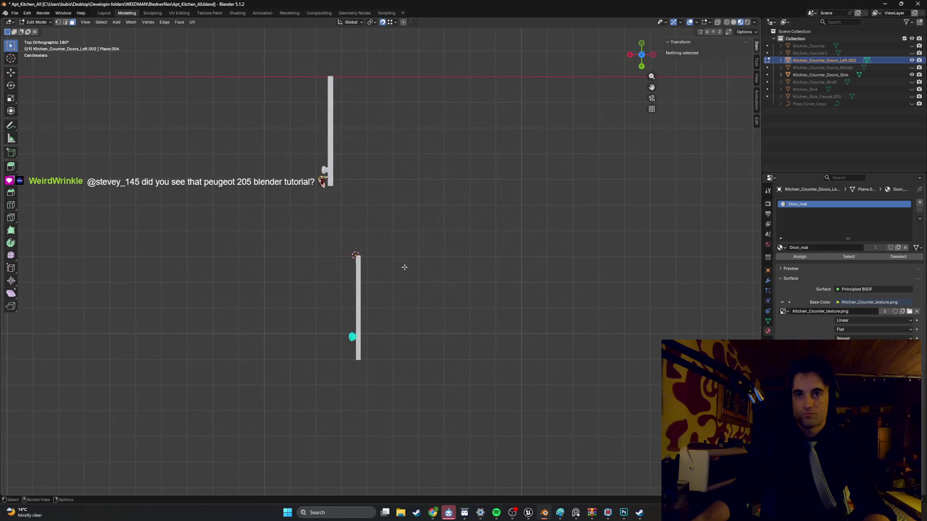
pyautogui.press('Tab')
# Rotate the left door 180° about Z, inspect from the side, then undo back to 0°.
pyautogui.press('r')
pyautogui.press('Escape')
pyautogui.write('r90')
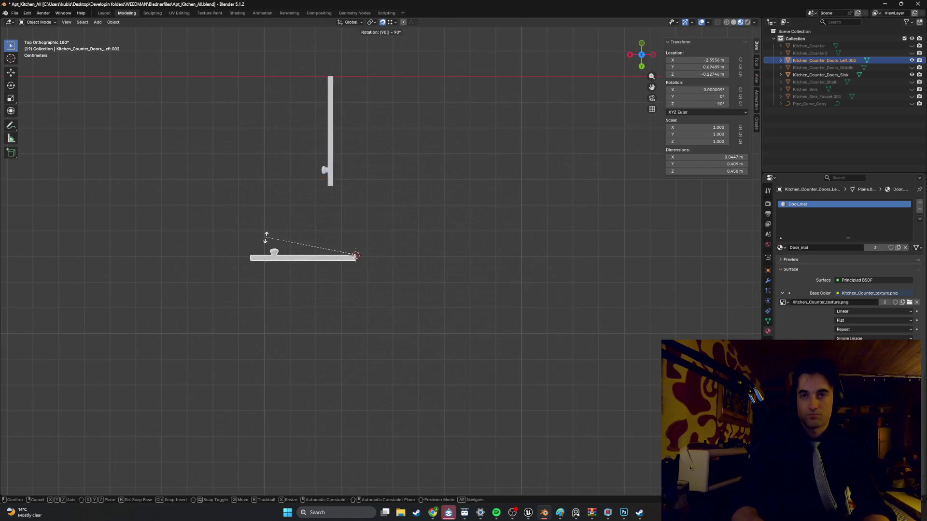
pyautogui.press('Escape')
pyautogui.write('r')
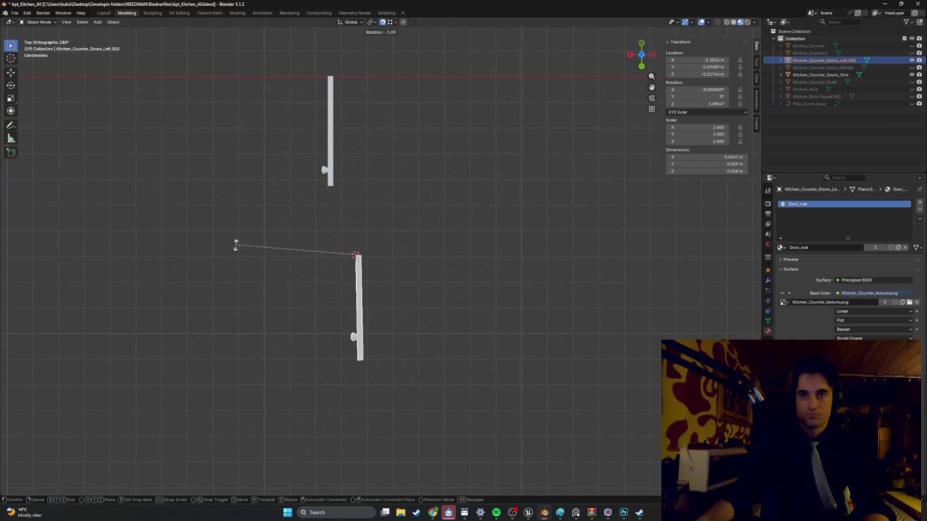
pyautogui.write('180')
pyautogui.press('Return')
pyautogui.moveTo(236, 244); pyautogui.dragTo(409, 231, button='middle')
pyautogui.press('ctrl+KP_3')
pyautogui.scroll(5, 469, 236)
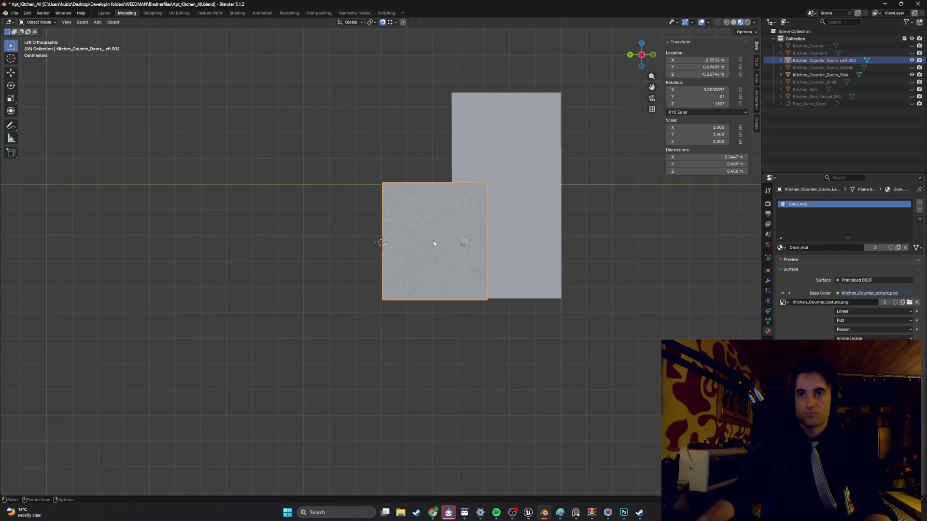
pyautogui.scroll(-6, 429, 245)
pyautogui.moveTo(411, 247)
pyautogui.mouseDown(button='middle')
pyautogui.moveTo(432, 257)
pyautogui.moveTo(369, 261)
pyautogui.moveTo(416, 279)
pyautogui.moveTo(459, 259)
pyautogui.moveTo(413, 263)
pyautogui.mouseUp(button='middle')
pyautogui.hotkey('ctrl', 'z')
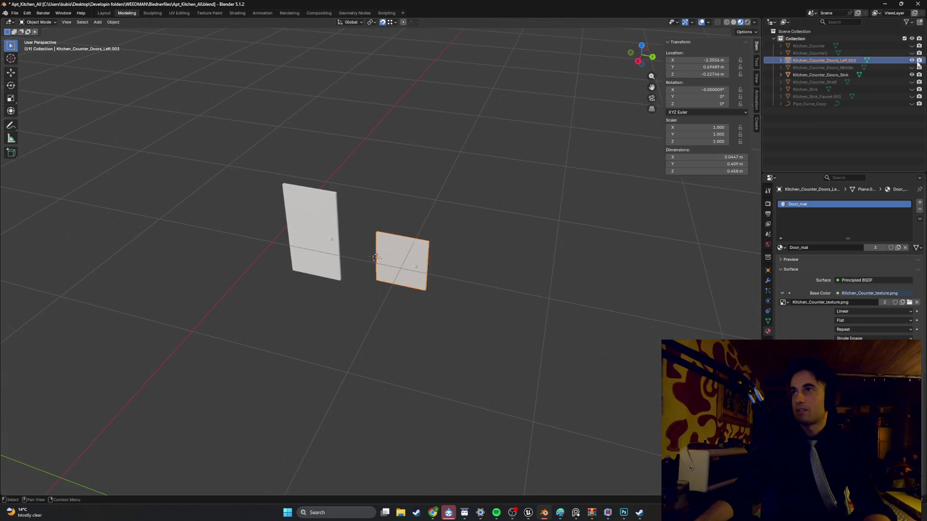
# Unhide Kitchen_Sink and the Kitchen_Counter1 cabinet, then select the cabinet.
pyautogui.click(911, 90)
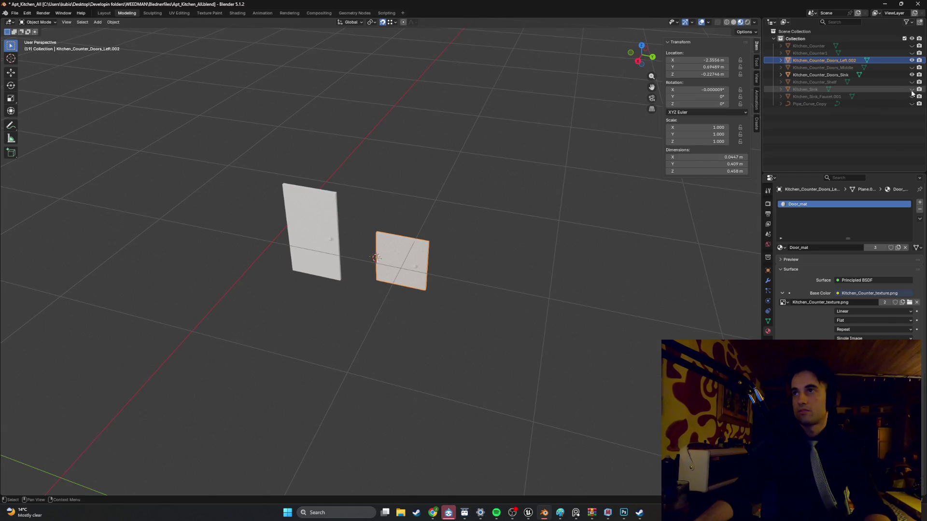
pyautogui.moveTo(299, 367)
pyautogui.mouseDown(button='middle')
pyautogui.moveTo(266, 308)
pyautogui.moveTo(430, 308)
pyautogui.moveTo(338, 329)
pyautogui.moveTo(494, 295)
pyautogui.moveTo(445, 291)
pyautogui.mouseUp(button='middle')
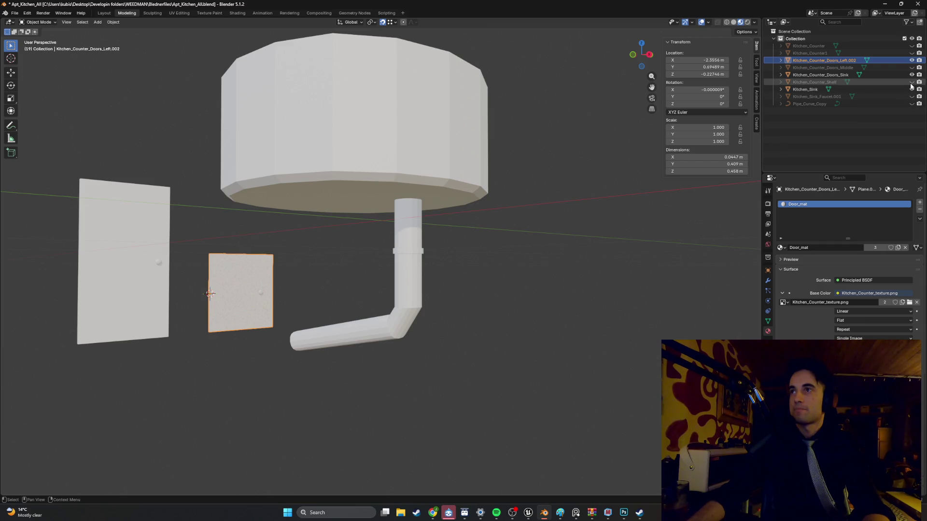
pyautogui.click(912, 53)
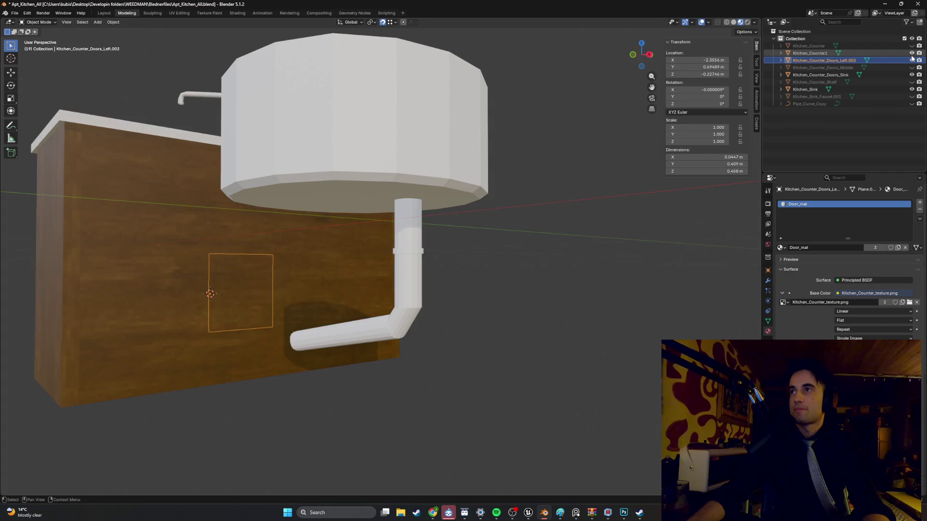
pyautogui.moveTo(470, 217); pyautogui.dragTo(559, 227, button='middle')
pyautogui.scroll(10, 561, 230)
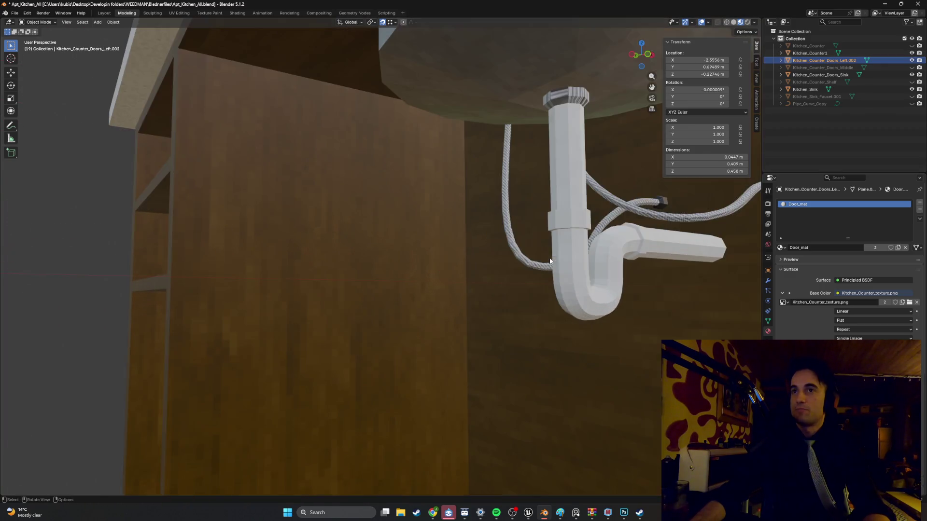
pyautogui.moveTo(550, 262)
pyautogui.mouseDown(button='middle')
pyautogui.moveTo(563, 253)
pyautogui.moveTo(525, 227)
pyautogui.moveTo(558, 248)
pyautogui.moveTo(525, 243)
pyautogui.moveTo(566, 238)
pyautogui.moveTo(535, 224)
pyautogui.moveTo(525, 235)
pyautogui.moveTo(377, 216)
pyautogui.moveTo(772, 159)
pyautogui.mouseUp(button='middle')
pyautogui.click(494, 207)
pyautogui.scroll(-5, 495, 237)
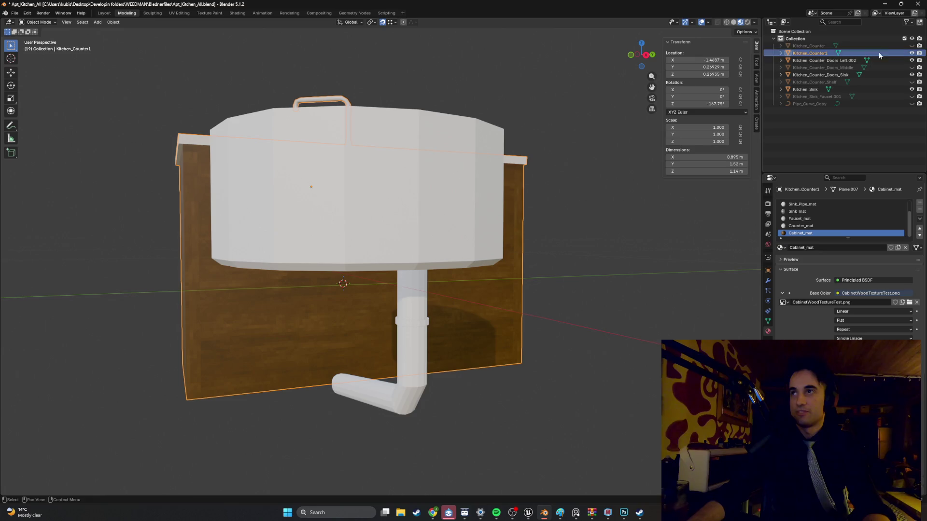
# Unhide the Kitchen_Counter countertop and inspect the sink cabinet and drain pipe.
pyautogui.click(911, 46)
pyautogui.scroll(-5, 507, 244)
pyautogui.moveTo(491, 263)
pyautogui.mouseDown(button='middle')
pyautogui.moveTo(472, 271)
pyautogui.moveTo(555, 261)
pyautogui.moveTo(645, 276)
pyautogui.moveTo(658, 265)
pyautogui.moveTo(634, 283)
pyautogui.mouseUp(button='middle')
pyautogui.scroll(4, 475, 304)
pyautogui.moveTo(475, 304)
pyautogui.mouseDown(button='middle')
pyautogui.moveTo(485, 283)
pyautogui.moveTo(482, 294)
pyautogui.moveTo(499, 298)
pyautogui.moveTo(507, 282)
pyautogui.moveTo(488, 274)
pyautogui.moveTo(501, 242)
pyautogui.moveTo(575, 247)
pyautogui.moveTo(565, 232)
pyautogui.mouseUp(button='middle')
pyautogui.scroll(5, 501, 242)
pyautogui.moveTo(612, 158)
pyautogui.mouseDown(button='middle')
pyautogui.moveTo(637, 211)
pyautogui.moveTo(534, 242)
pyautogui.moveTo(468, 240)
pyautogui.moveTo(486, 224)
pyautogui.moveTo(454, 303)
pyautogui.moveTo(475, 340)
pyautogui.moveTo(459, 340)
pyautogui.moveTo(486, 332)
pyautogui.moveTo(498, 311)
pyautogui.moveTo(523, 322)
pyautogui.moveTo(422, 296)
pyautogui.moveTo(324, 253)
pyautogui.moveTo(326, 217)
pyautogui.mouseUp(button='middle')
pyautogui.scroll(-6, 512, 320)
pyautogui.scroll(-6, 415, 292)
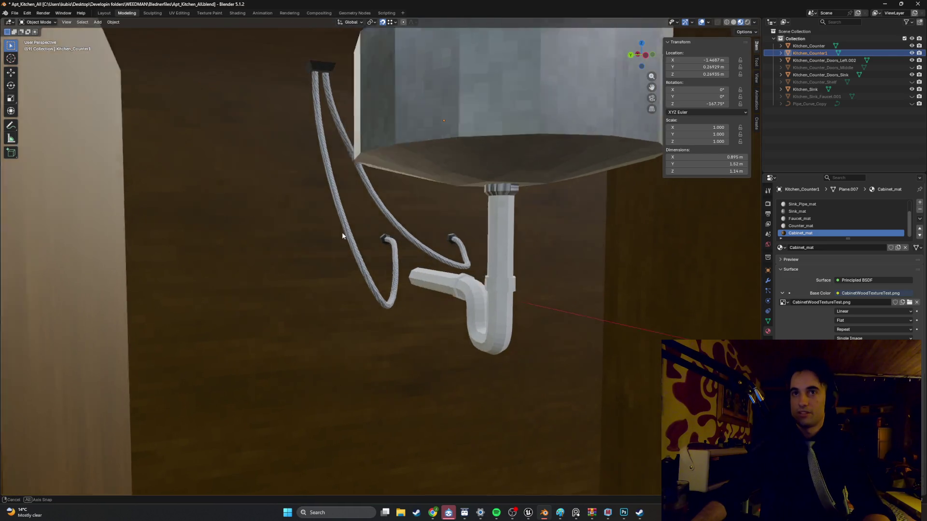
pyautogui.scroll(-4, 413, 286)
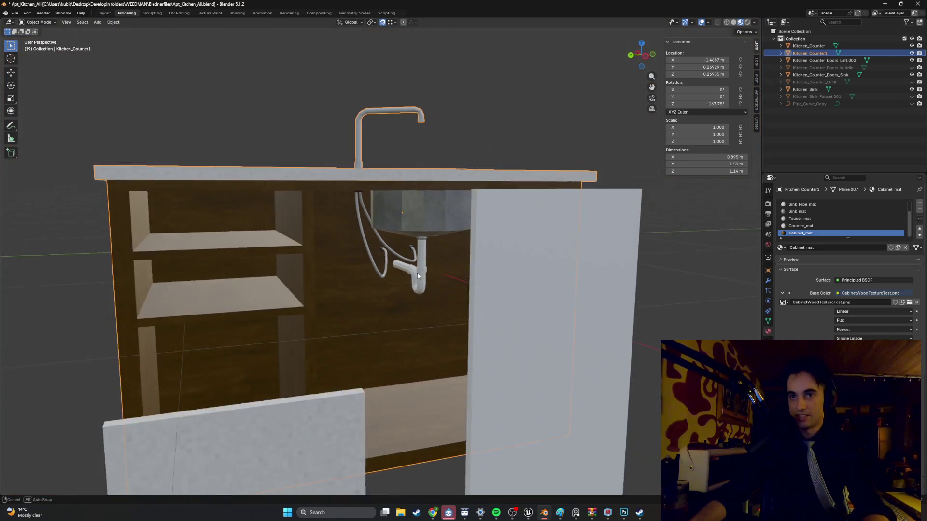
# Select the Kitchen_Counter1 cabinet and look down on it from the top view.
pyautogui.moveTo(610, 205); pyautogui.dragTo(512, 225, button='middle')
pyautogui.click(463, 259)
pyautogui.moveTo(463, 258)
pyautogui.mouseDown(button='middle')
pyautogui.moveTo(552, 265)
pyautogui.moveTo(269, 241)
pyautogui.mouseUp(button='middle')
pyautogui.click(269, 245)
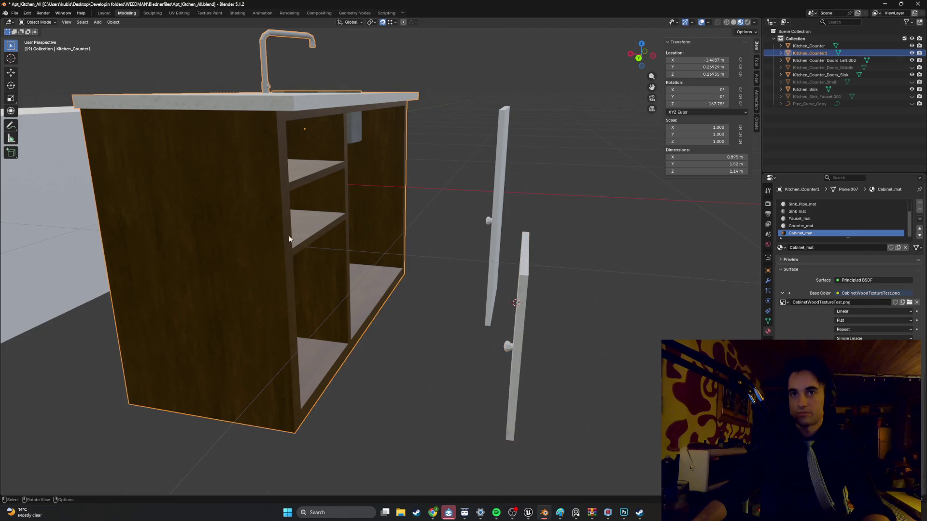
pyautogui.scroll(-5, 367, 230)
pyautogui.press('KP_7')
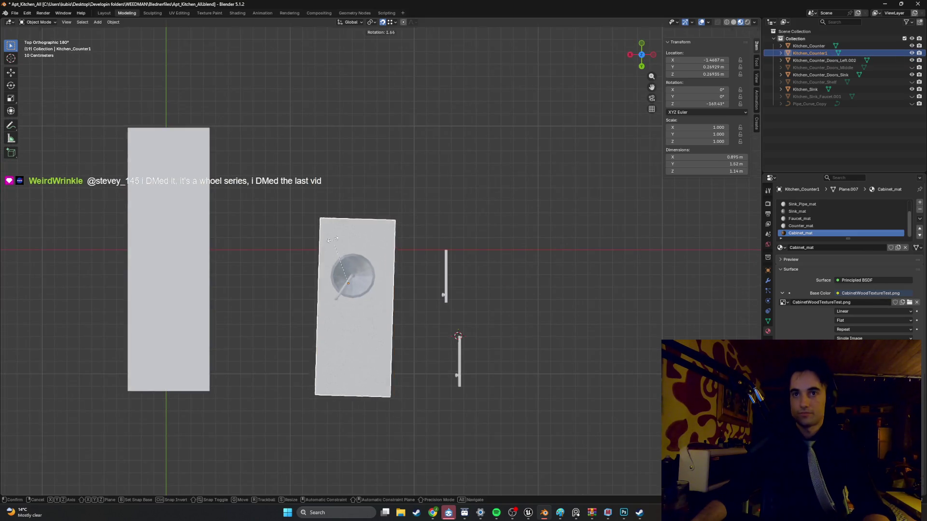
# Straighten the cabinet's rotation and hide Kitchen_Counter and Kitchen_Sink.
pyautogui.press('r')
pyautogui.click(381, 248)
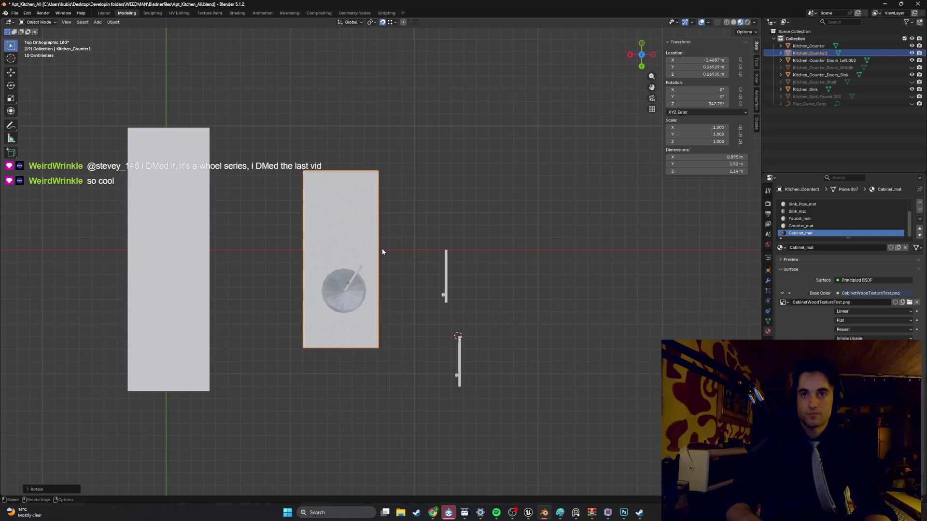
pyautogui.scroll(3, 381, 248)
pyautogui.moveTo(378, 276)
pyautogui.mouseDown(button='middle')
pyautogui.moveTo(409, 228)
pyautogui.moveTo(436, 251)
pyautogui.moveTo(488, 208)
pyautogui.mouseUp(button='middle')
pyautogui.click(912, 46)
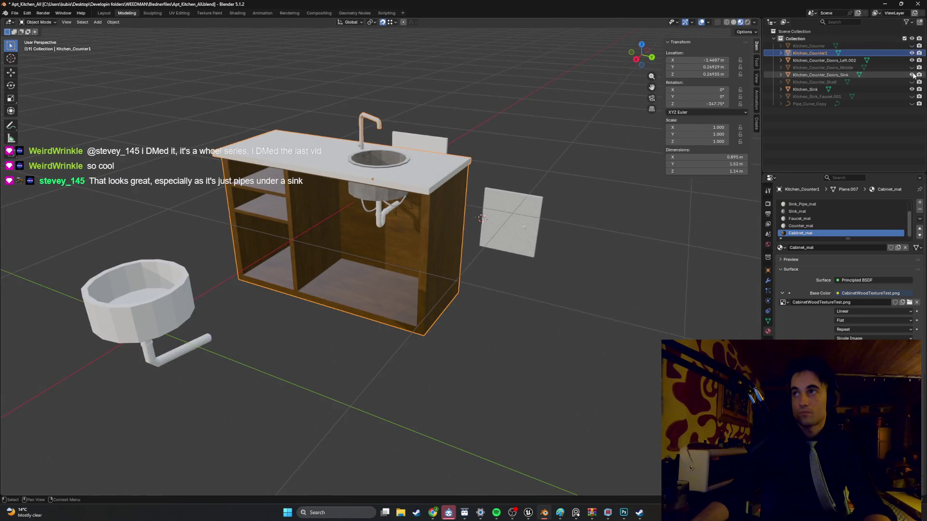
pyautogui.click(912, 89)
pyautogui.moveTo(579, 203)
pyautogui.mouseDown(button='middle')
pyautogui.moveTo(453, 196)
pyautogui.moveTo(471, 199)
pyautogui.moveTo(475, 187)
pyautogui.mouseUp(button='middle')
# Move the floating Kitchen_Counter_Doors_Left.002 door over beside the cabinet.
pyautogui.click(453, 196)
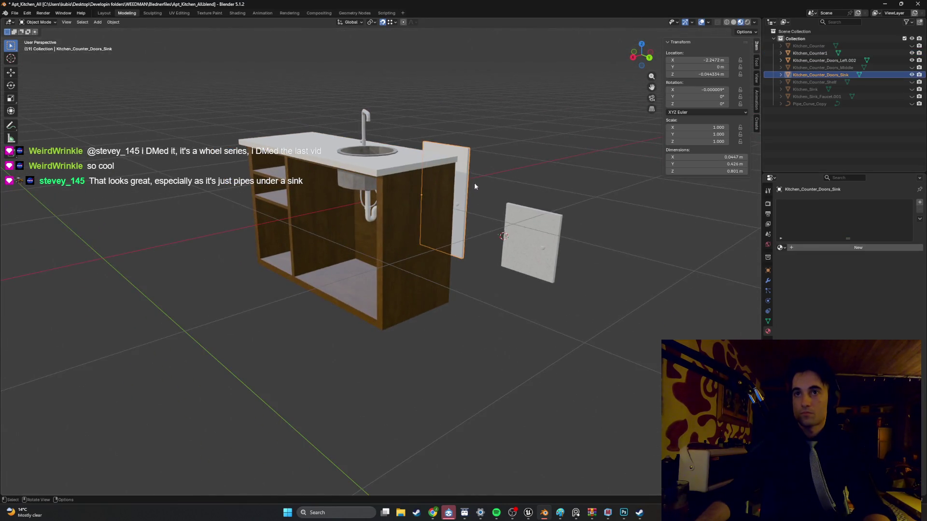
pyautogui.click(530, 227)
pyautogui.moveTo(523, 232); pyautogui.dragTo(487, 227, button='middle')
pyautogui.moveTo(487, 242)
pyautogui.mouseDown()
pyautogui.moveTo(410, 280)
pyautogui.moveTo(376, 276)
pyautogui.mouseUp()
pyautogui.moveTo(377, 276); pyautogui.dragTo(425, 275, button='middle')
pyautogui.moveTo(425, 276); pyautogui.dragTo(254, 254)
pyautogui.moveTo(254, 254)
pyautogui.mouseDown(button='middle')
pyautogui.moveTo(338, 241)
pyautogui.moveTo(483, 256)
pyautogui.moveTo(385, 244)
pyautogui.moveTo(379, 260)
pyautogui.mouseUp(button='middle')
pyautogui.press('g')
pyautogui.click(480, 258)
# Fit the left door into the cabinet's lower-left opening beneath the shelves, ready for mesh editing.
pyautogui.press('KP_3')
pyautogui.scroll(8, 338, 251)
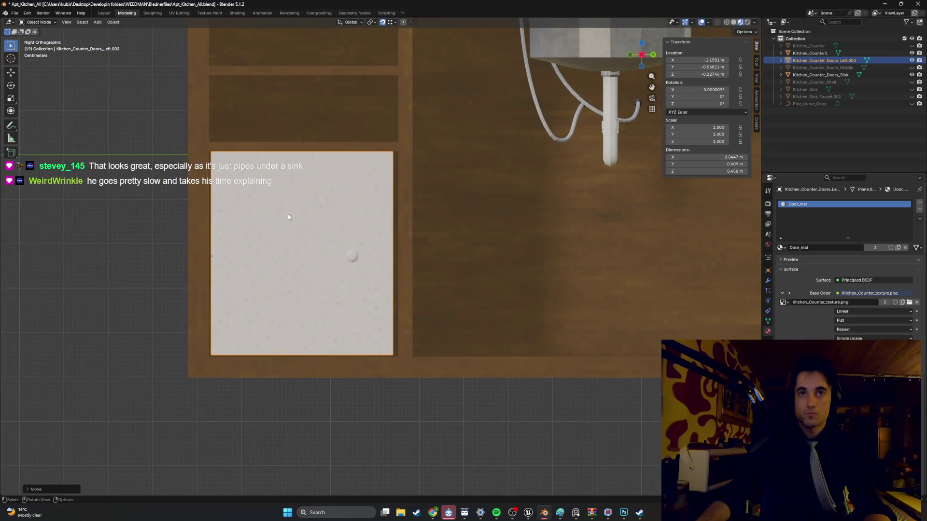
pyautogui.press('g')
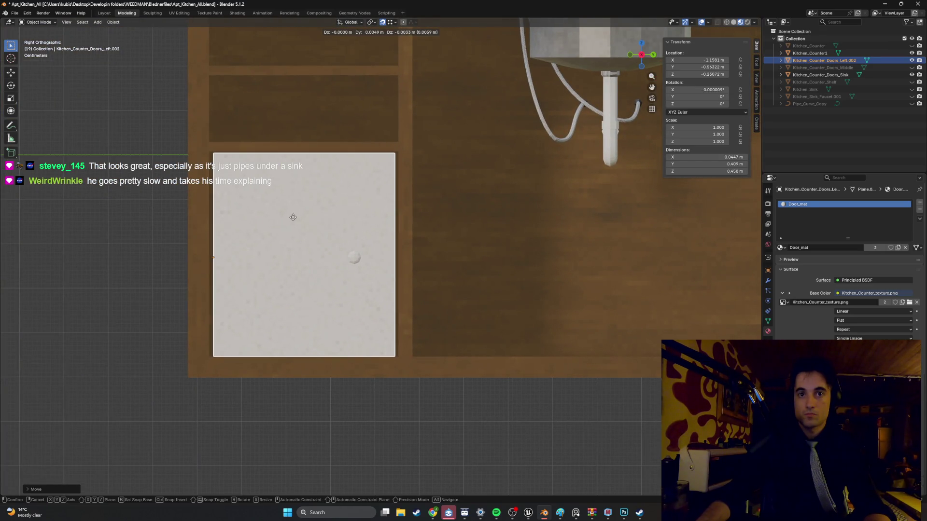
pyautogui.click(304, 224)
pyautogui.moveTo(304, 224)
pyautogui.mouseDown(button='middle')
pyautogui.moveTo(588, 250)
pyautogui.moveTo(511, 248)
pyautogui.mouseUp(button='middle')
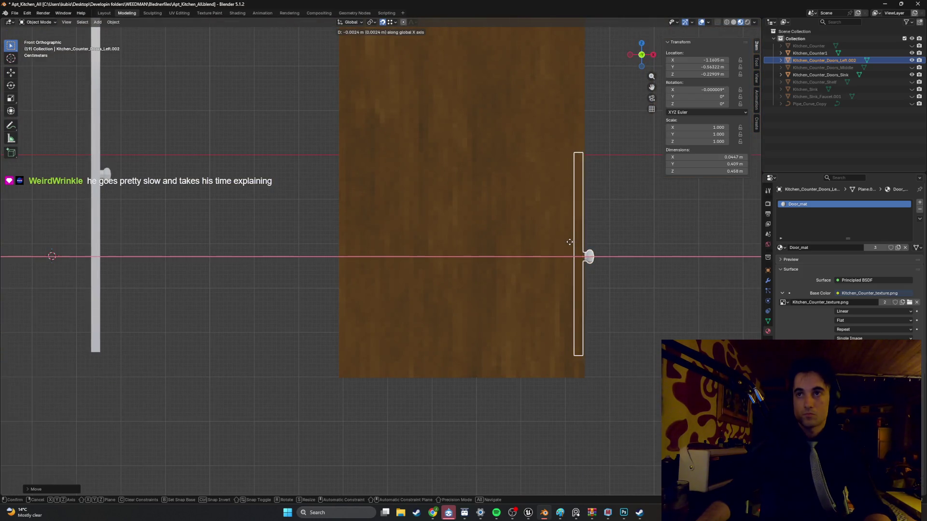
pyautogui.moveTo(571, 244)
pyautogui.mouseDown(button='middle')
pyautogui.moveTo(468, 251)
pyautogui.moveTo(458, 264)
pyautogui.moveTo(447, 239)
pyautogui.moveTo(427, 249)
pyautogui.moveTo(559, 239)
pyautogui.moveTo(568, 221)
pyautogui.moveTo(471, 262)
pyautogui.moveTo(384, 254)
pyautogui.moveTo(404, 279)
pyautogui.moveTo(381, 277)
pyautogui.moveTo(409, 283)
pyautogui.mouseUp(button='middle')
pyautogui.scroll(5, 408, 283)
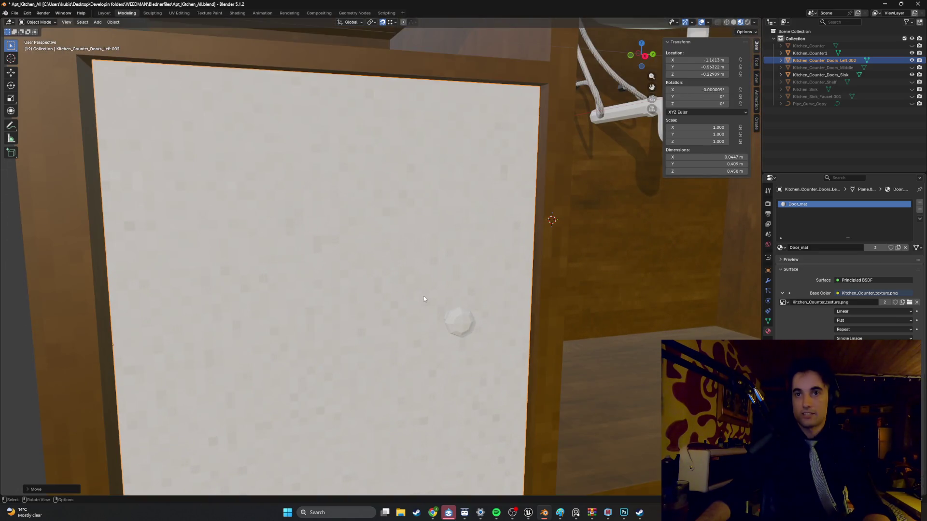
pyautogui.press('Tab')
pyautogui.moveTo(455, 321)
pyautogui.mouseDown(button='middle')
pyautogui.moveTo(528, 288)
pyautogui.moveTo(325, 217)
pyautogui.moveTo(381, 279)
pyautogui.moveTo(348, 203)
pyautogui.moveTo(323, 176)
pyautogui.moveTo(328, 219)
pyautogui.moveTo(420, 289)
pyautogui.moveTo(454, 307)
pyautogui.moveTo(512, 306)
pyautogui.mouseUp(button='middle')
# With X-ray on, box-select the knob geometry on the door.
pyautogui.hotkey('alt', 'z')
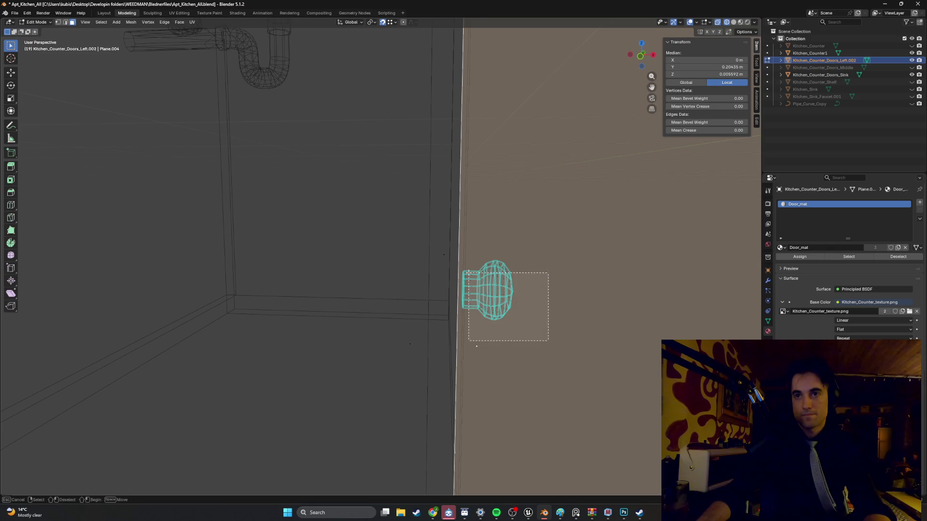
pyautogui.moveTo(466, 262); pyautogui.dragTo(466, 263)
pyautogui.moveTo(466, 263)
pyautogui.mouseDown(button='middle')
pyautogui.moveTo(325, 267)
pyautogui.moveTo(411, 264)
pyautogui.mouseUp(button='middle')
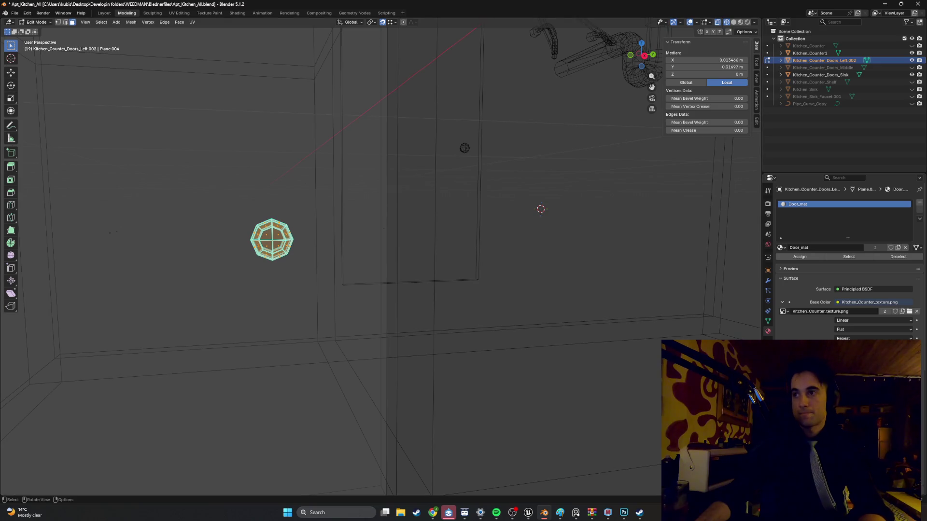
# Assign the knob a new Handle_mat material whose Base Color uses an Image Texture.
pyautogui.click(920, 202)
pyautogui.click(804, 248)
pyautogui.doubleClick(806, 248)
pyautogui.write('Handle_')
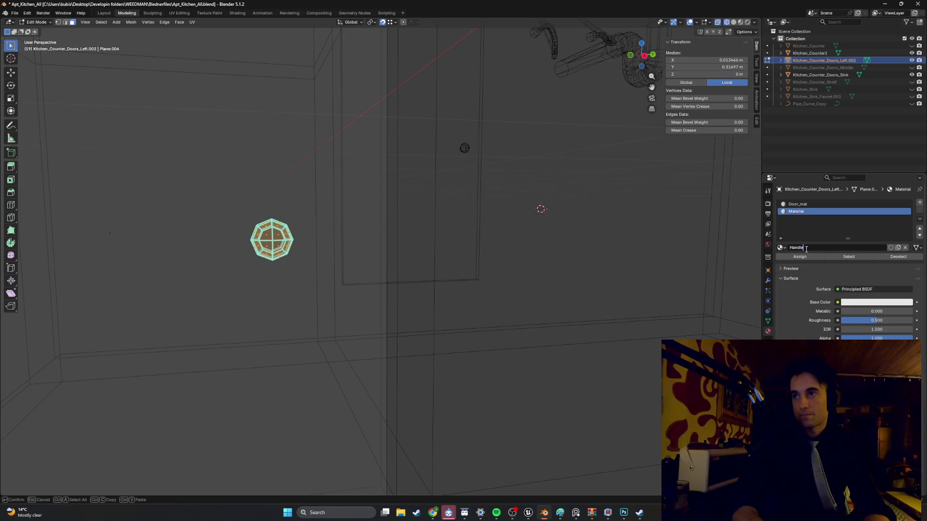
pyautogui.write('mat')
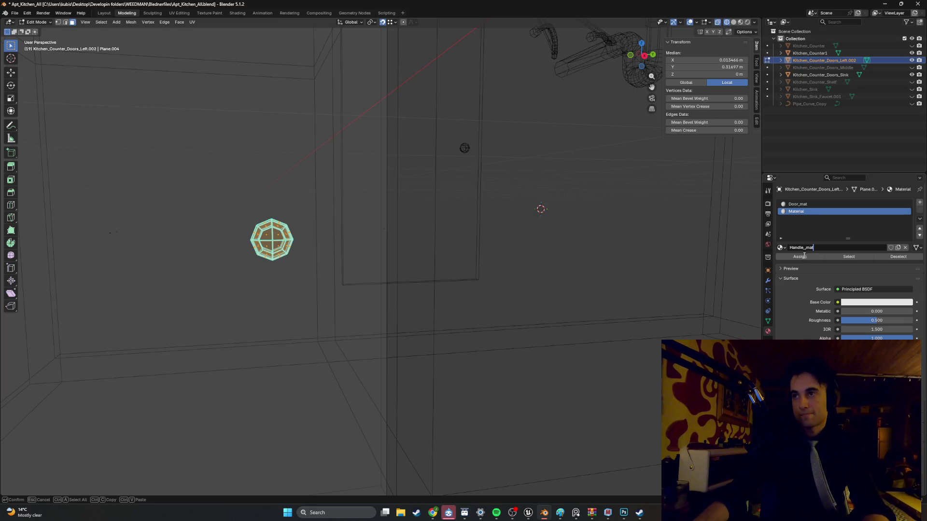
pyautogui.press('Return')
pyautogui.click(839, 303)
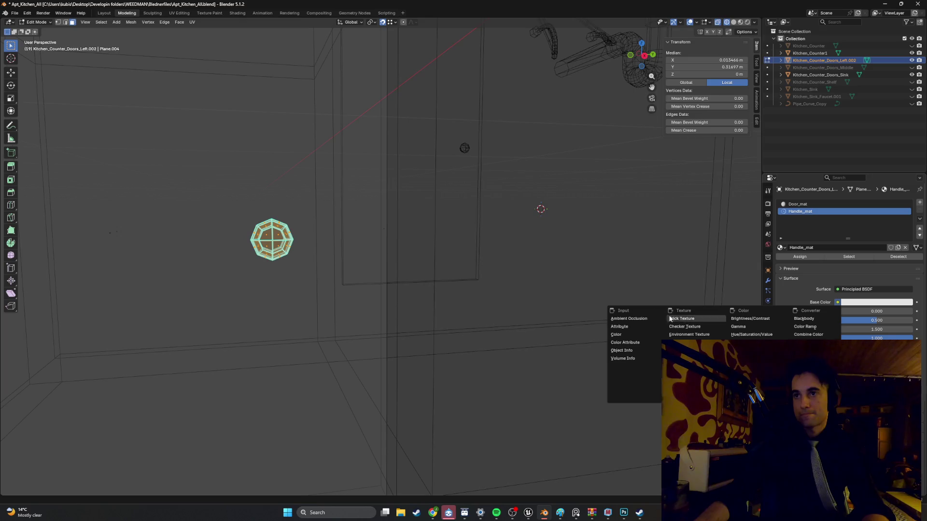
pyautogui.click(695, 335)
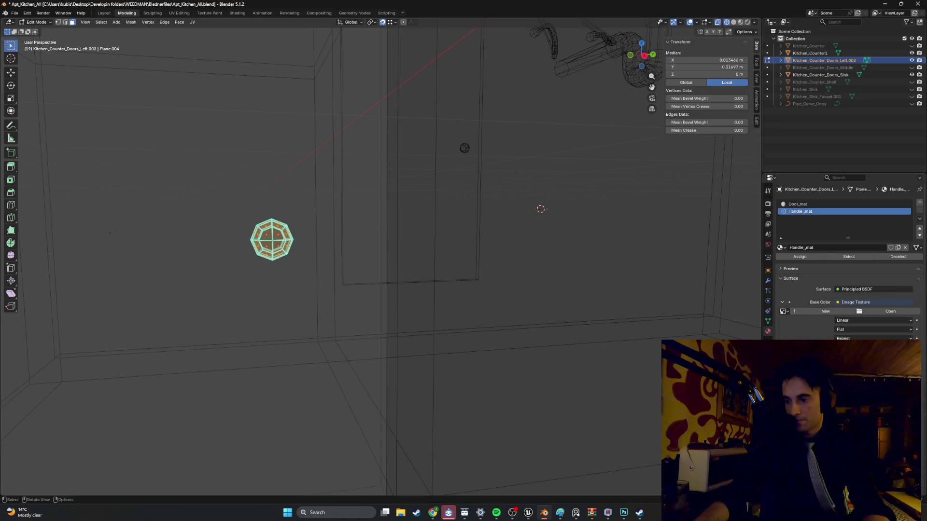